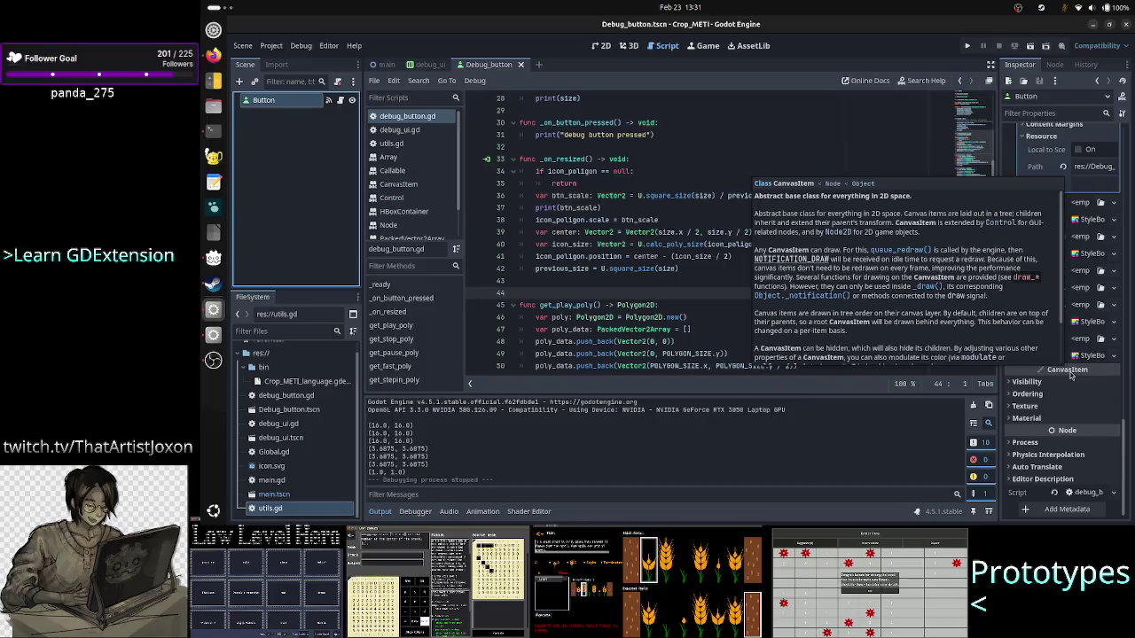
- Expand the Button's Material and Texture groups in the Inspector's CanvasItem section
scroll(1094, 407, "up", 5)
scroll(1093, 407, "up", 5)
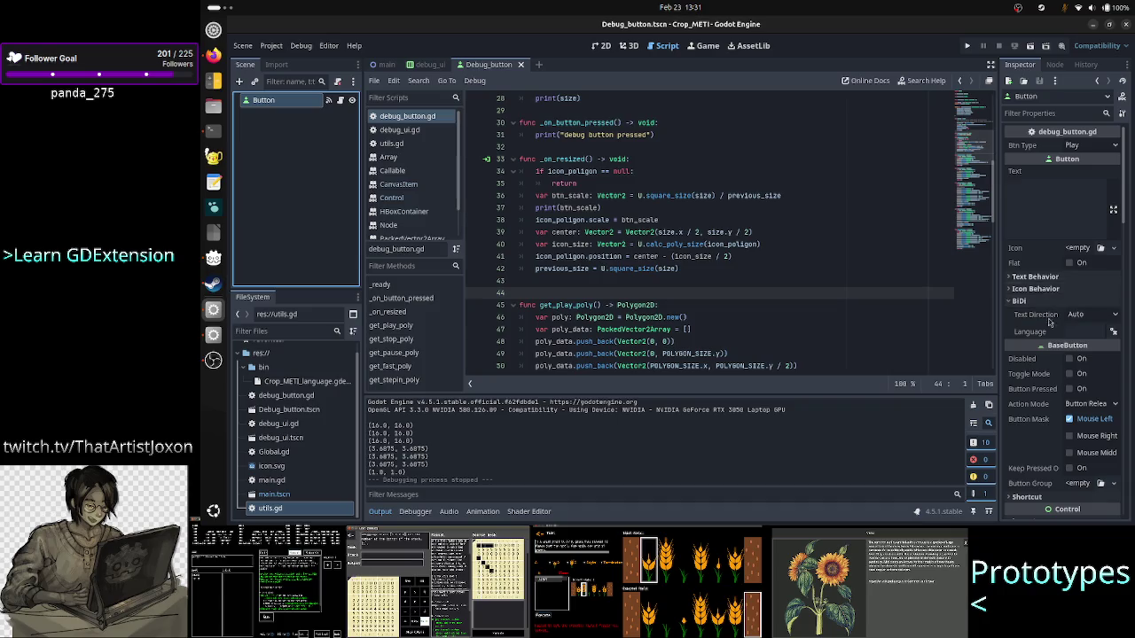
scroll(1052, 330, "down", 3)
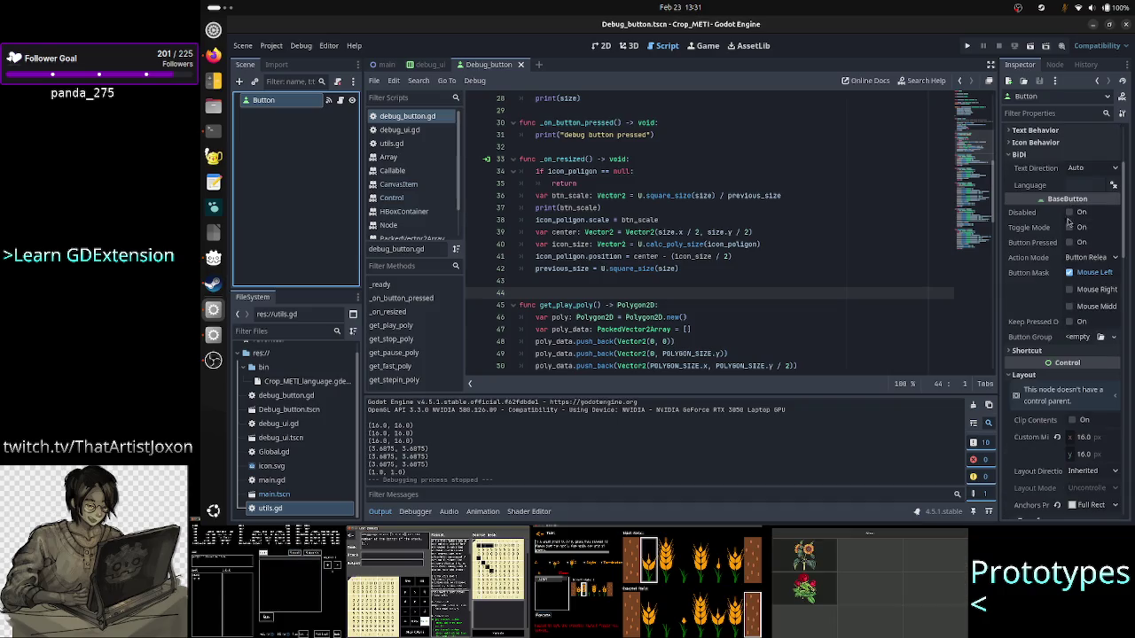
scroll(1064, 377, "down", 10)
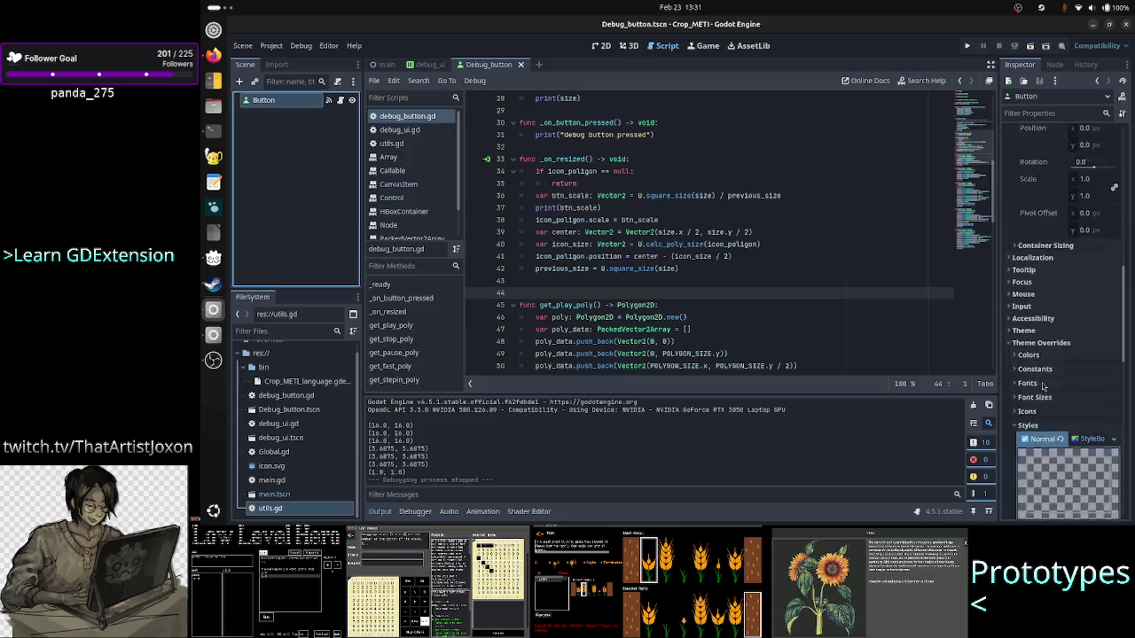
scroll(1043, 385, "down", 2)
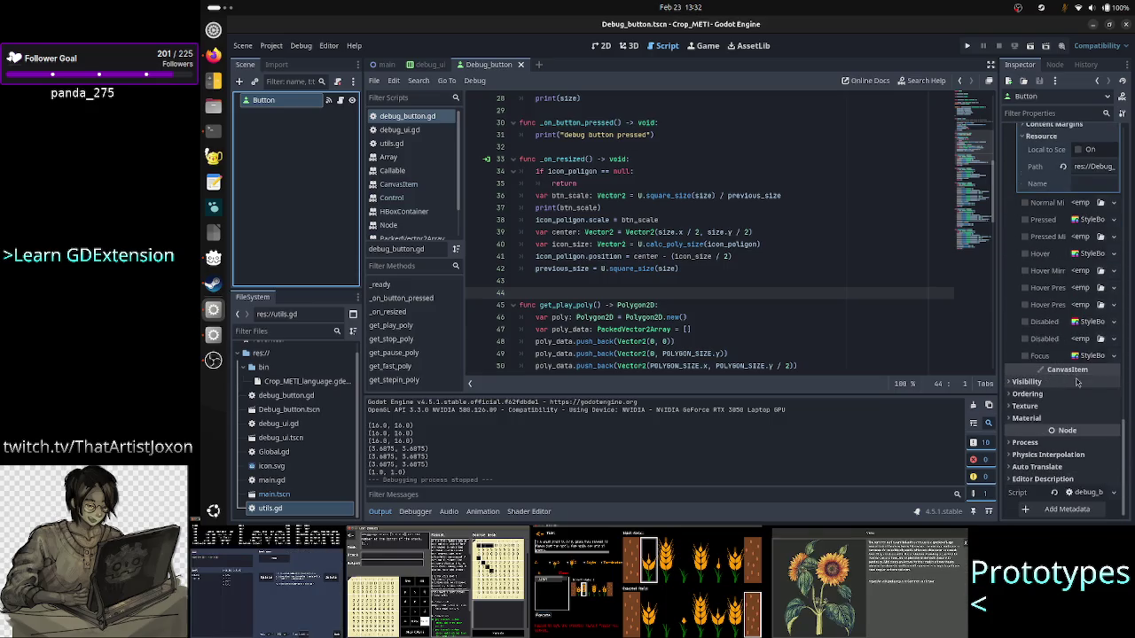
mouse_move(1077, 376)
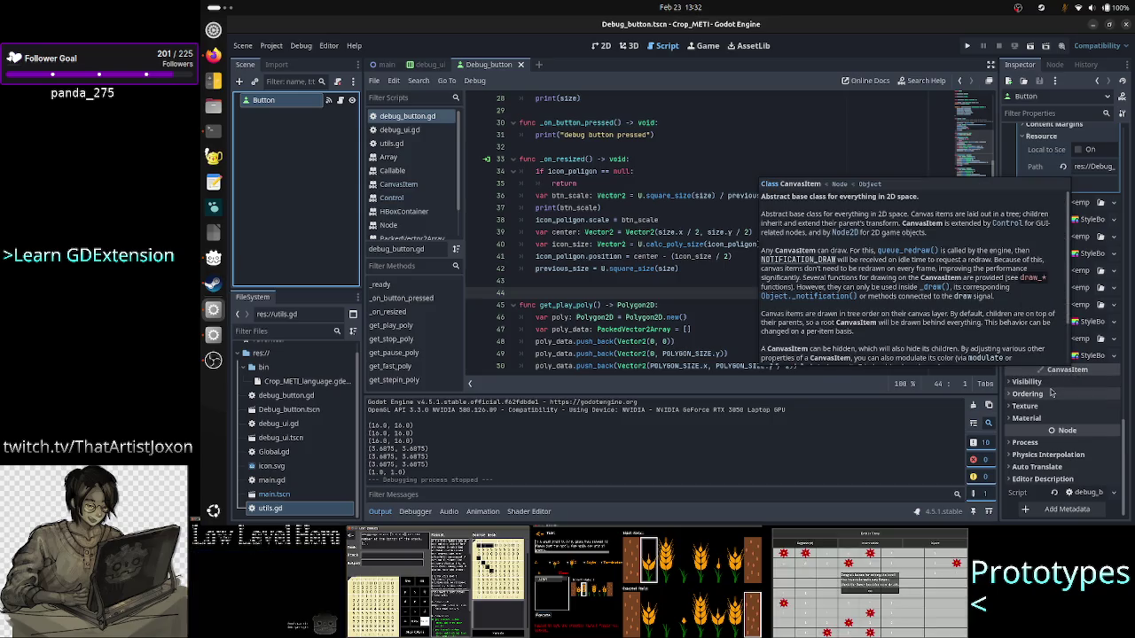
left_click(1053, 418)
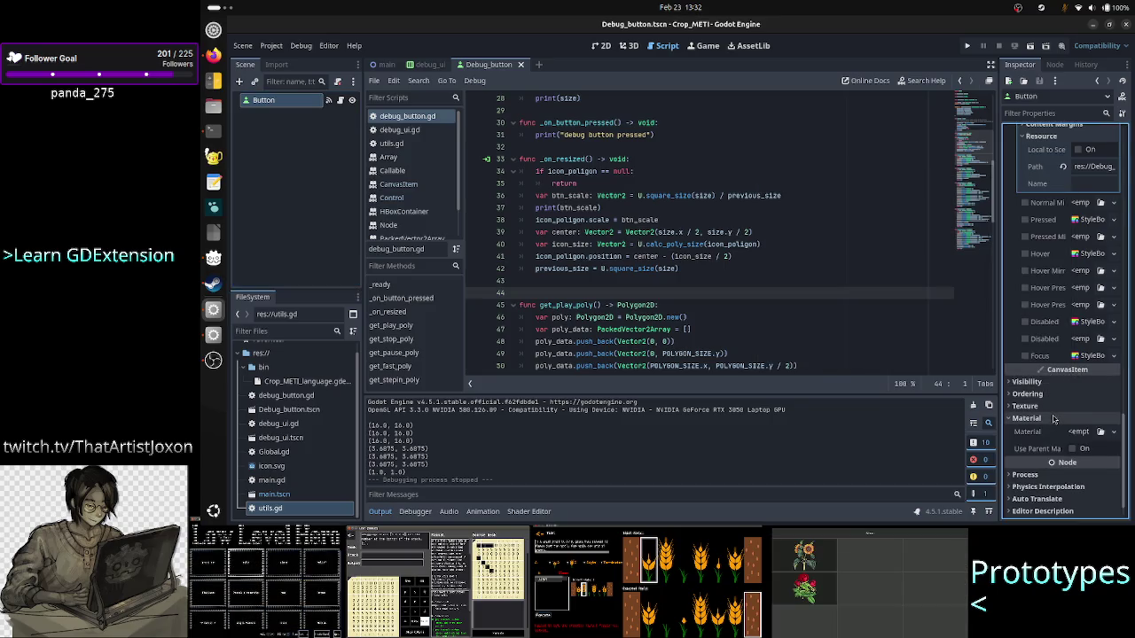
left_click(1046, 405)
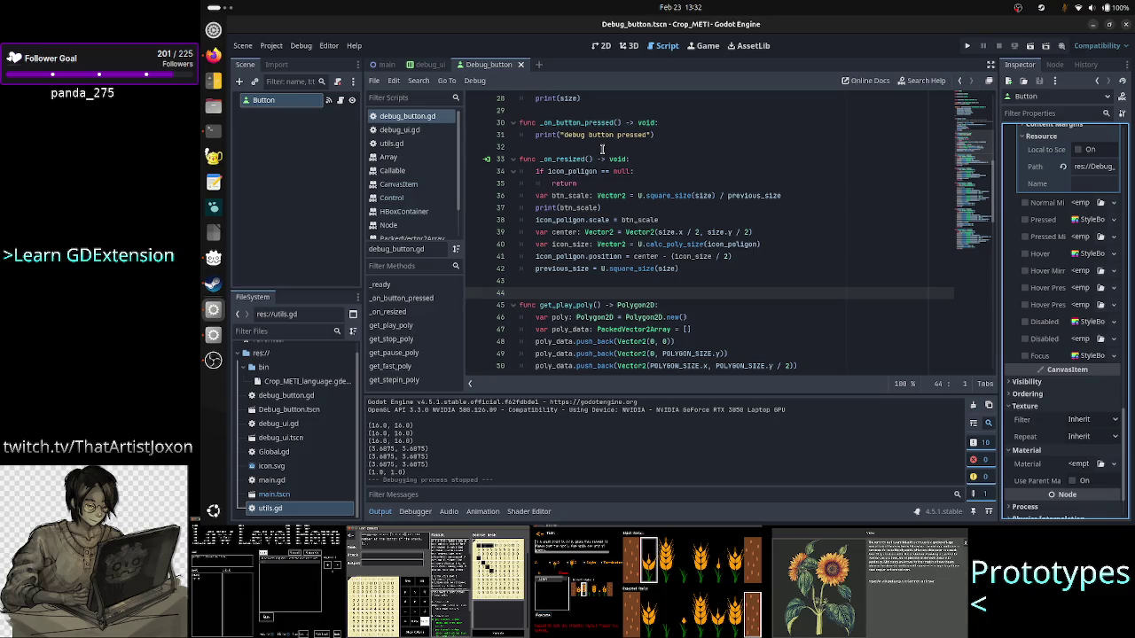
scroll(602, 148, "up", 5)
- Delete get_play_poly from the PLAY entry on line 13, then bring up the drawing docs
scroll(602, 149, "up", 4)
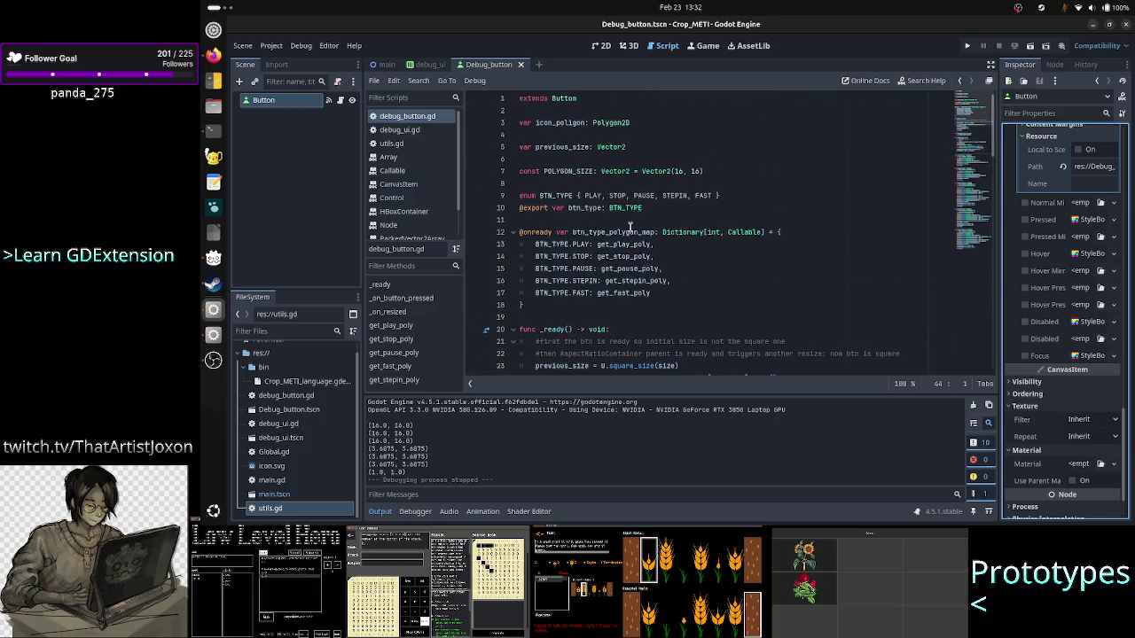
left_click(677, 241)
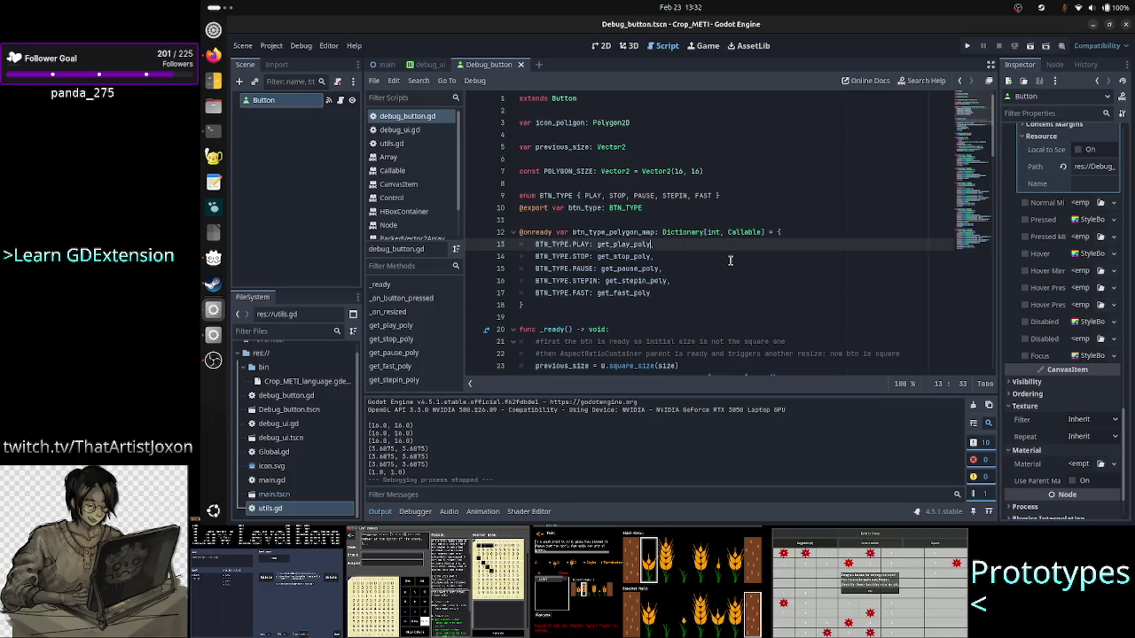
key("BackSpace")
key("BackSpace")
key("BackSpace")
key("BackSpace")
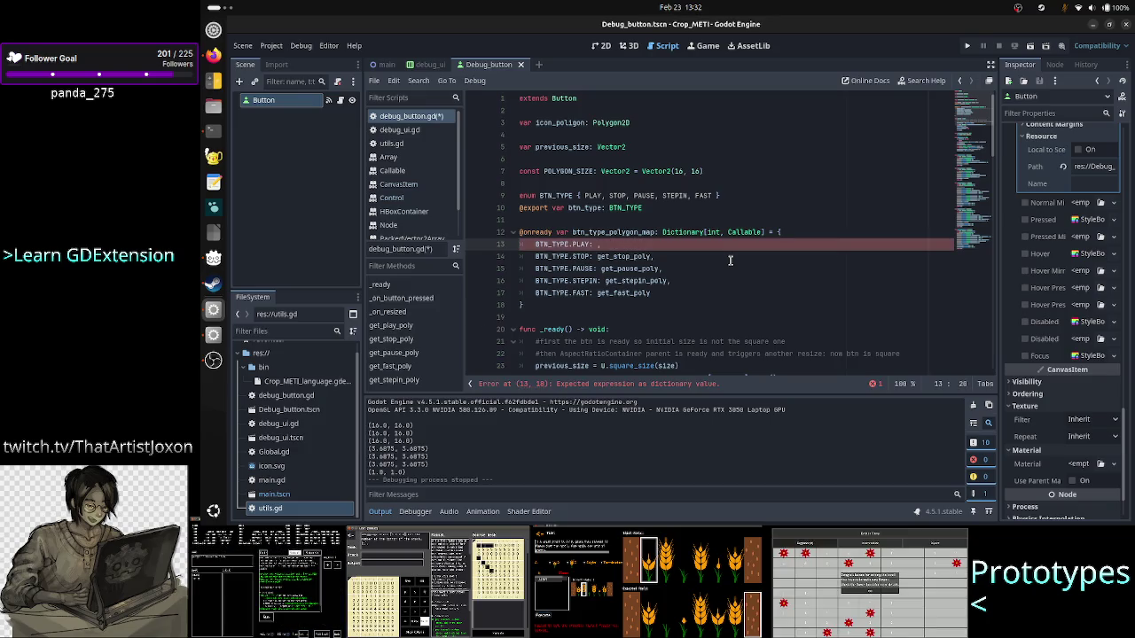
key("alt+Tab")
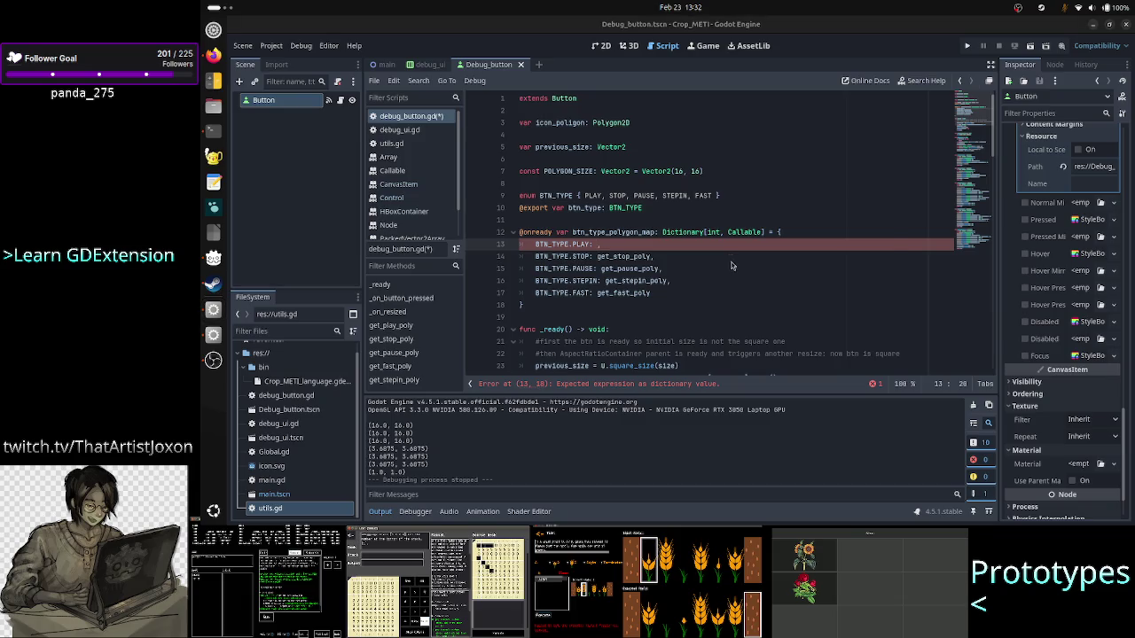
scroll(689, 292, "down", 5)
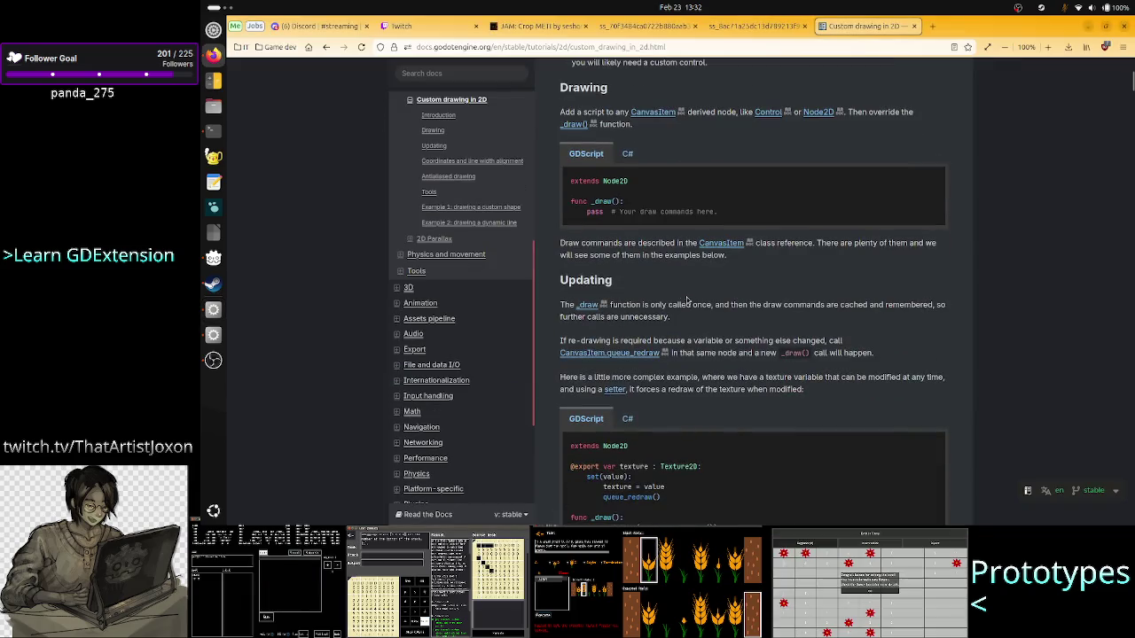
left_click_drag(621, 201, 592, 202)
left_click(676, 206)
scroll(682, 412, "down", 4)
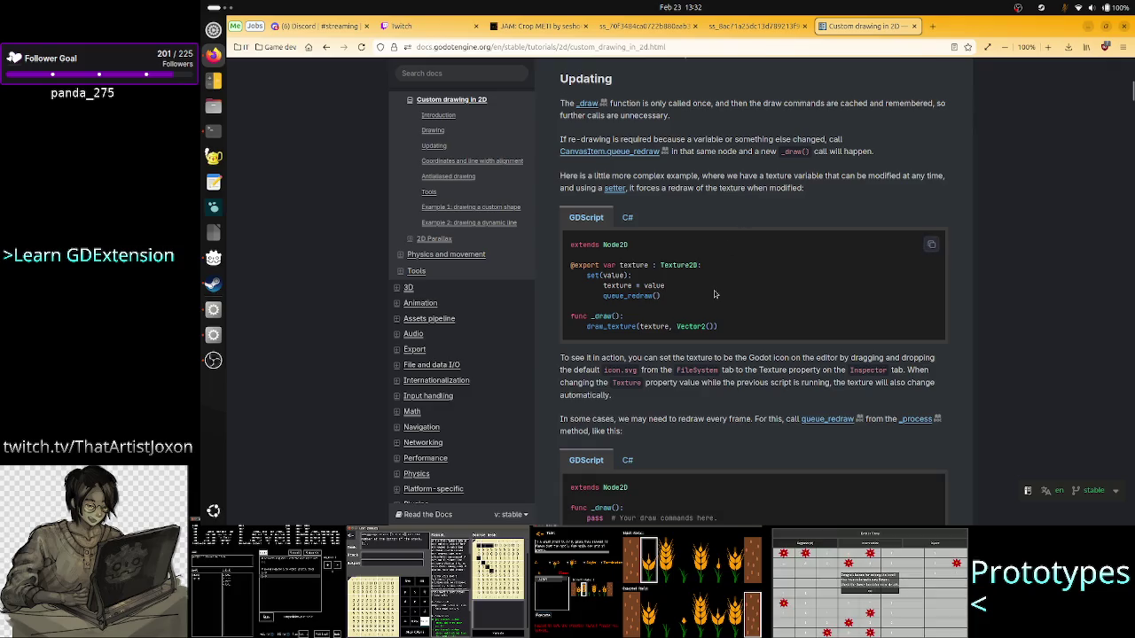
scroll(688, 303, "down", 2)
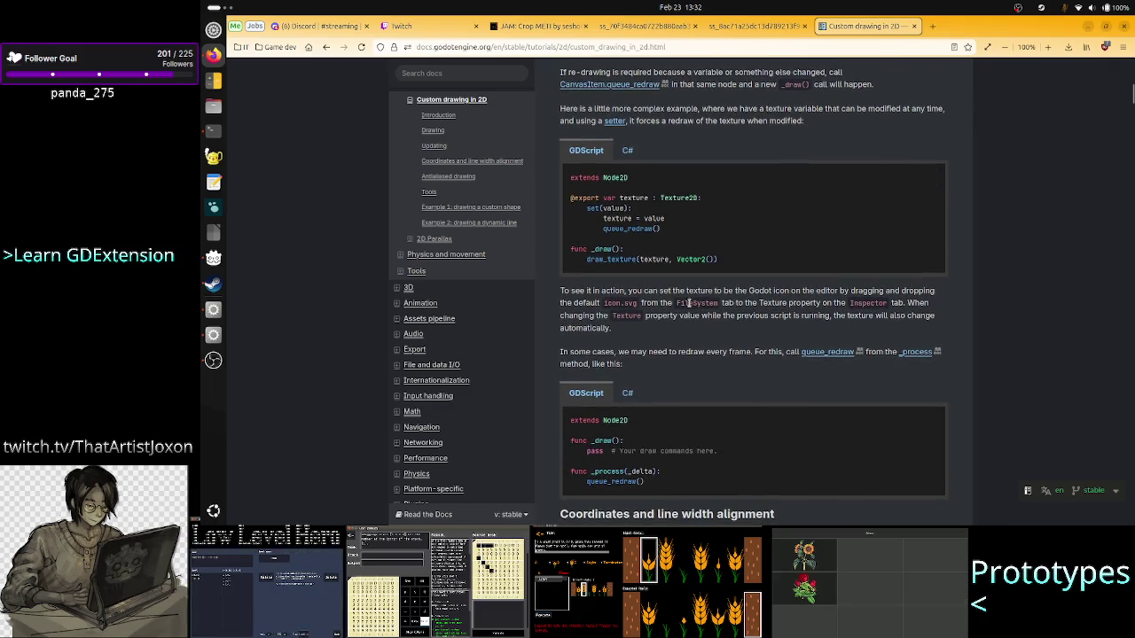
key("alt+Tab")
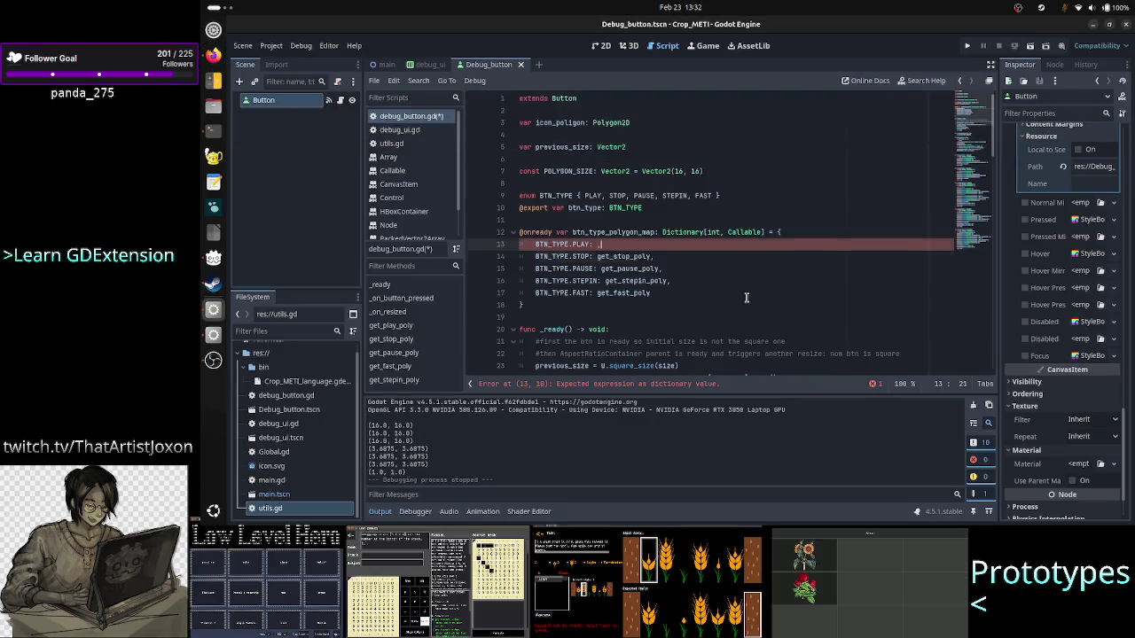
- Add an empty func _draw() -> void after _ready in debug_button.gd
key("Down")
key("Home")
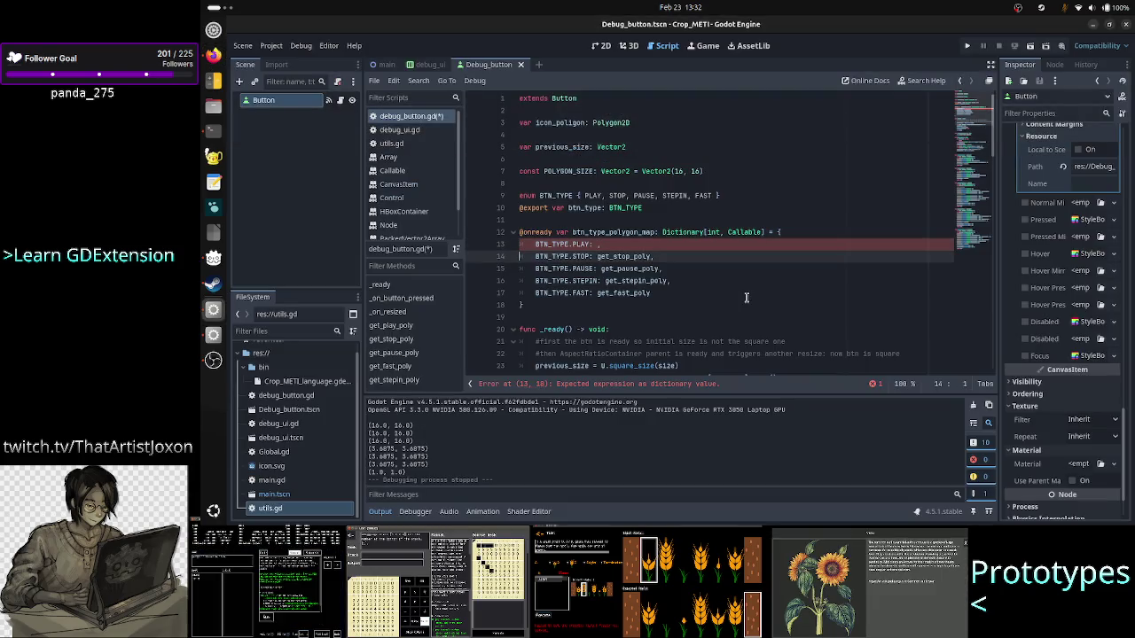
key("Down")
key("Down")
key("Down")
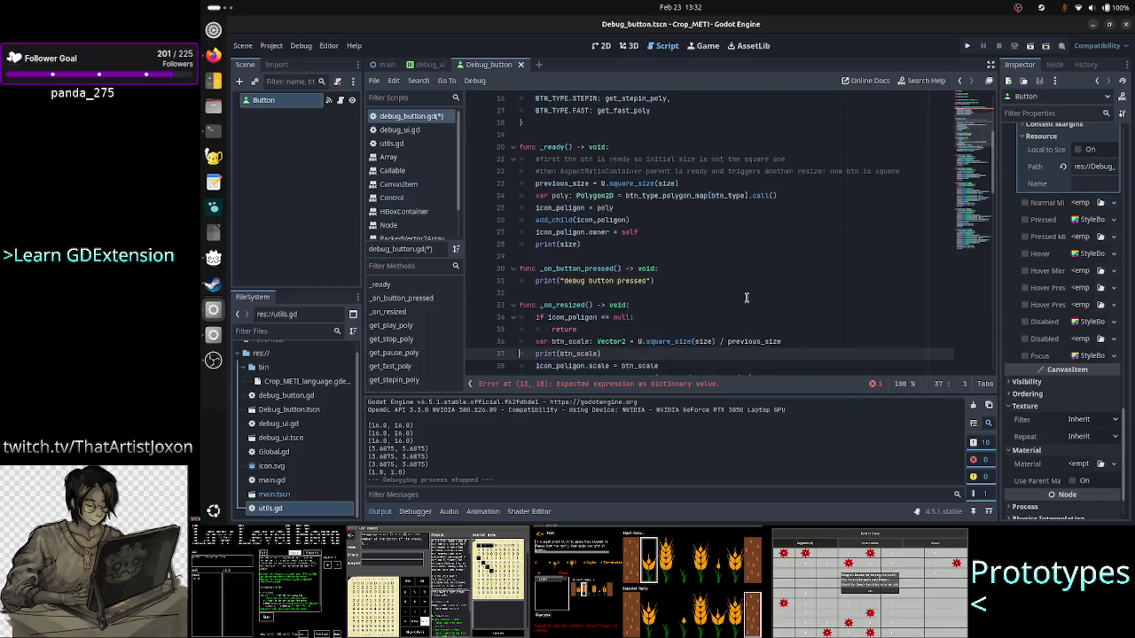
key("Up")
key("Up")
key("Up")
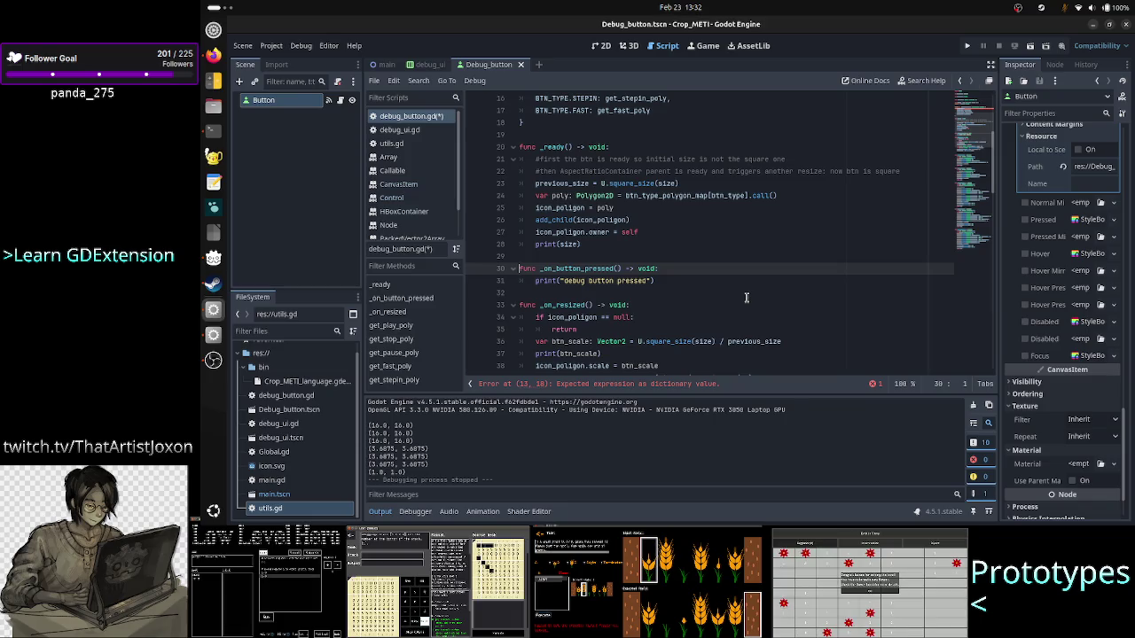
key("Return")
key("Return")
key("Up")
key("Up")
type("f")
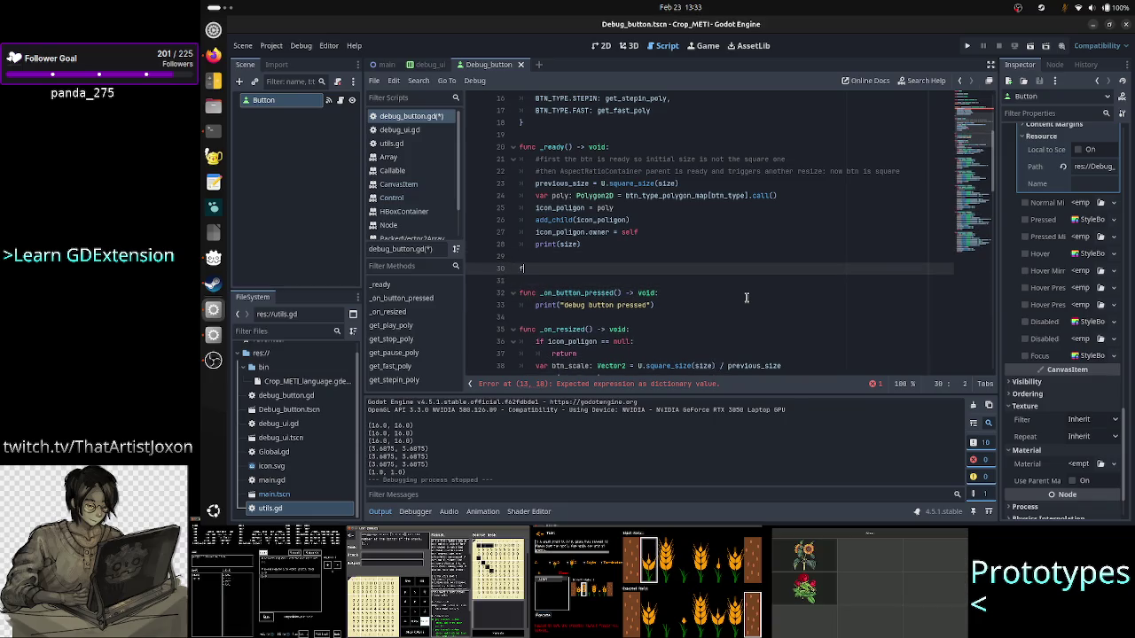
type("unc _draw")
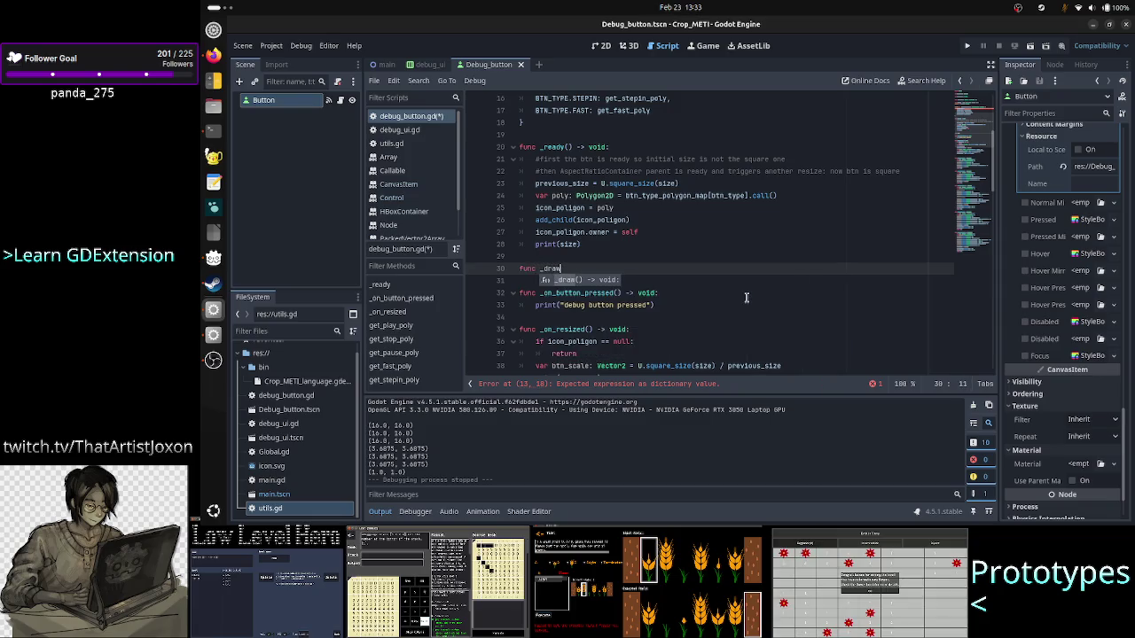
key("Return")
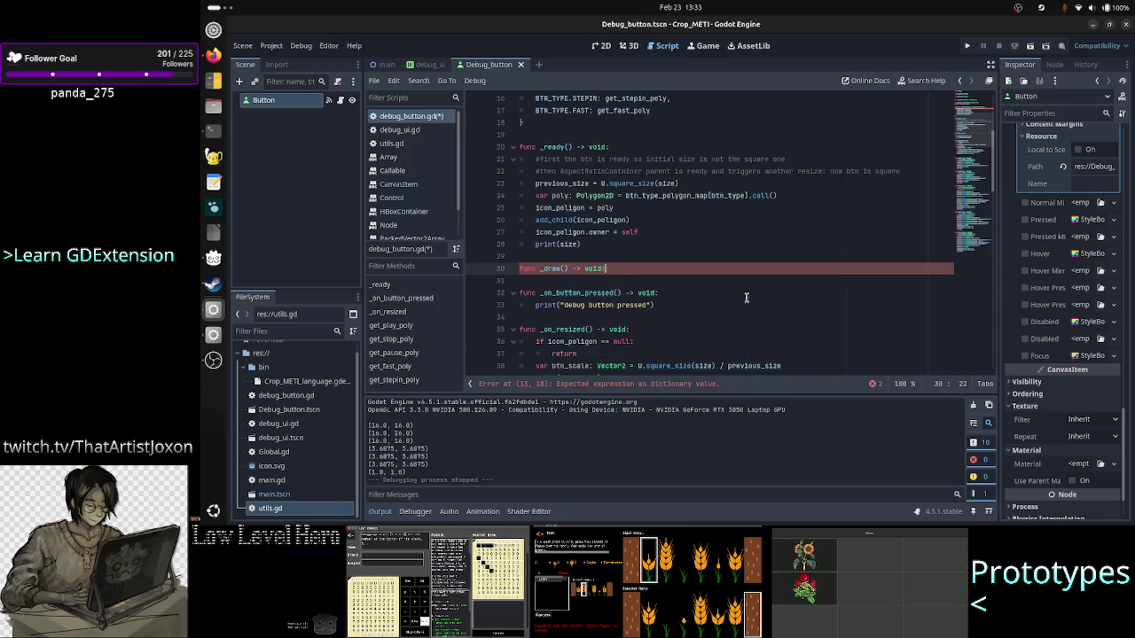
key("alt+Tab")
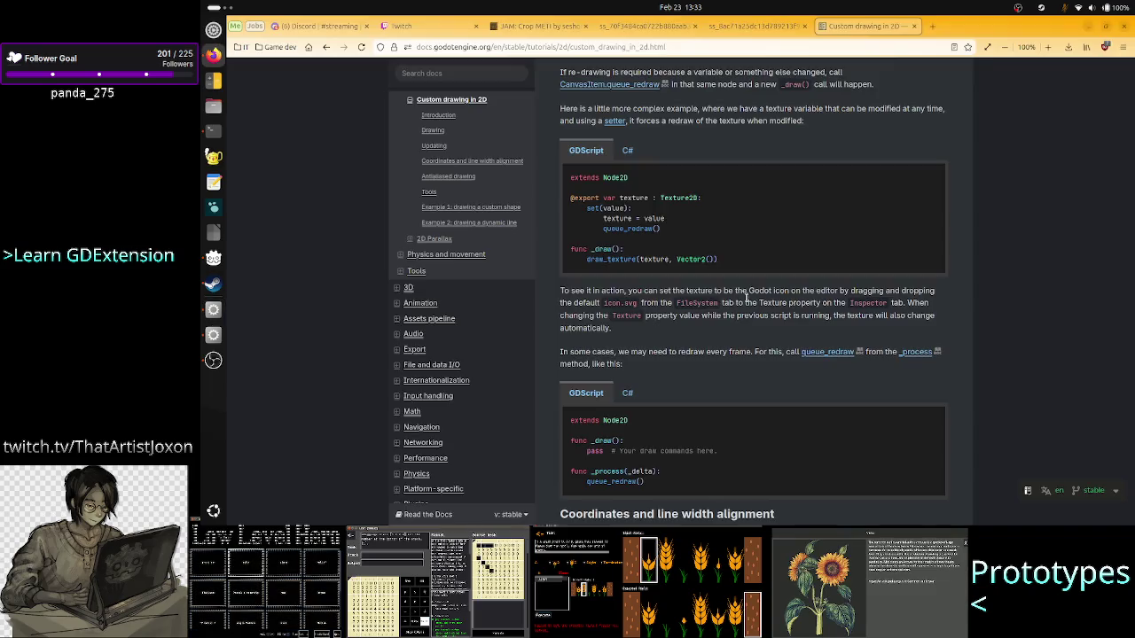
key("alt+Tab")
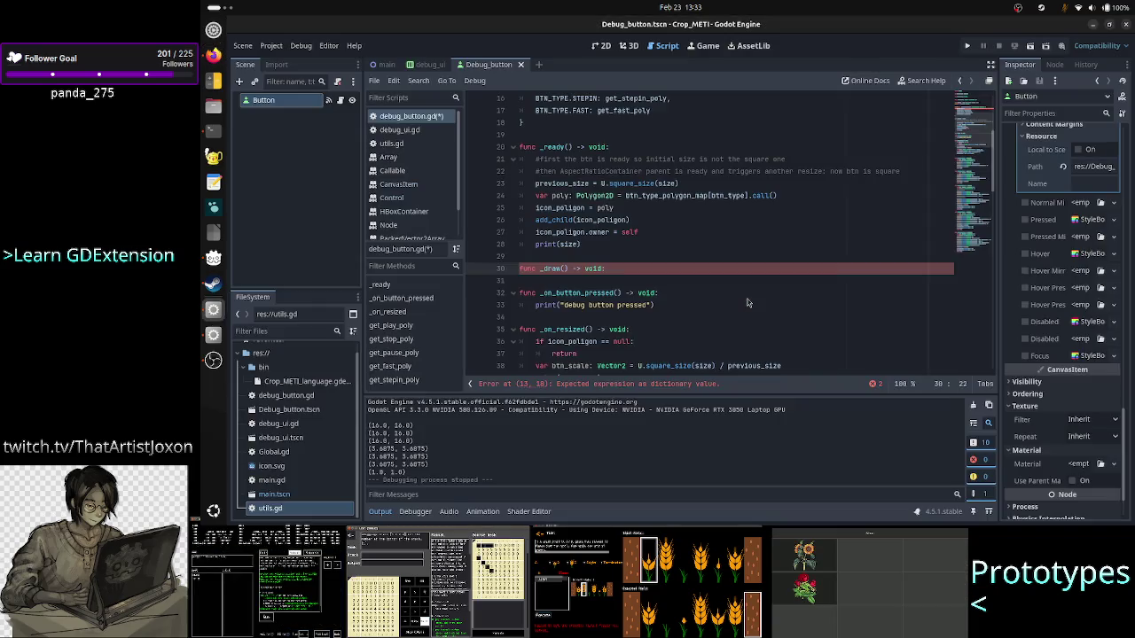
key("Return")
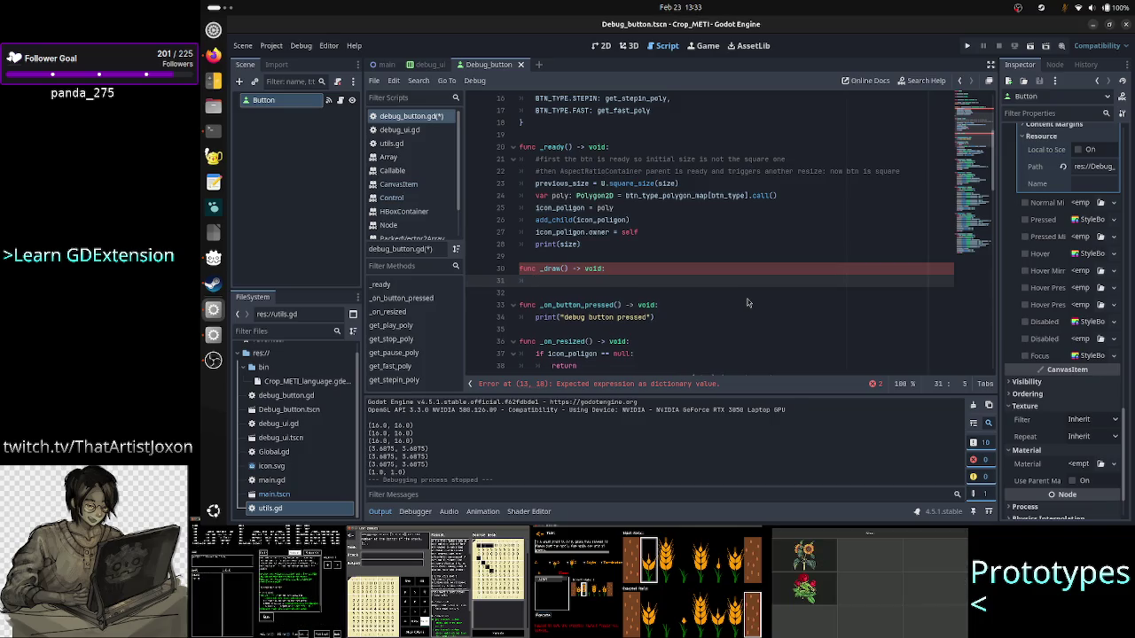
- Check the POLYGON_SIZE constant on line 7, place the cursor inside _draw(), and return to the docs
scroll(747, 303, "up", 5)
double_click(679, 171)
left_click_drag(680, 171, 529, 170)
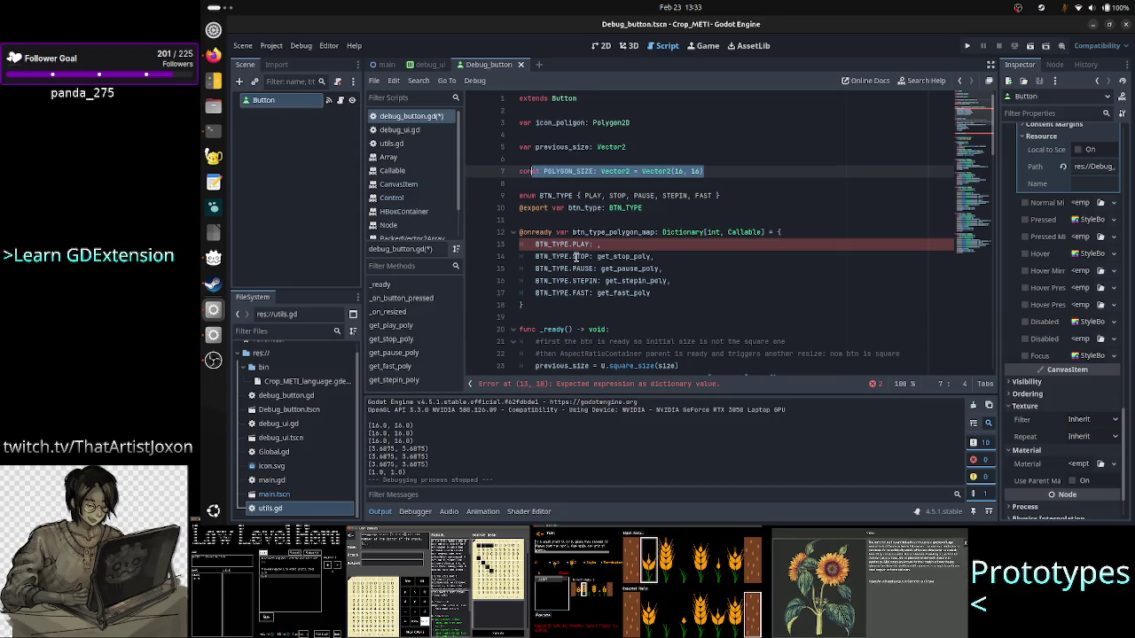
scroll(625, 278, "down", 1)
scroll(625, 279, "down", 5)
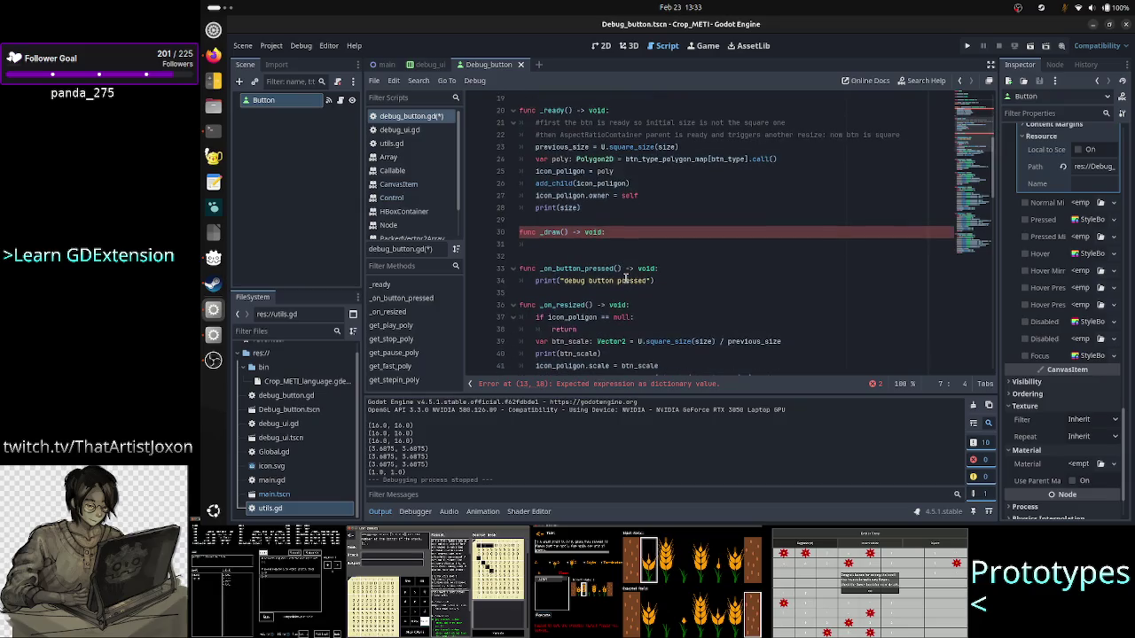
left_click(579, 242)
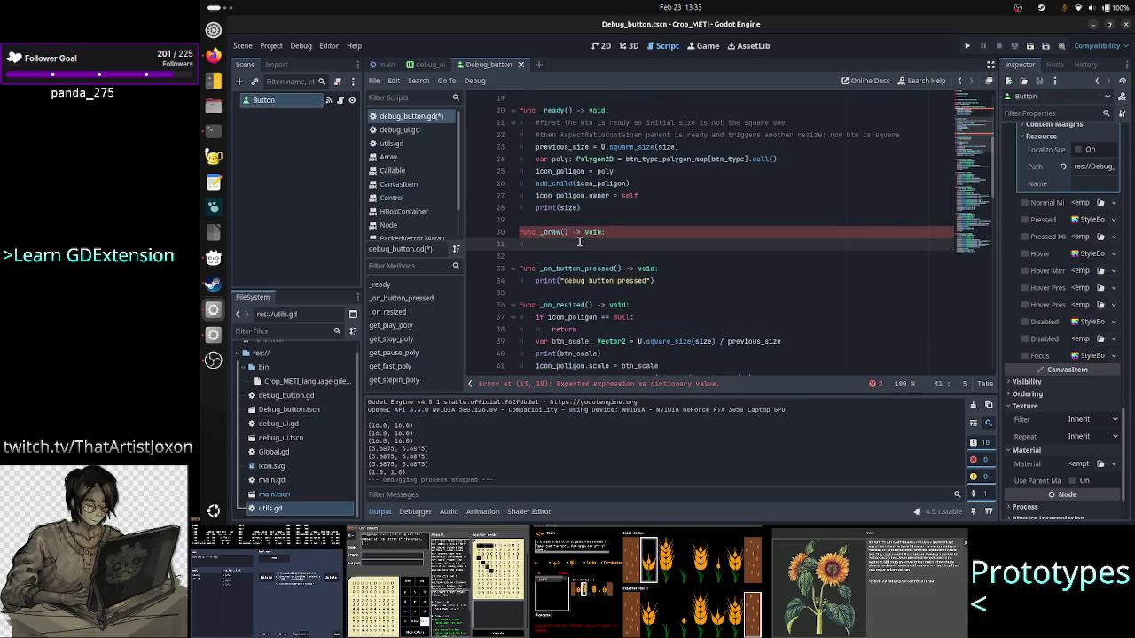
key("alt+Tab")
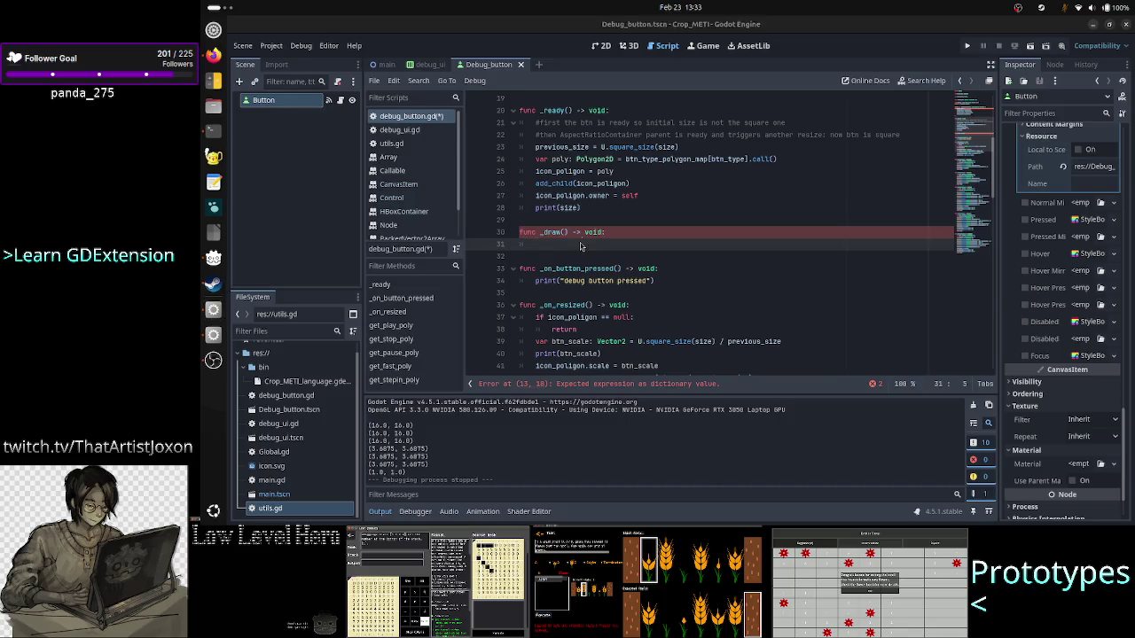
scroll(666, 317, "down", 2)
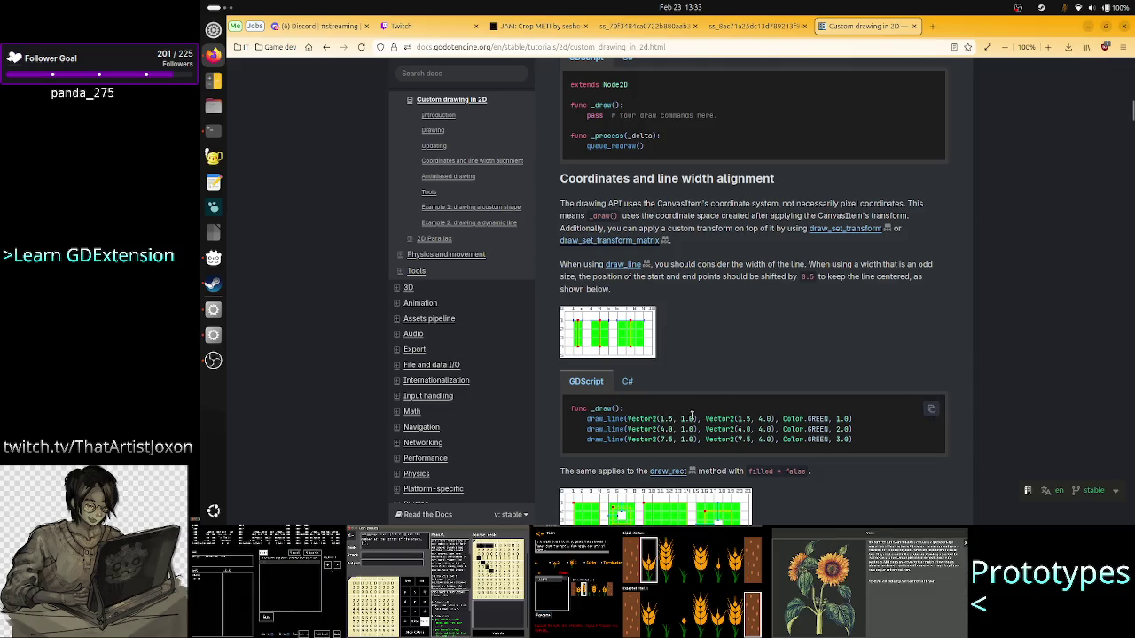
- Read the line width alignment section, highlighting the pixel-coordinates phrase and draw_line's 1.5, 1.0 start point
left_click_drag(694, 419, 656, 418)
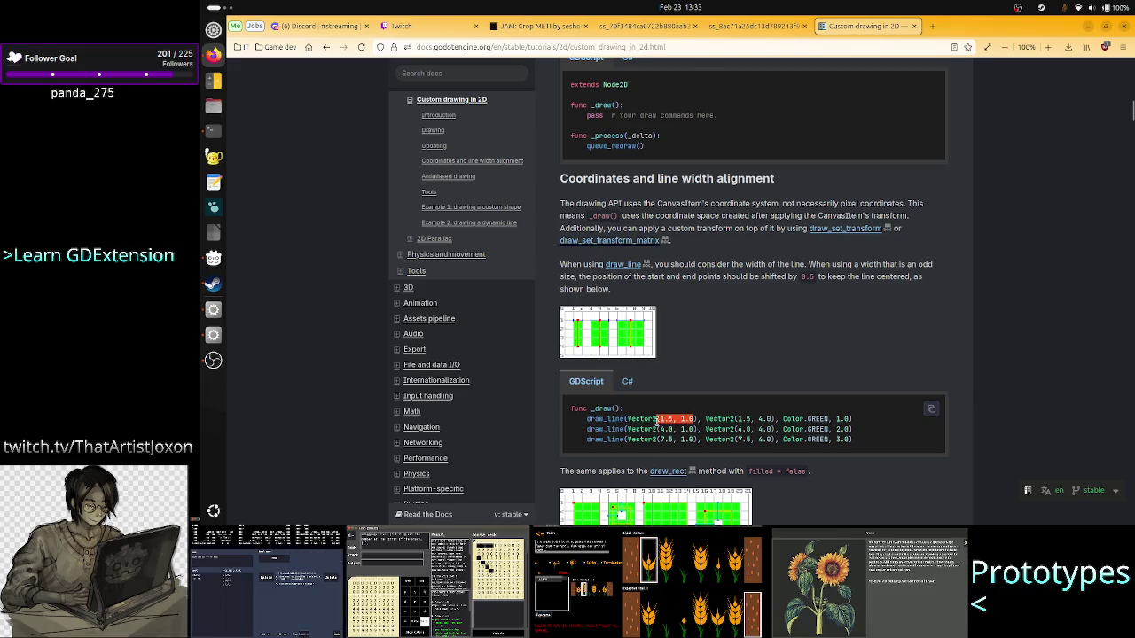
left_click(710, 418)
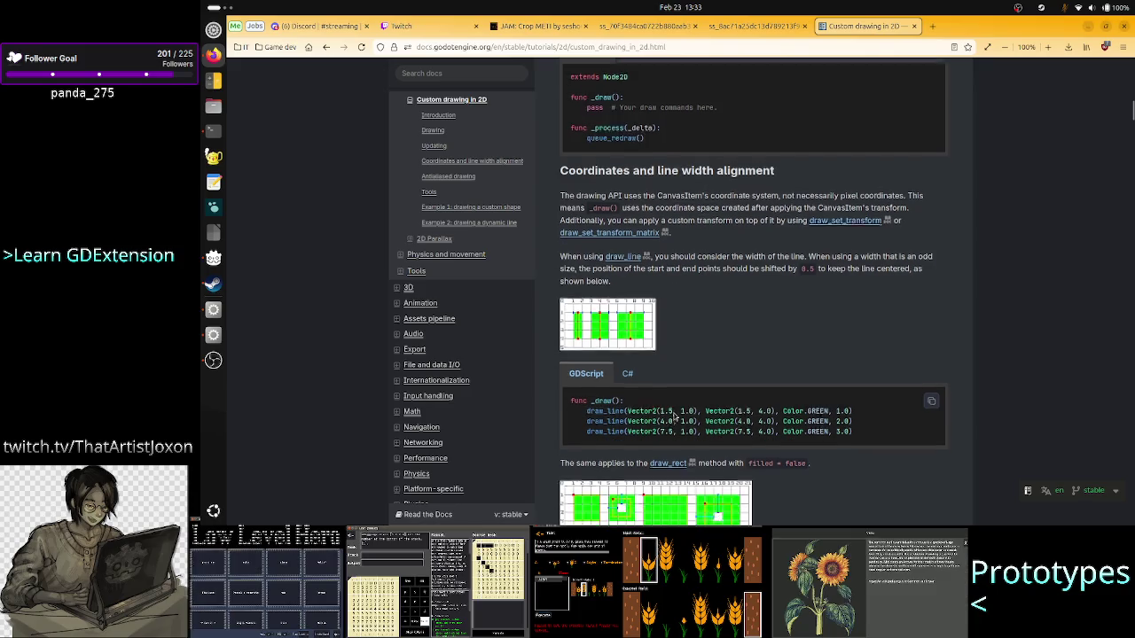
scroll(672, 413, "up", 4)
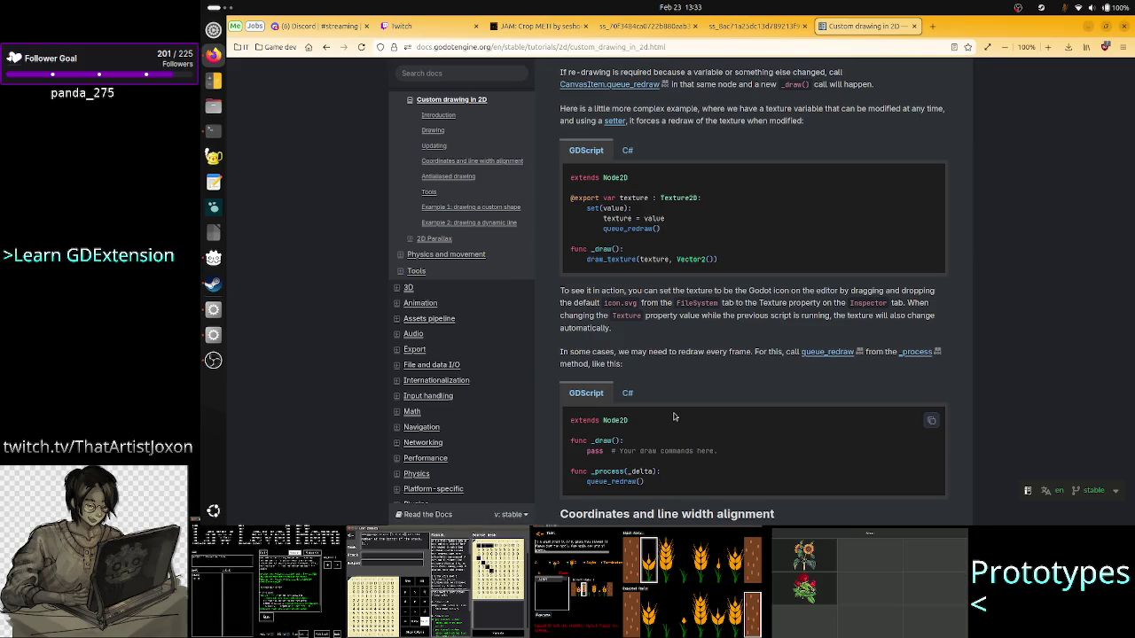
scroll(674, 416, "up", 3)
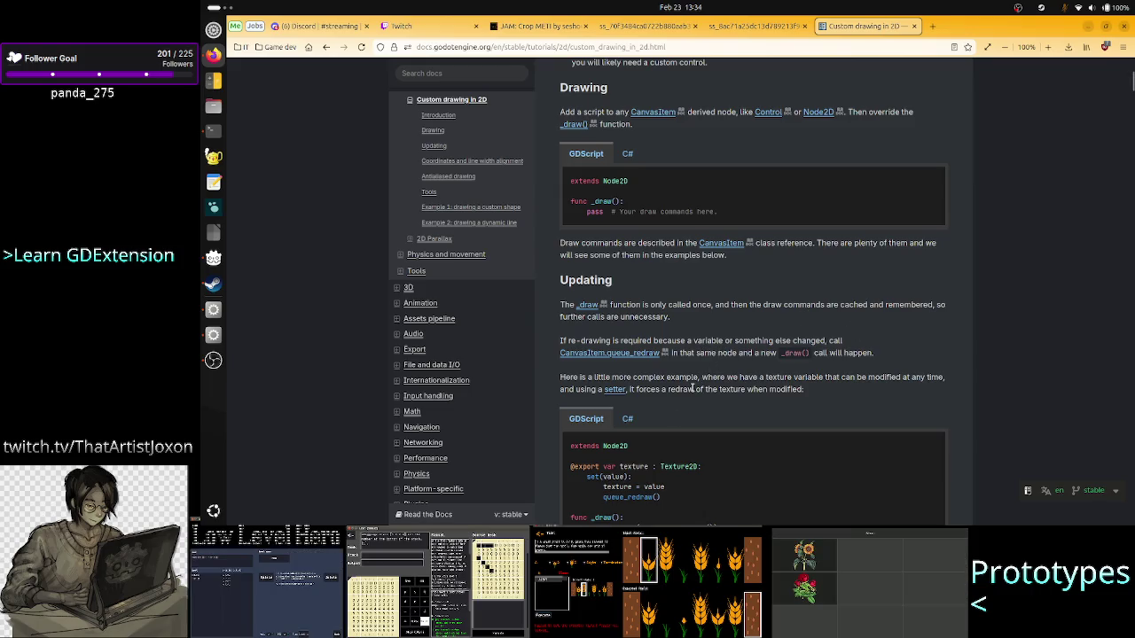
scroll(735, 402, "down", 5)
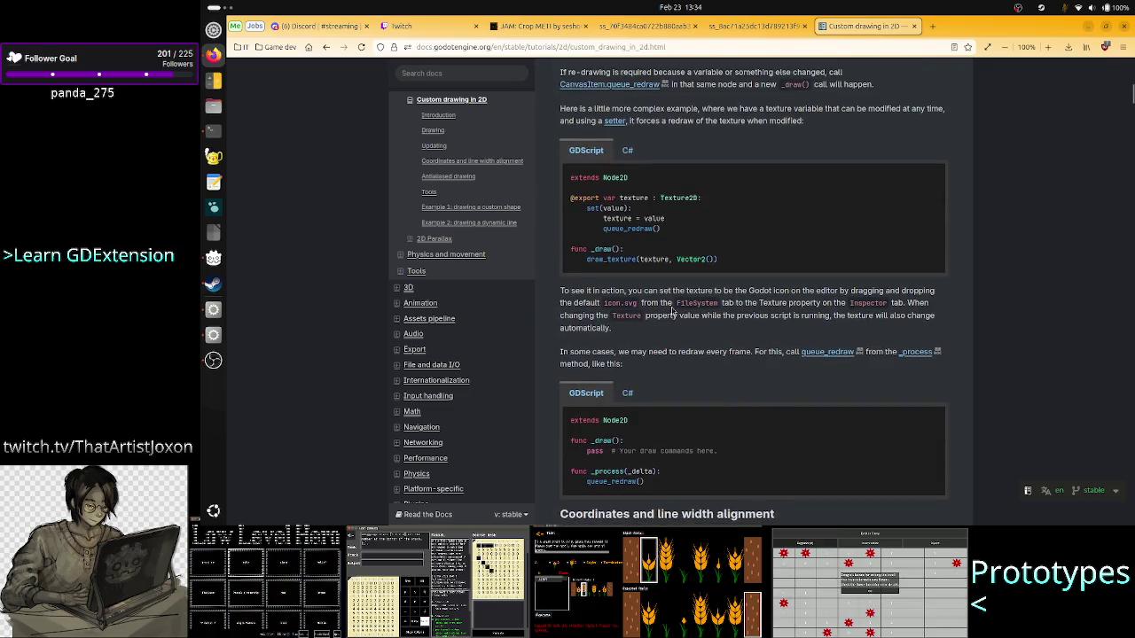
scroll(674, 350, "down", 4)
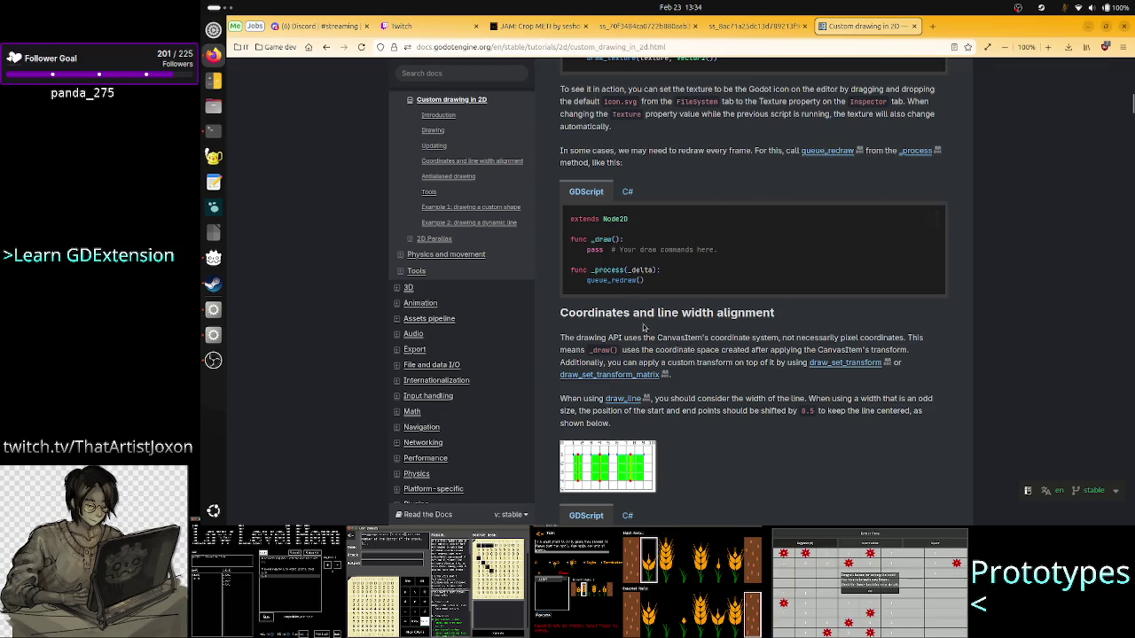
scroll(647, 331, "down", 3)
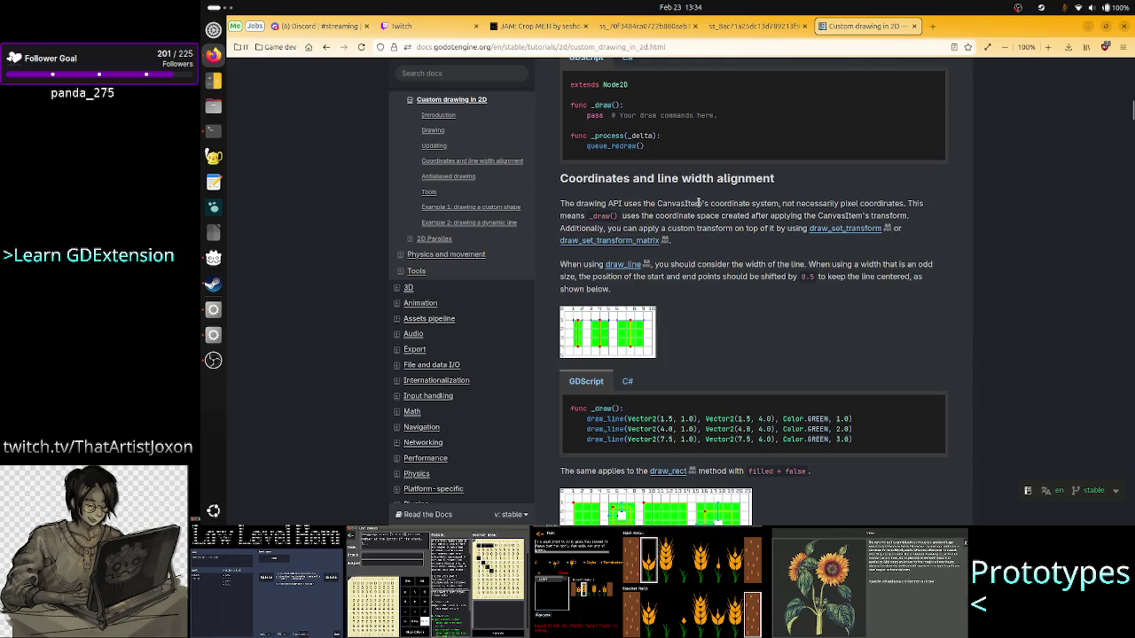
left_click_drag(702, 203, 904, 203)
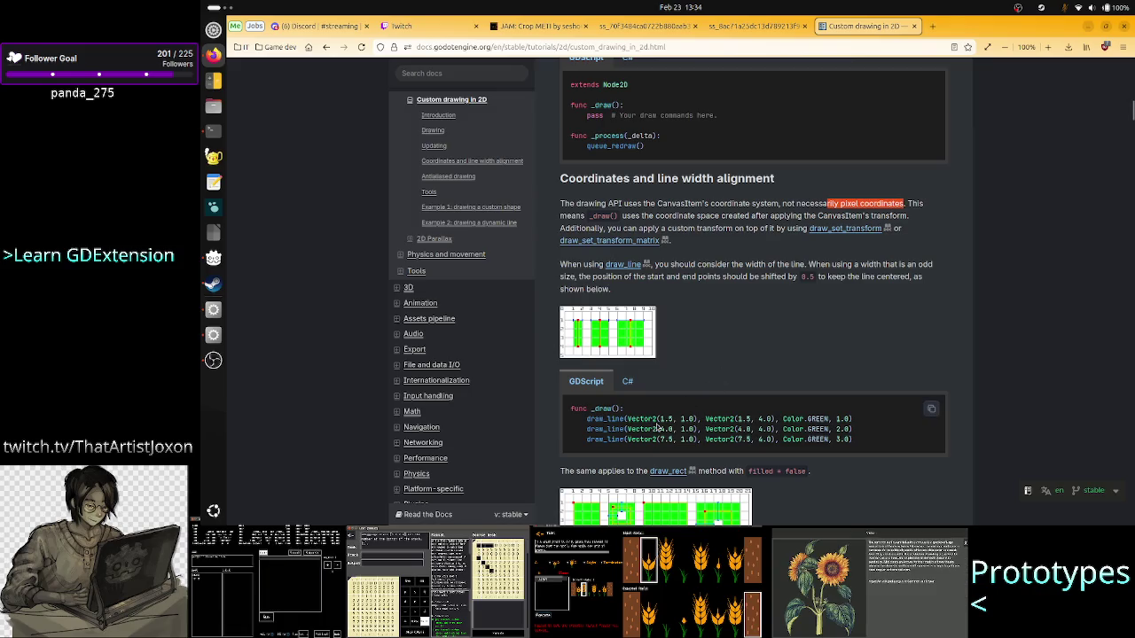
left_click_drag(656, 419, 696, 418)
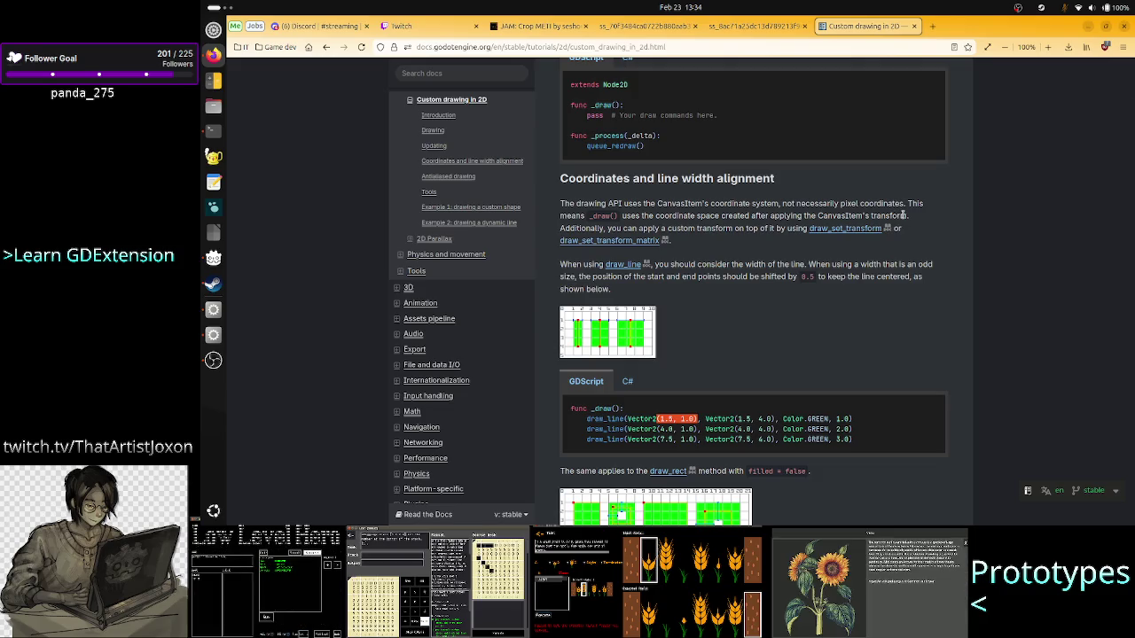
key("alt+Tab")
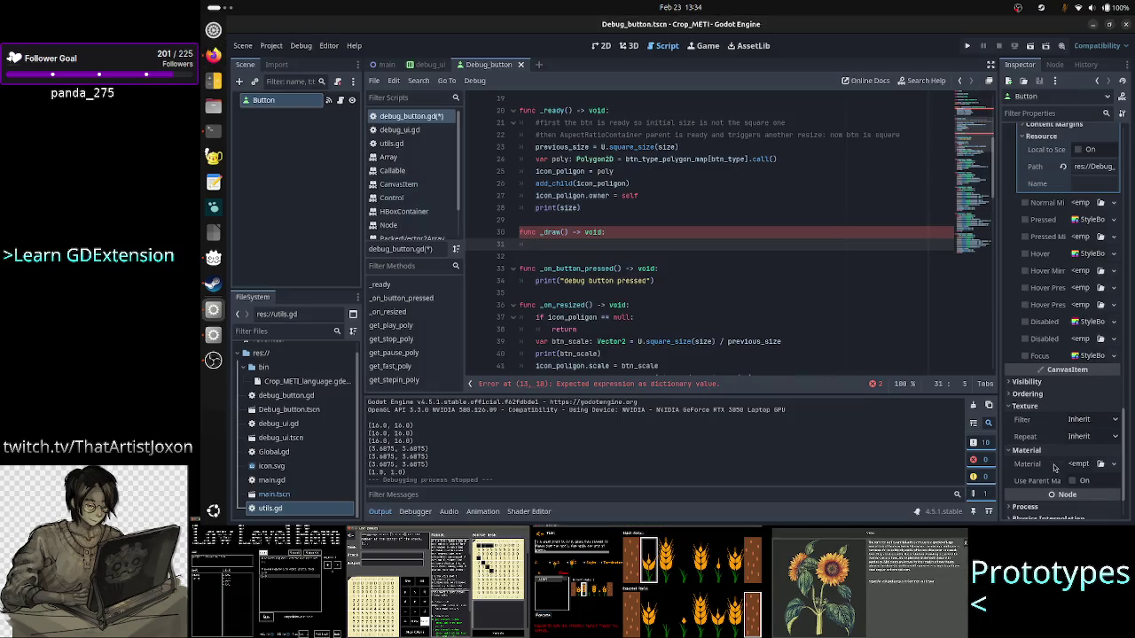
- Unfold the Ordering and Visibility sections of the Button's Inspector, then go back to Firefox
left_click(1055, 395)
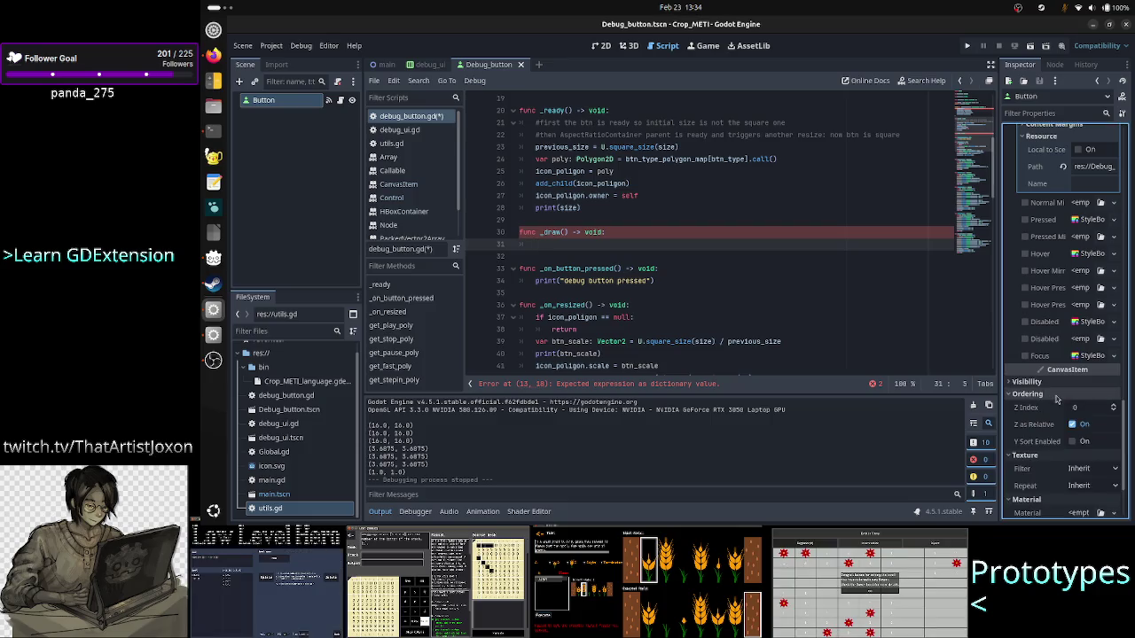
left_click(1064, 383)
key("alt+Tab")
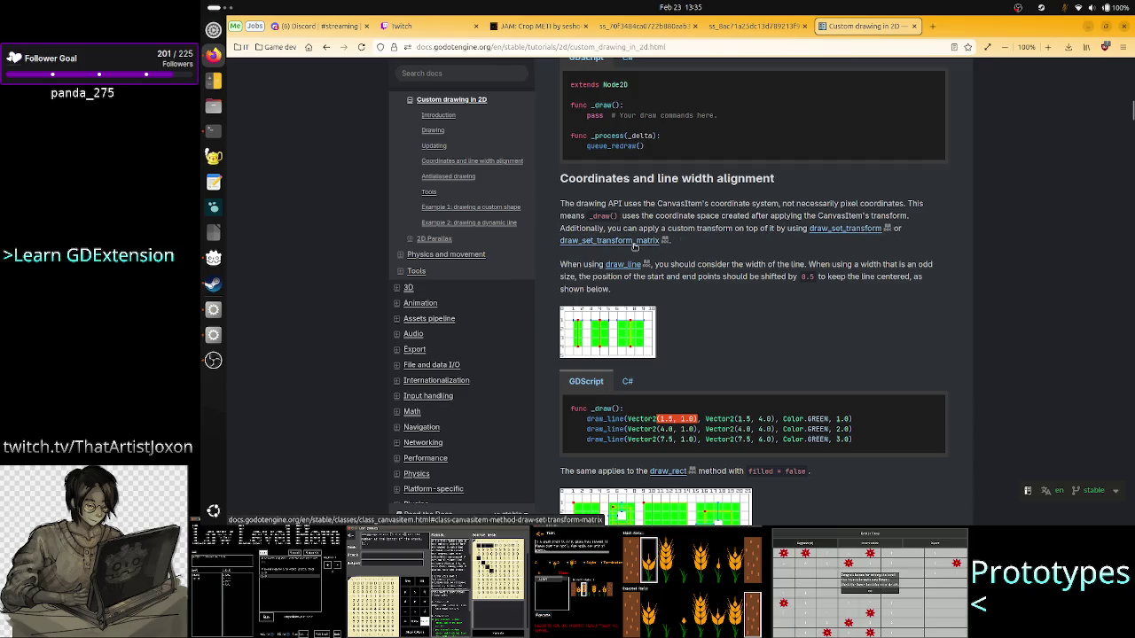
- Follow the tutorial's draw_set_transform link to the CanvasItem class reference
left_click(828, 232)
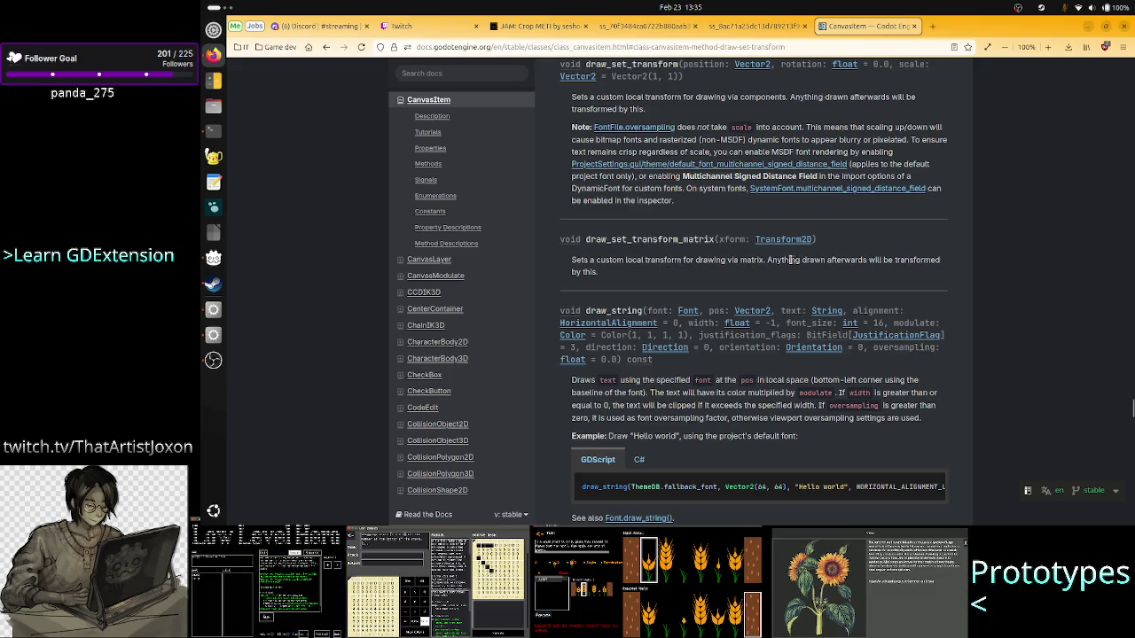
- Highlight the draw_set_transform_matrix 'drawn afterwards' text, then navigate back to the Custom drawing tutorial
left_click_drag(805, 260, 897, 262)
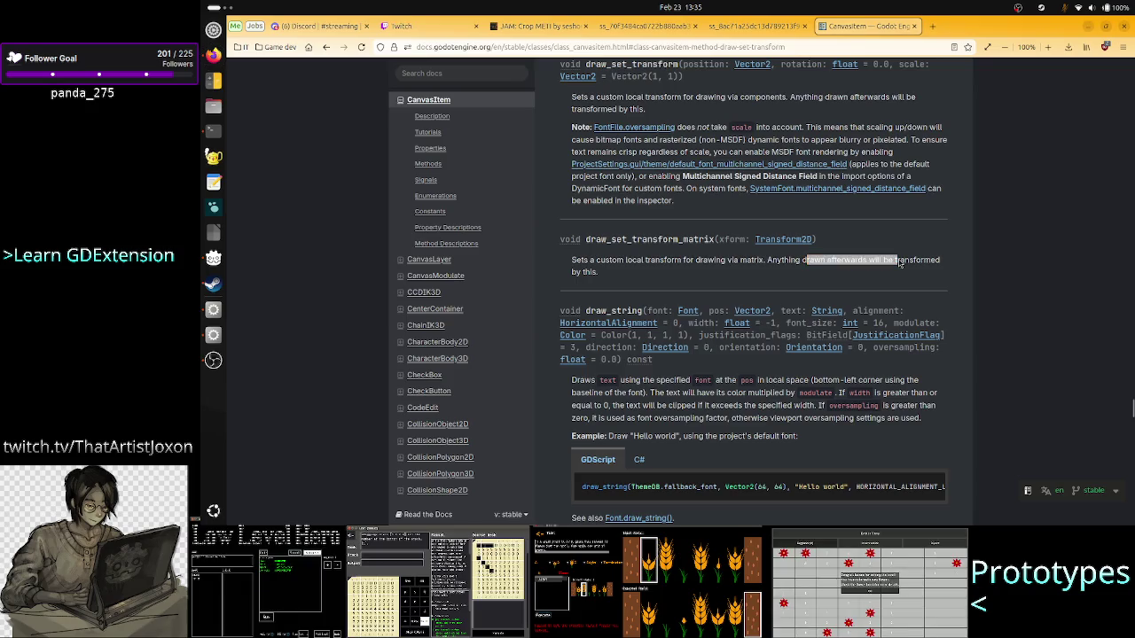
key("alt+Tab")
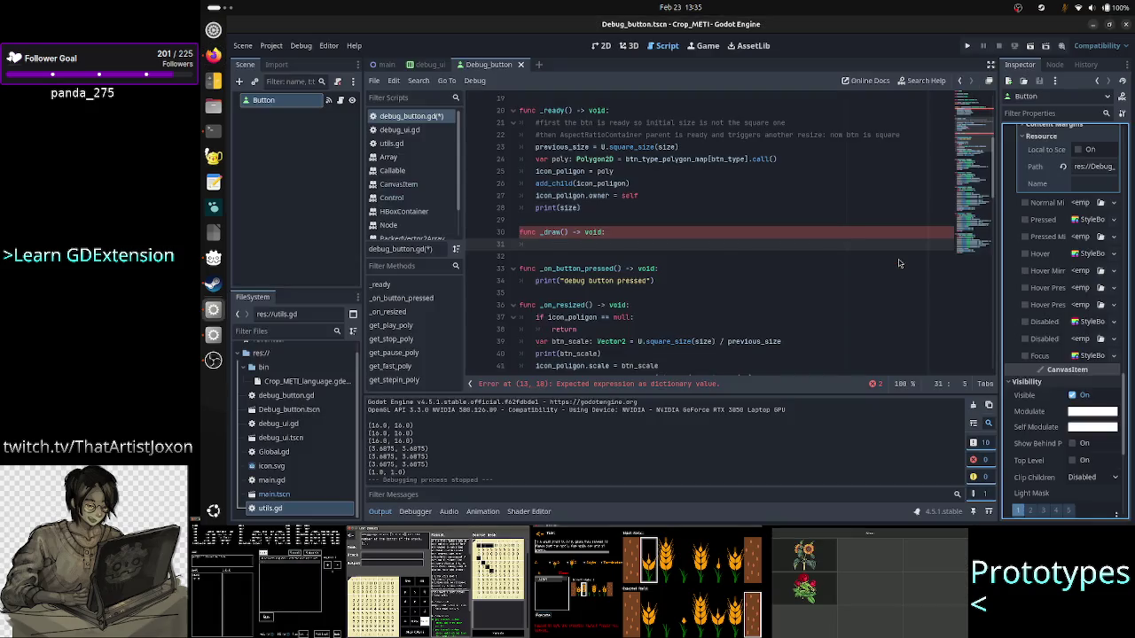
key("alt+Tab")
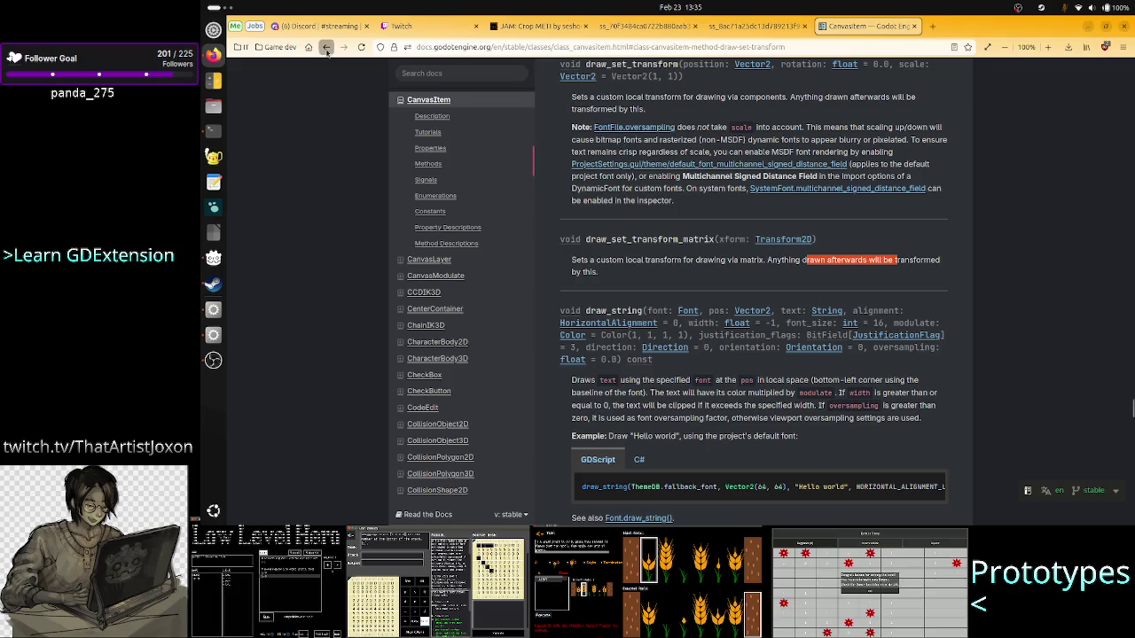
key("alt+Left")
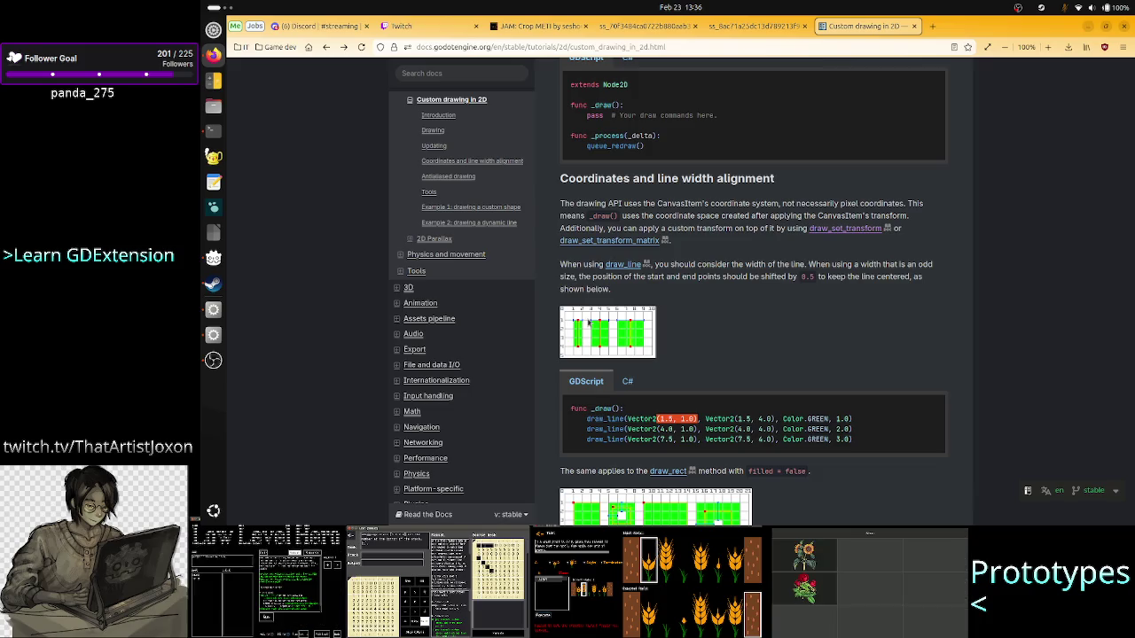
- Search Godot's built-in help for 'canvasit', open the CanvasItem class, and scroll to its draw_ methods
key("alt+Tab")
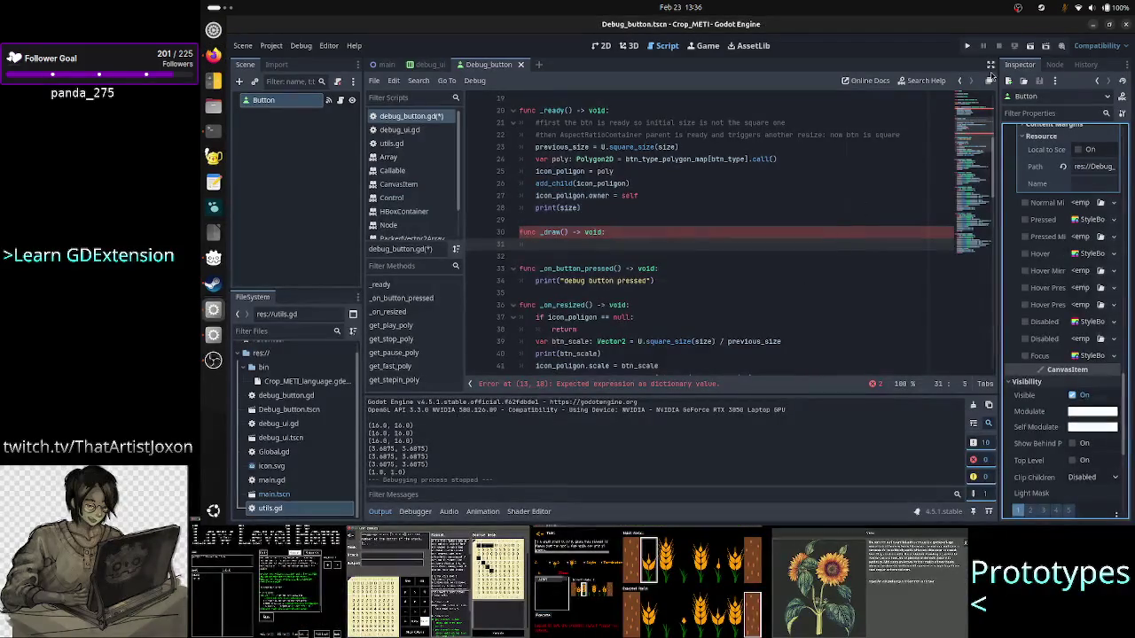
left_click(926, 81)
type("canvas")
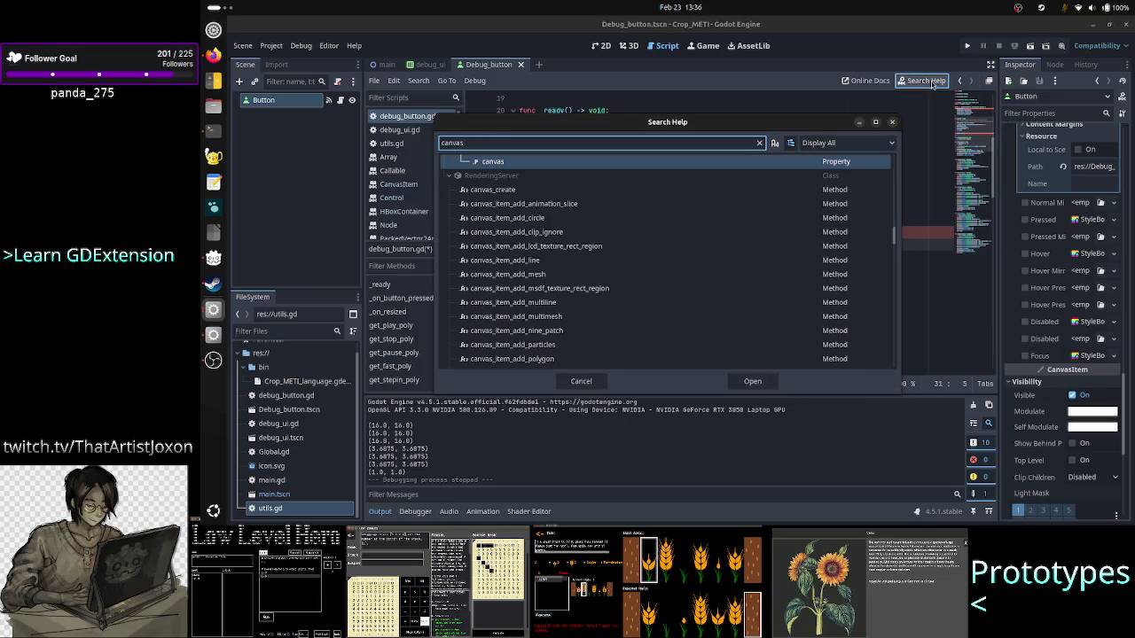
type("ite")
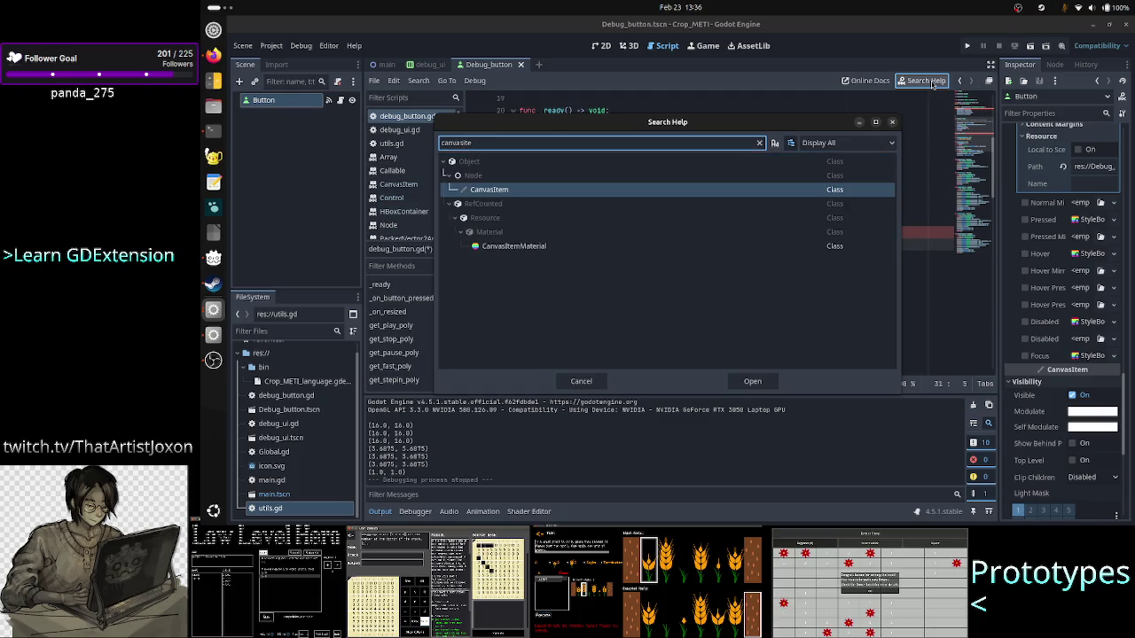
left_click(754, 193)
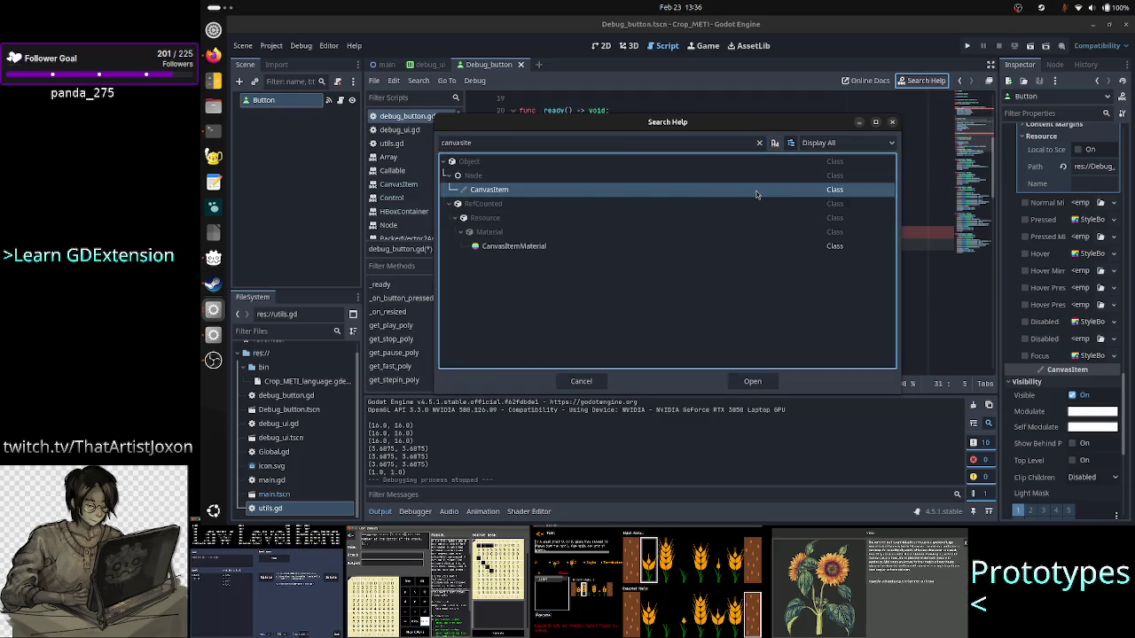
double_click(756, 195)
scroll(657, 194, "down", 5)
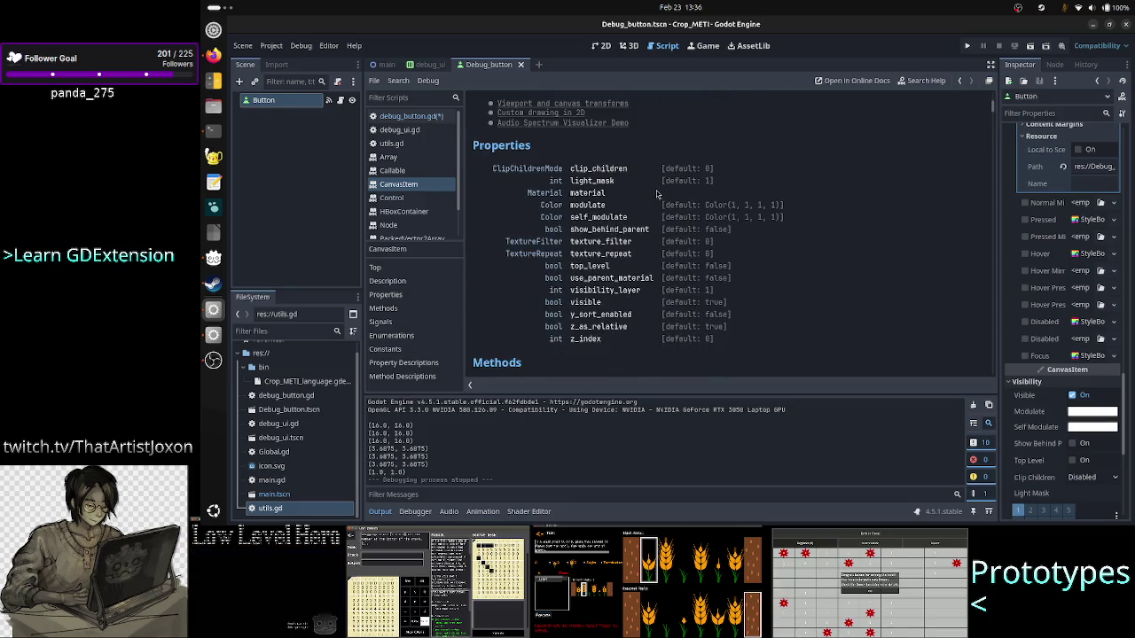
scroll(625, 261, "down", 5)
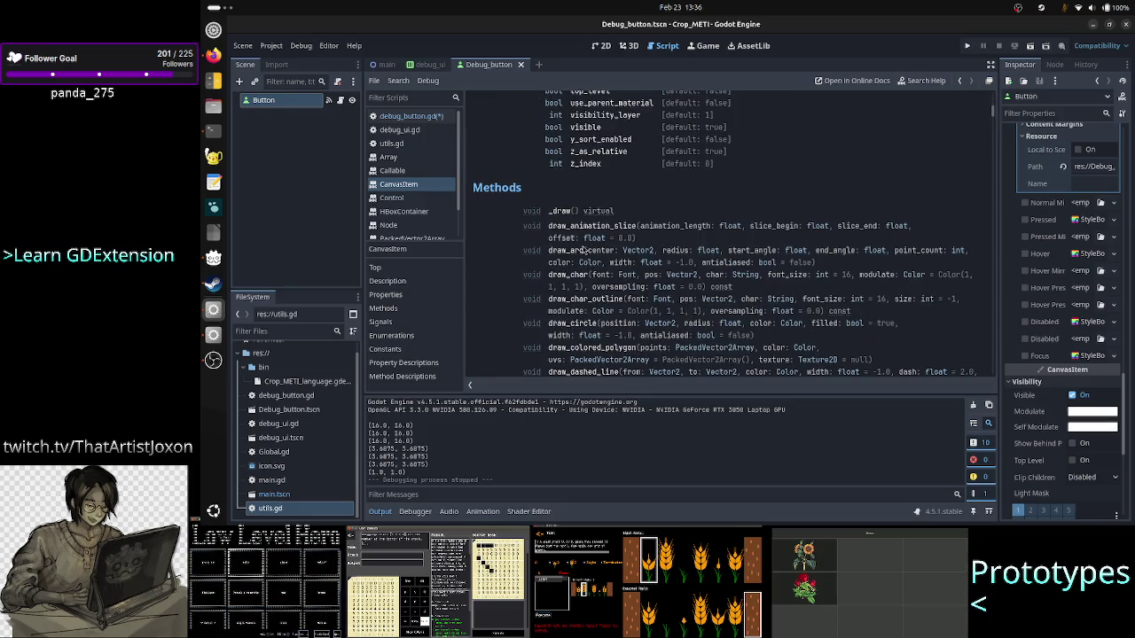
scroll(596, 293, "down", 2)
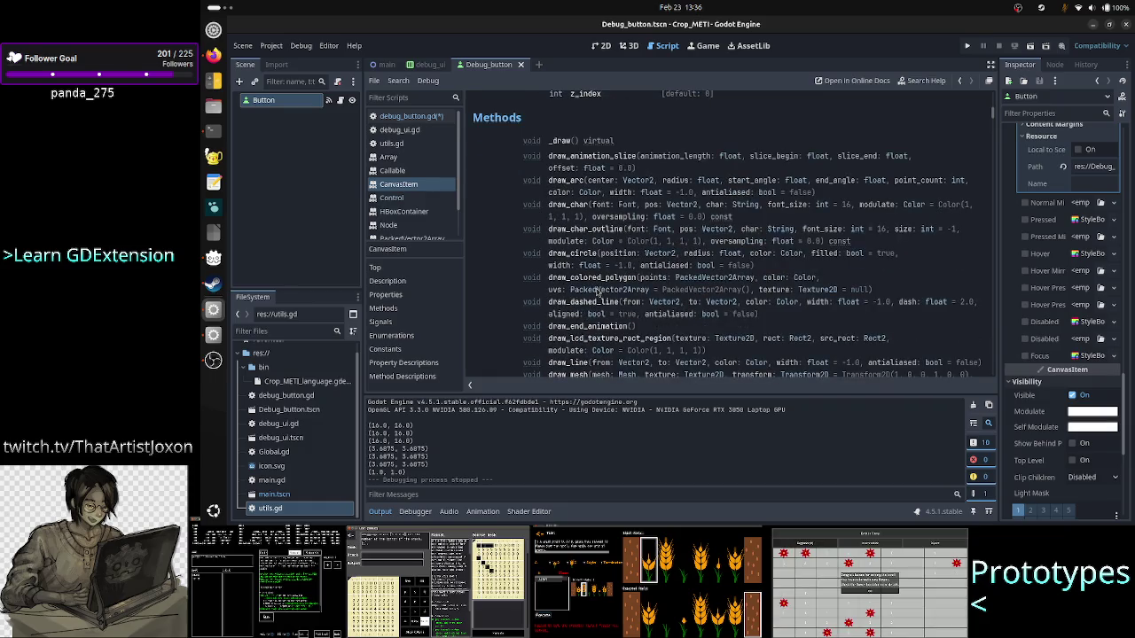
- Find 'draw_line' in the CanvasItem help page, then return to the tutorial in Firefox
key("ctrl+f")
type("draw")
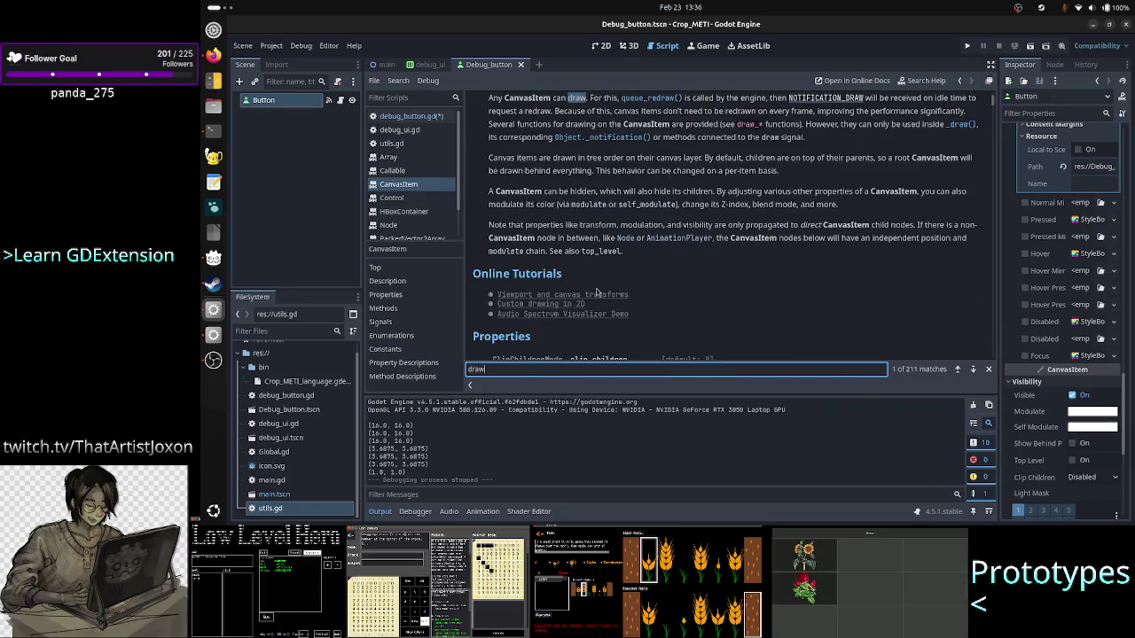
type("_line")
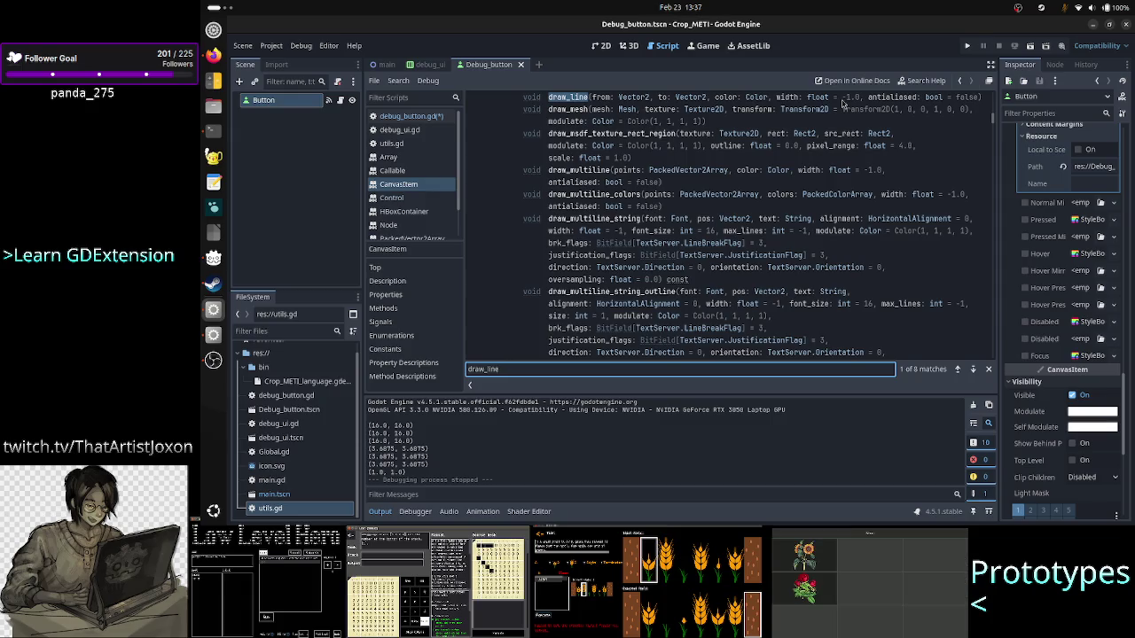
key("alt+Tab")
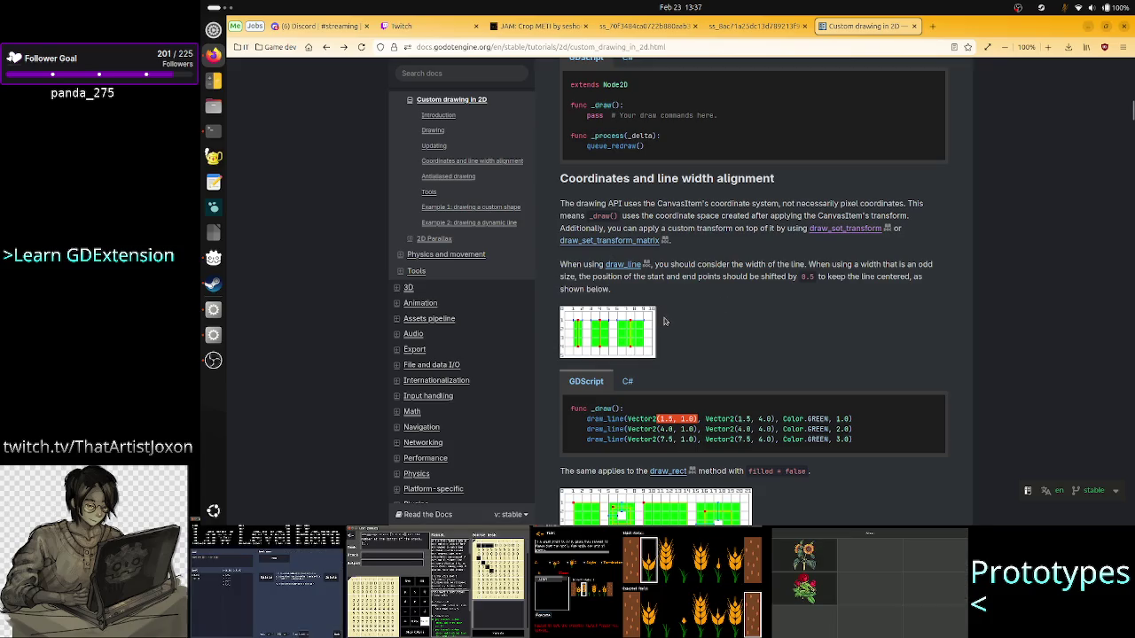
left_click(838, 420)
mouse_move(837, 420)
left_mouse_down()
mouse_move(856, 423)
mouse_move(858, 444)
left_mouse_up()
left_click(858, 444)
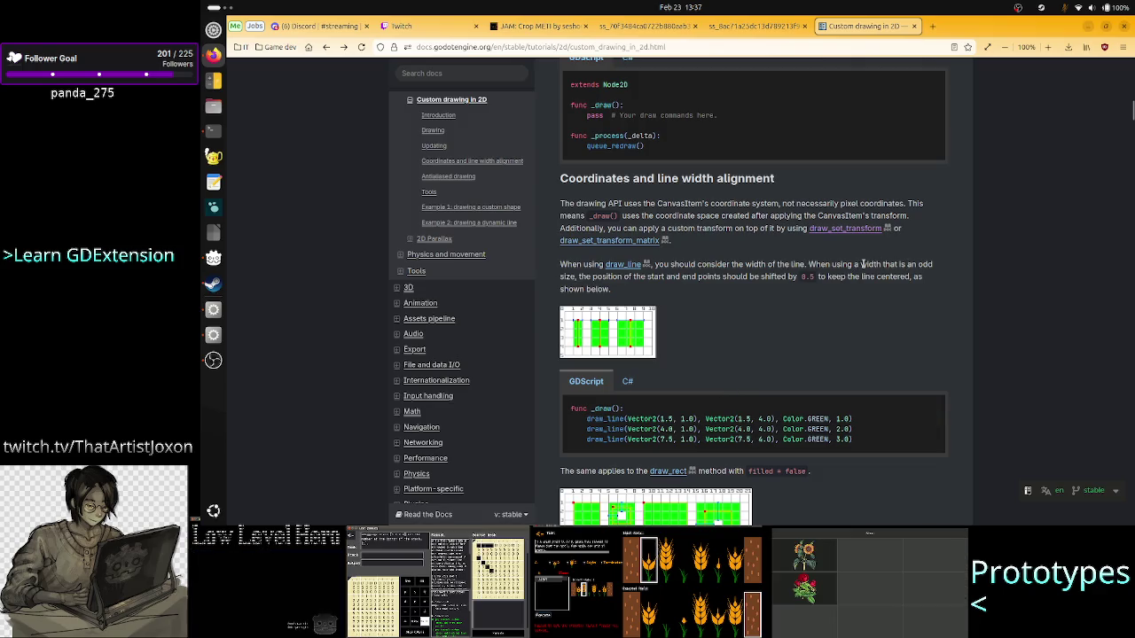
mouse_move(855, 264)
left_mouse_down()
mouse_move(929, 264)
mouse_move(666, 265)
mouse_move(926, 278)
mouse_move(576, 276)
left_mouse_up()
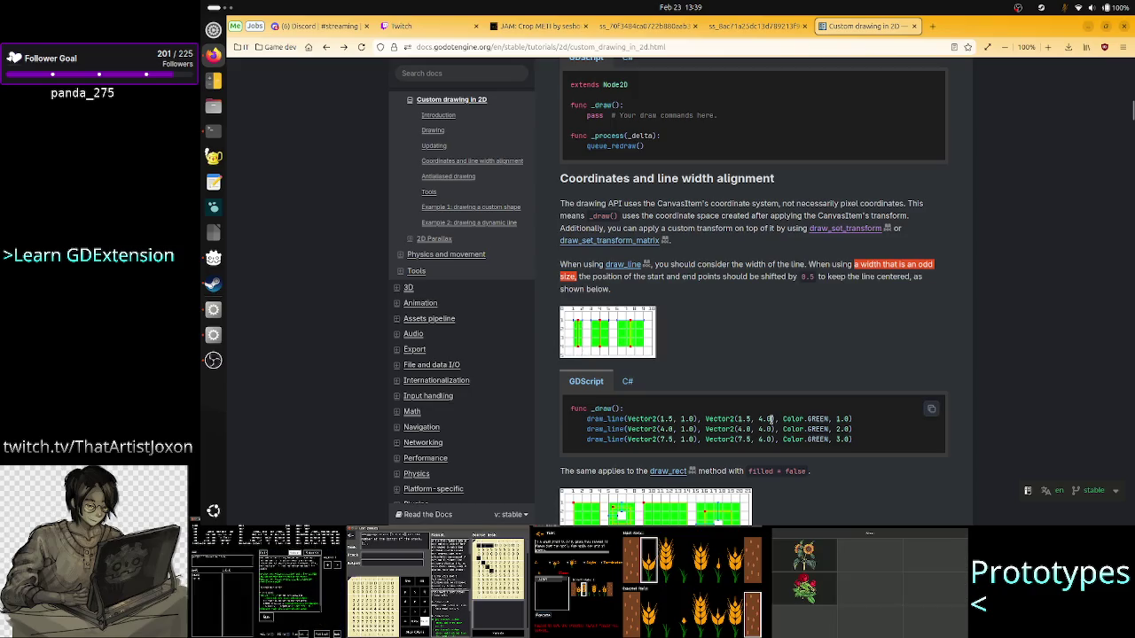
- Highlight the draw_line coordinates in the line-width code sample, then scroll down to the draw_rect example
left_click_drag(770, 419, 750, 419)
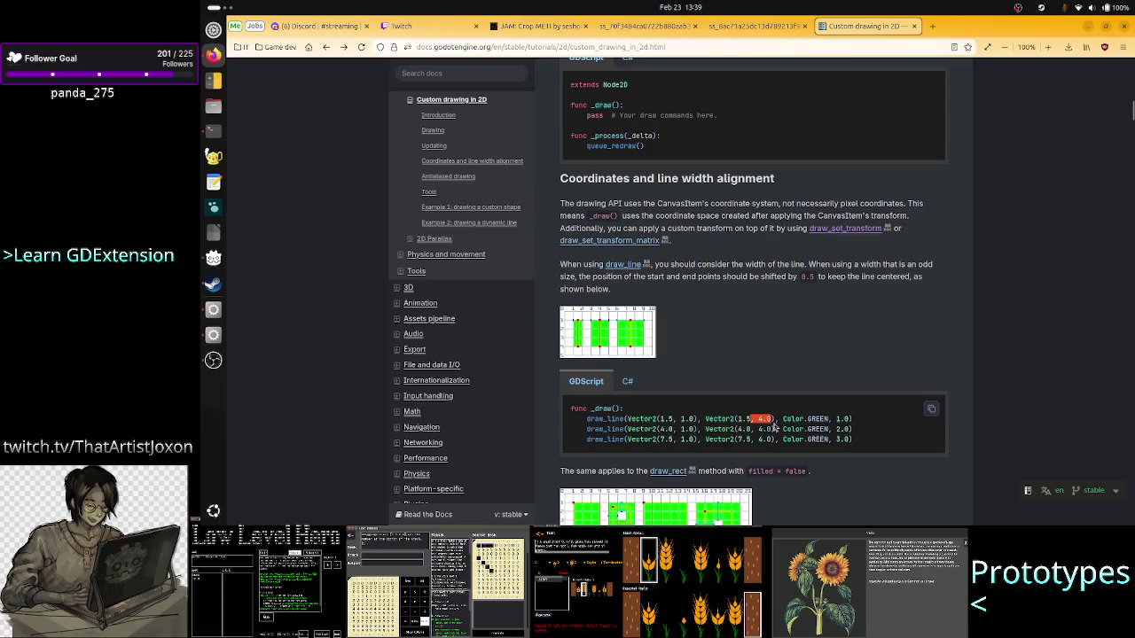
left_click(768, 420)
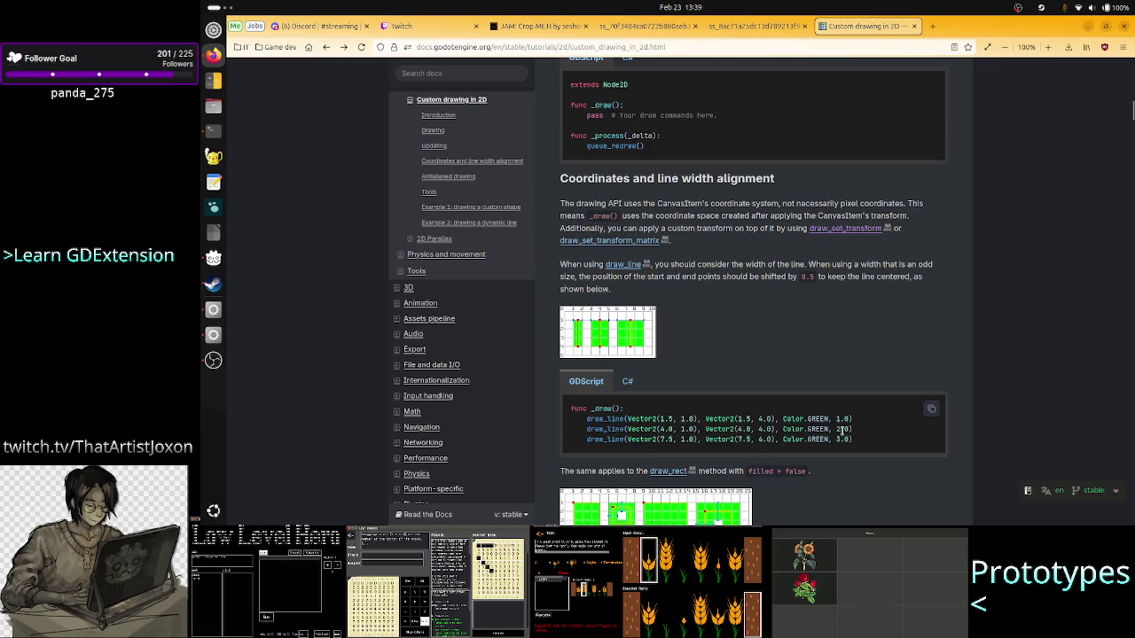
mouse_move(855, 446)
left_mouse_down()
mouse_move(663, 429)
mouse_move(850, 427)
left_mouse_up()
left_click(706, 429)
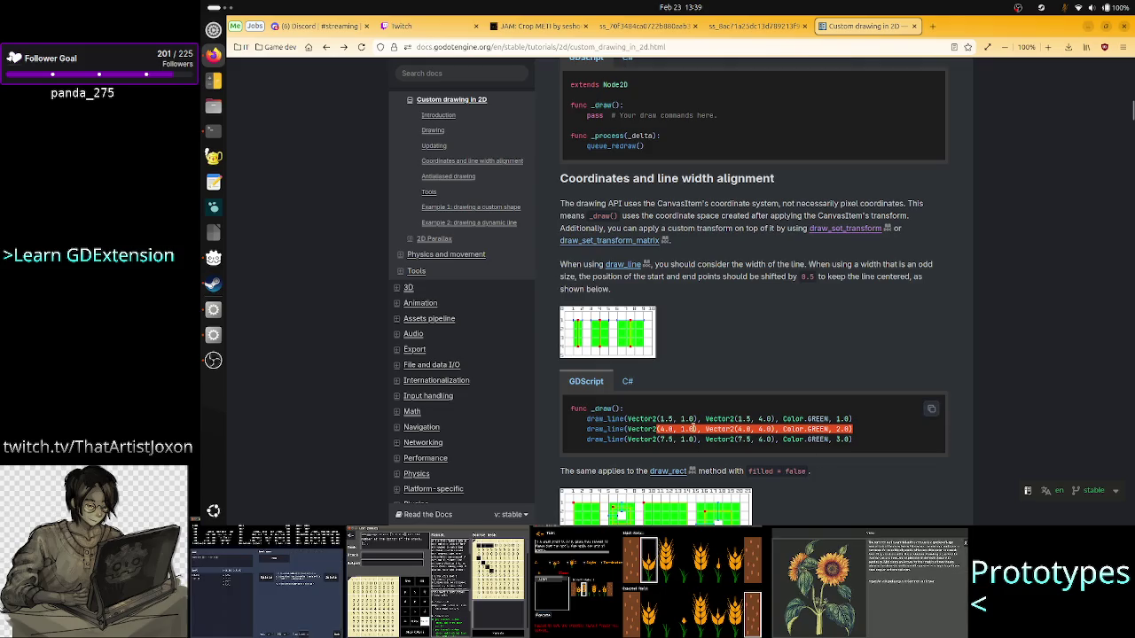
left_click(671, 426)
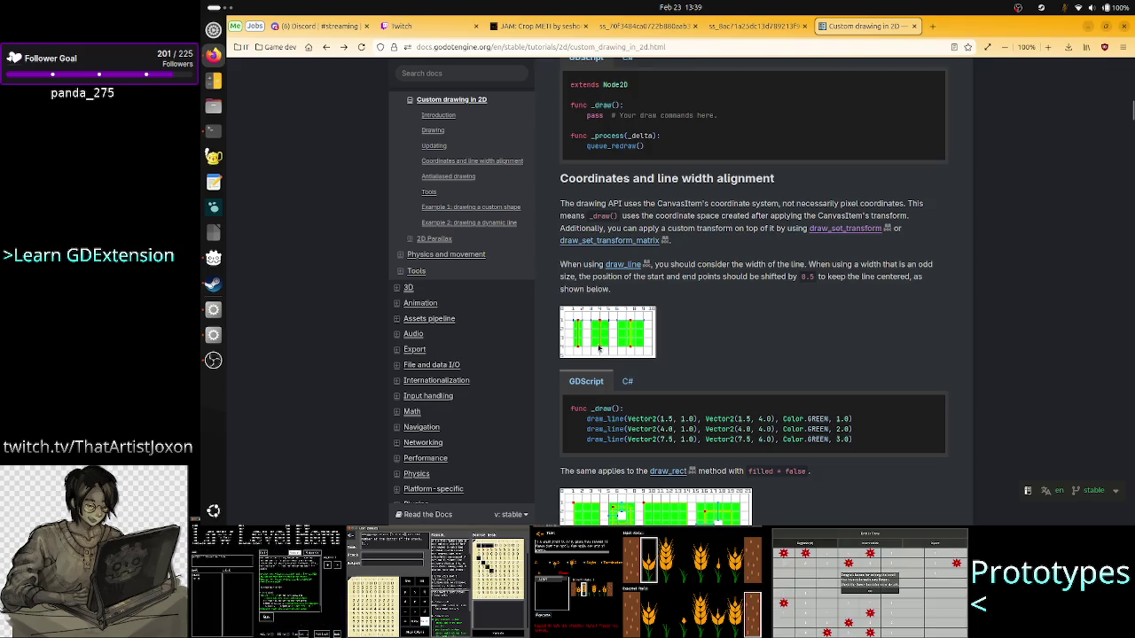
left_click_drag(747, 429, 779, 419)
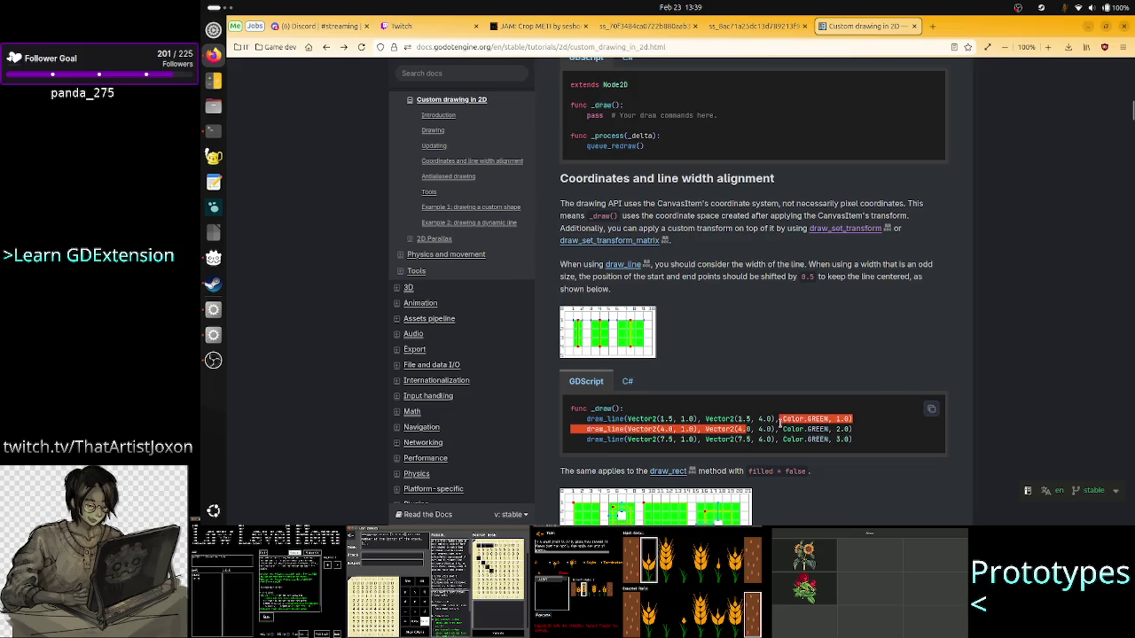
left_click(789, 431)
scroll(882, 430, "down", 2)
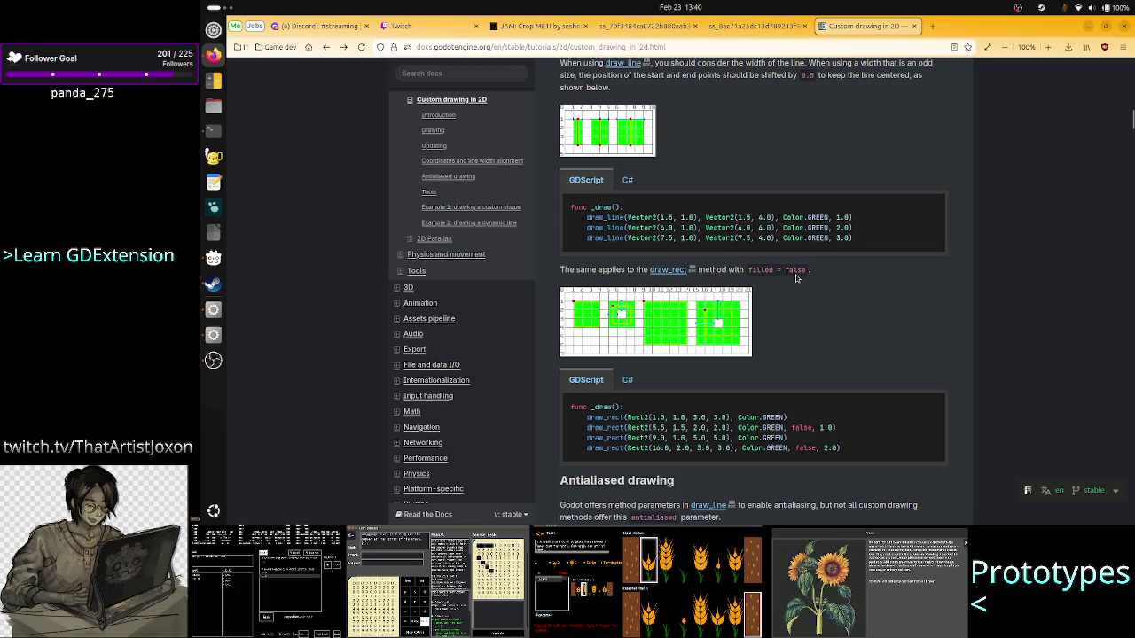
- Highlight the filled = false parameter in the draw_rect example, then scroll to Antialiased drawing
left_click_drag(755, 270, 802, 270)
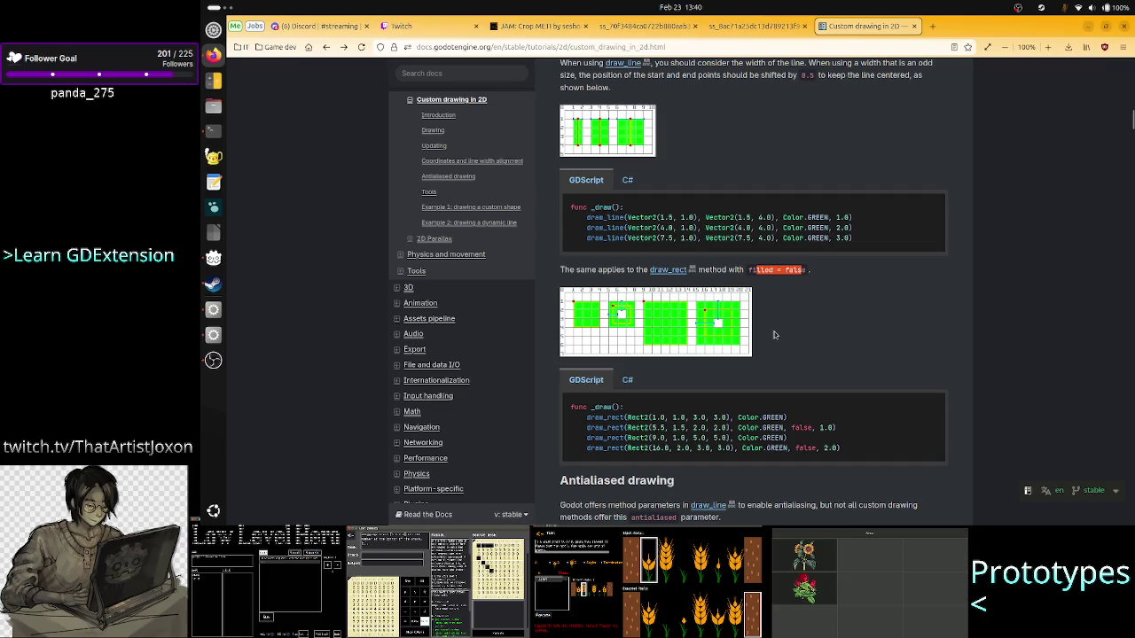
left_click(783, 298)
left_click_drag(760, 269, 804, 270)
left_click(804, 271)
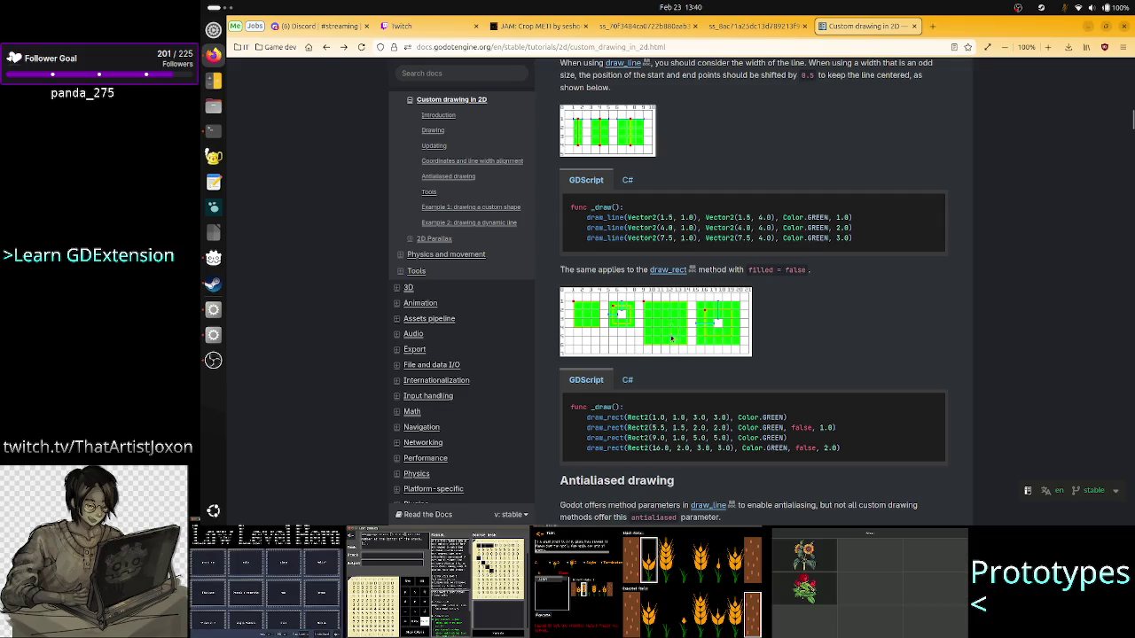
scroll(774, 388, "down", 3)
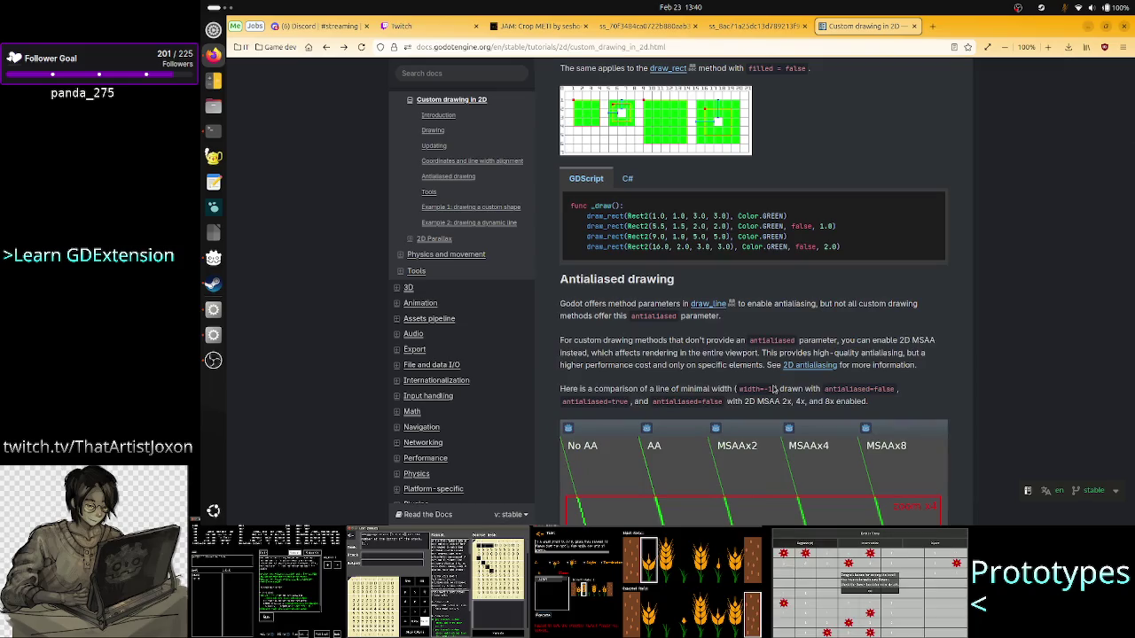
- Scroll through Tools and highlight the sentence about drawing what Godot lacks
scroll(774, 388, "down", 3)
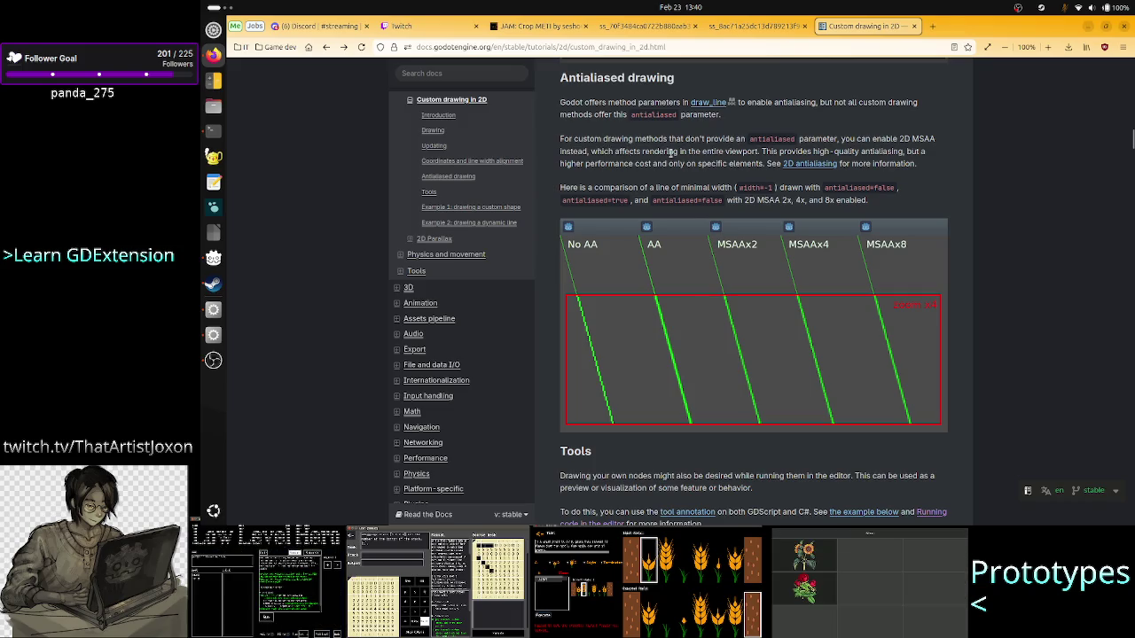
scroll(720, 151, "down", 5)
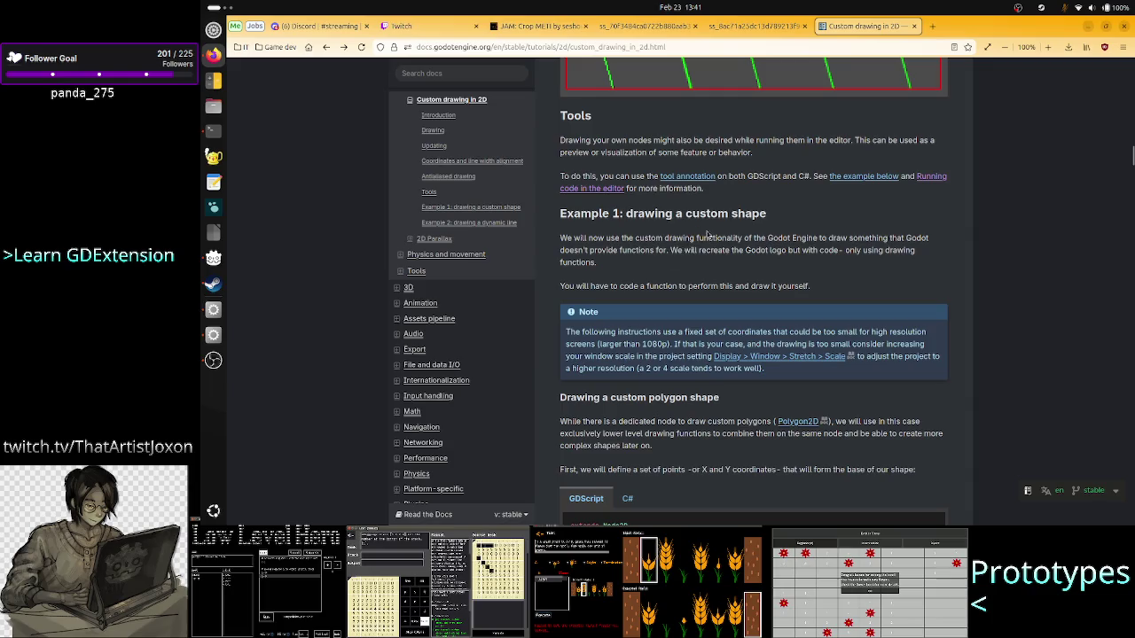
scroll(670, 279, "down", 1)
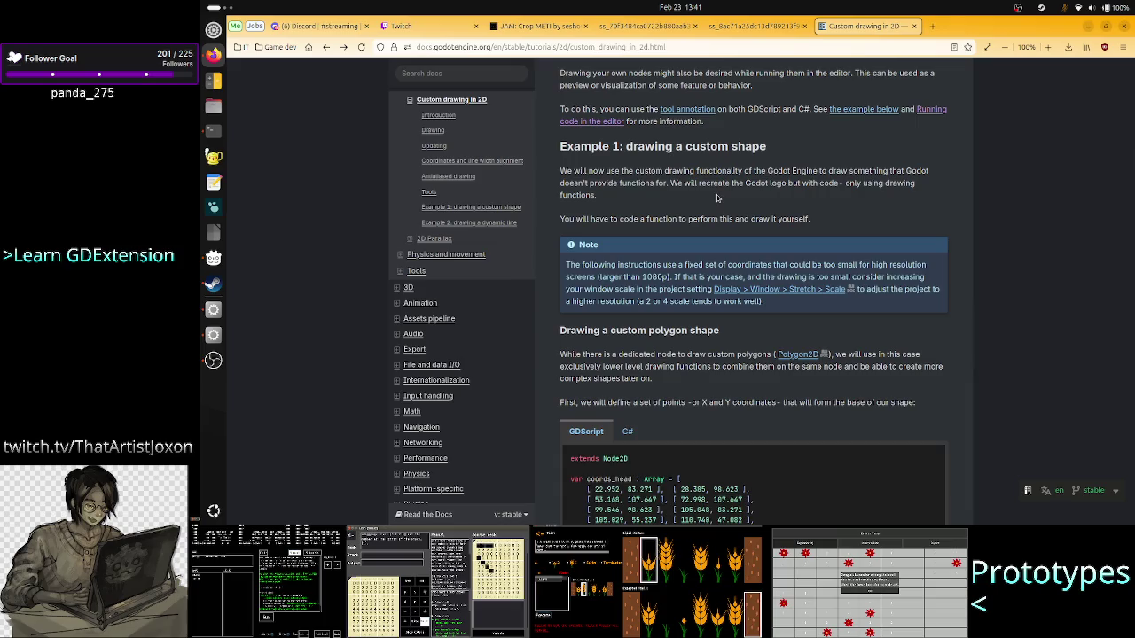
mouse_move(826, 170)
left_mouse_down()
mouse_move(636, 193)
mouse_move(676, 183)
left_mouse_up()
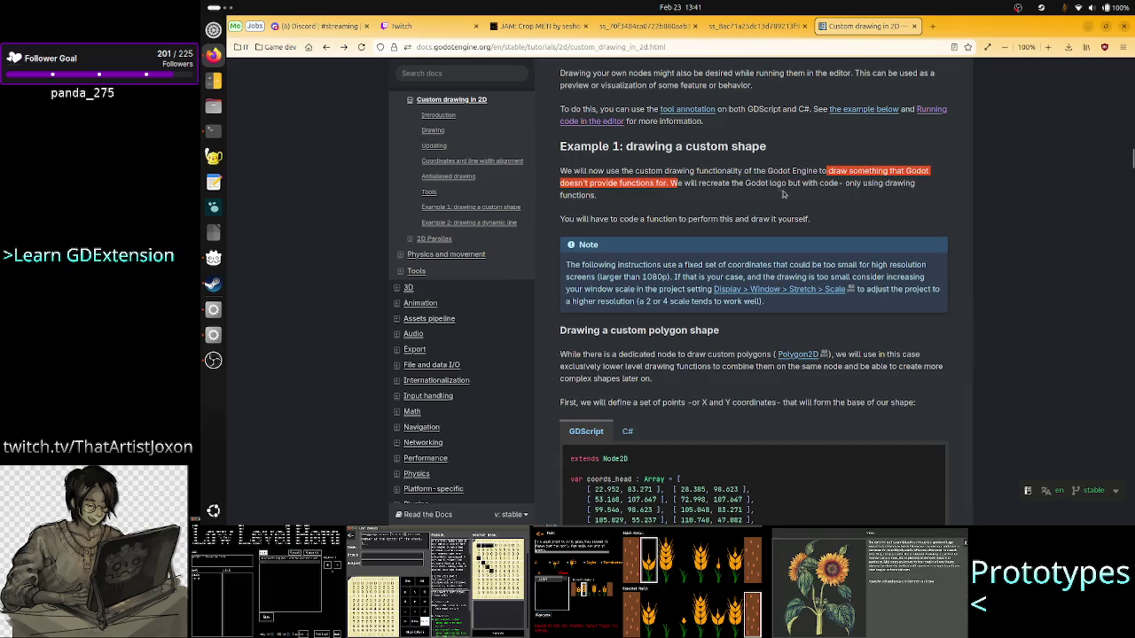
left_click_drag(797, 175, 893, 193)
left_click(893, 193)
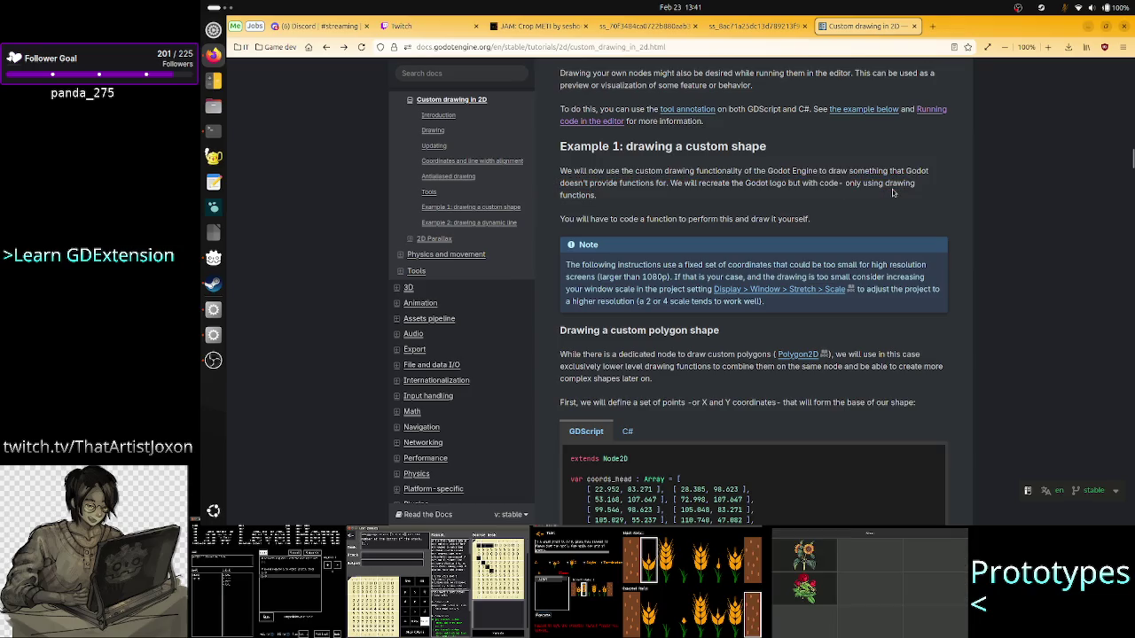
- Highlight Example 1's note that fixed coordinates may be too small
scroll(797, 297, "down", 1)
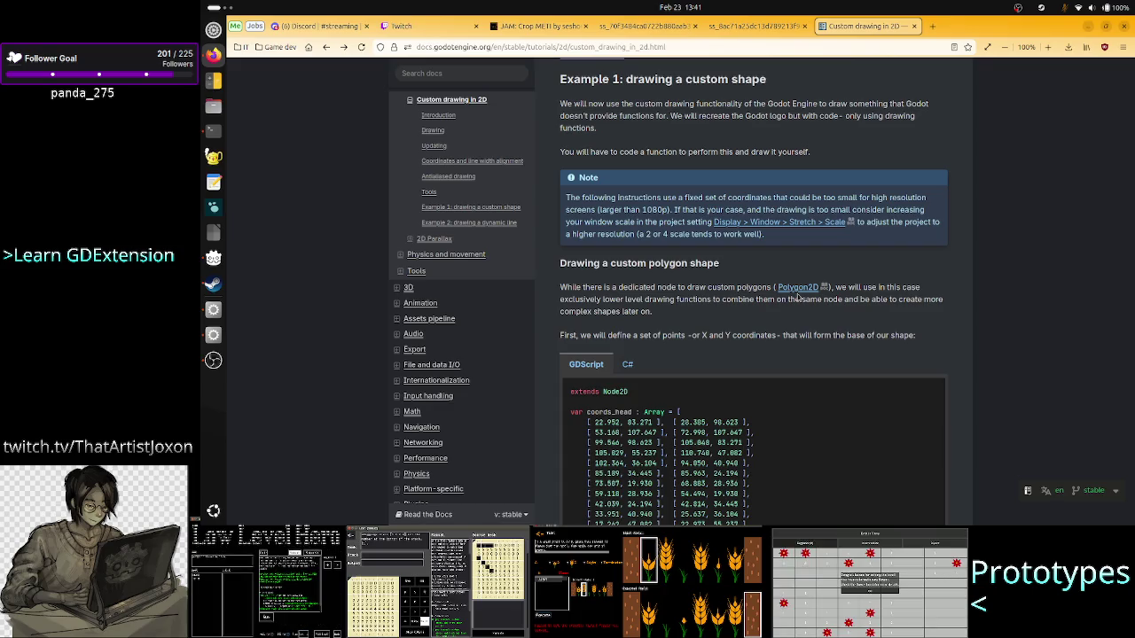
scroll(796, 298, "up", 10)
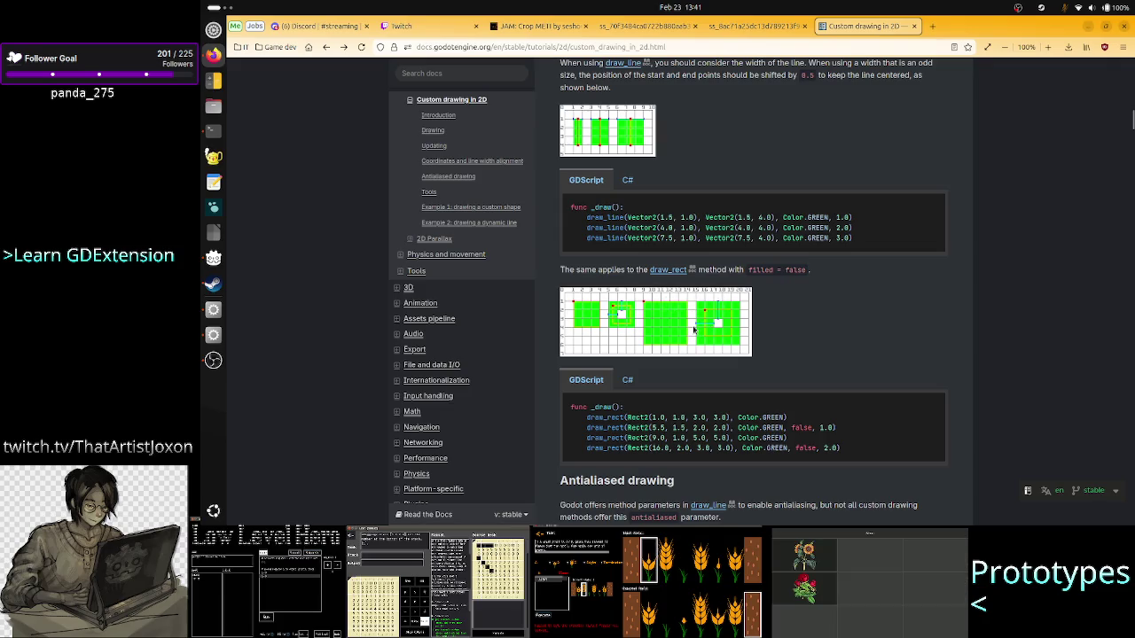
scroll(758, 328, "up", 3)
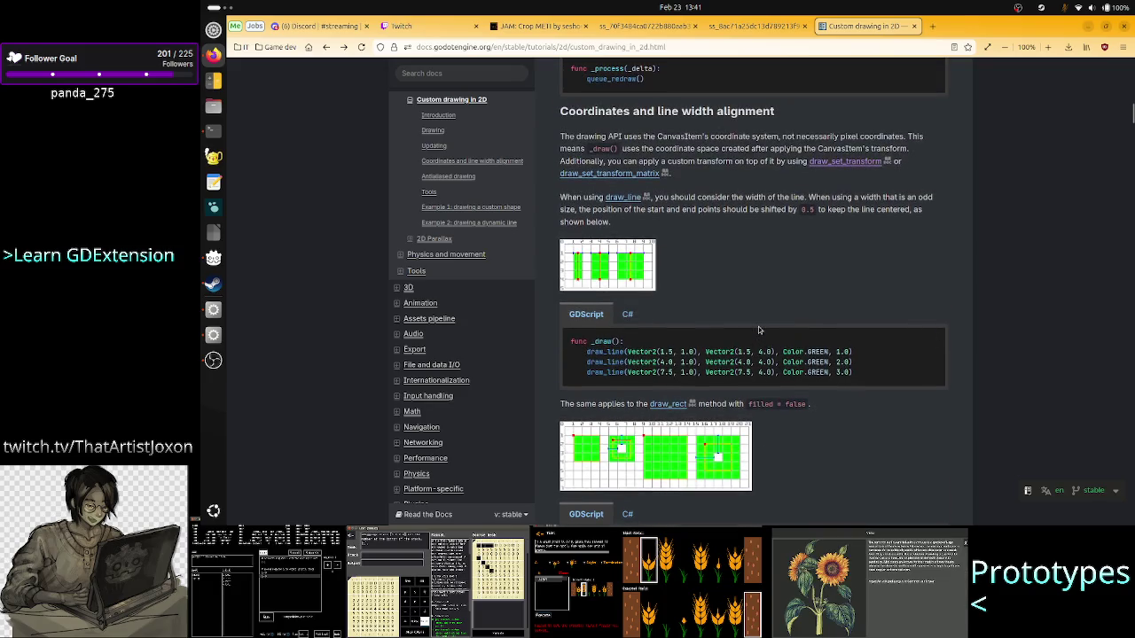
scroll(758, 330, "down", 10)
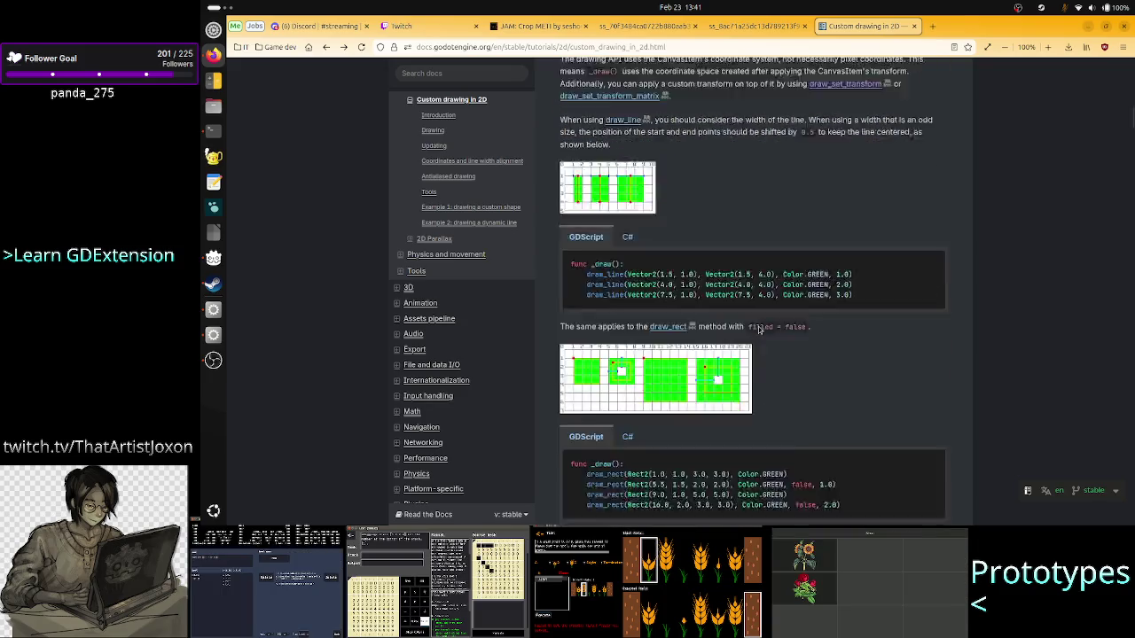
scroll(757, 329, "down", 5)
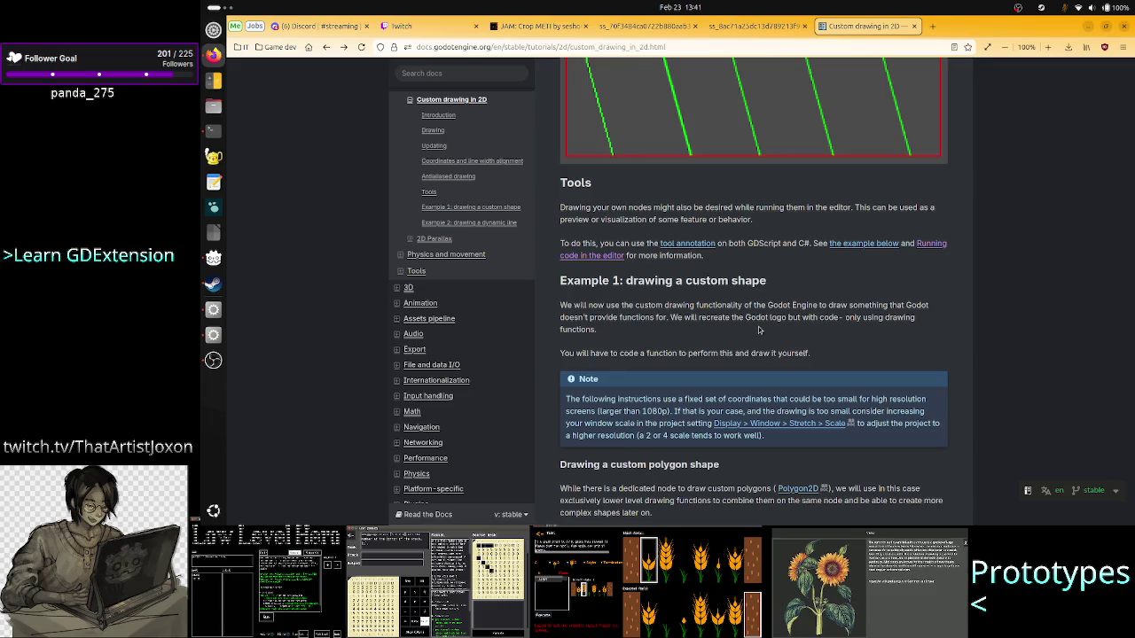
scroll(758, 330, "up", 8)
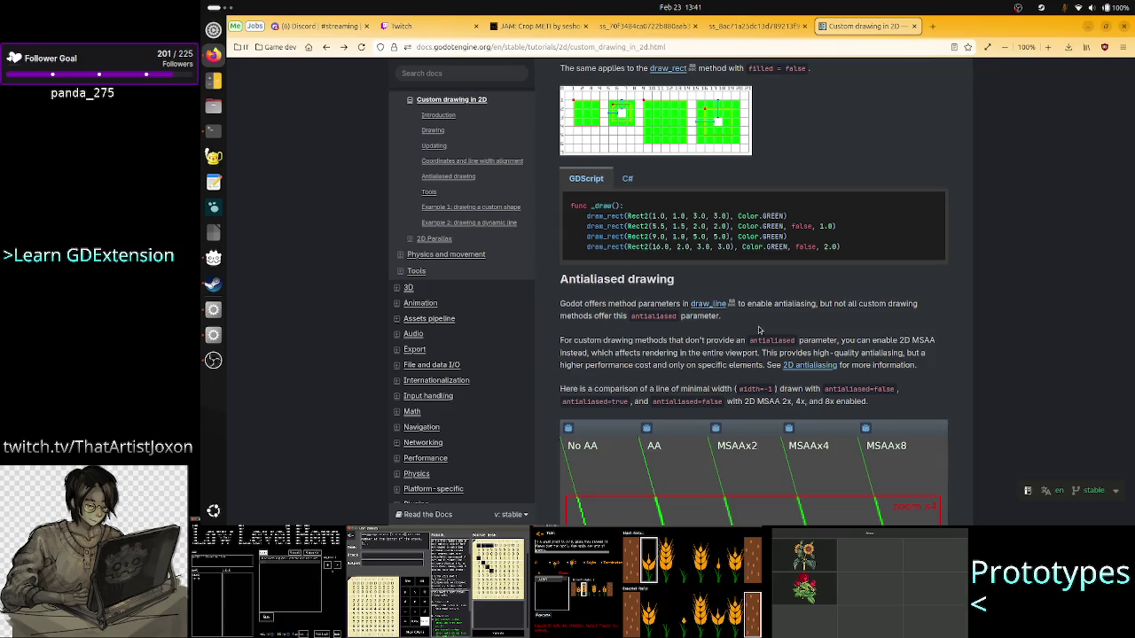
scroll(710, 284, "down", 10)
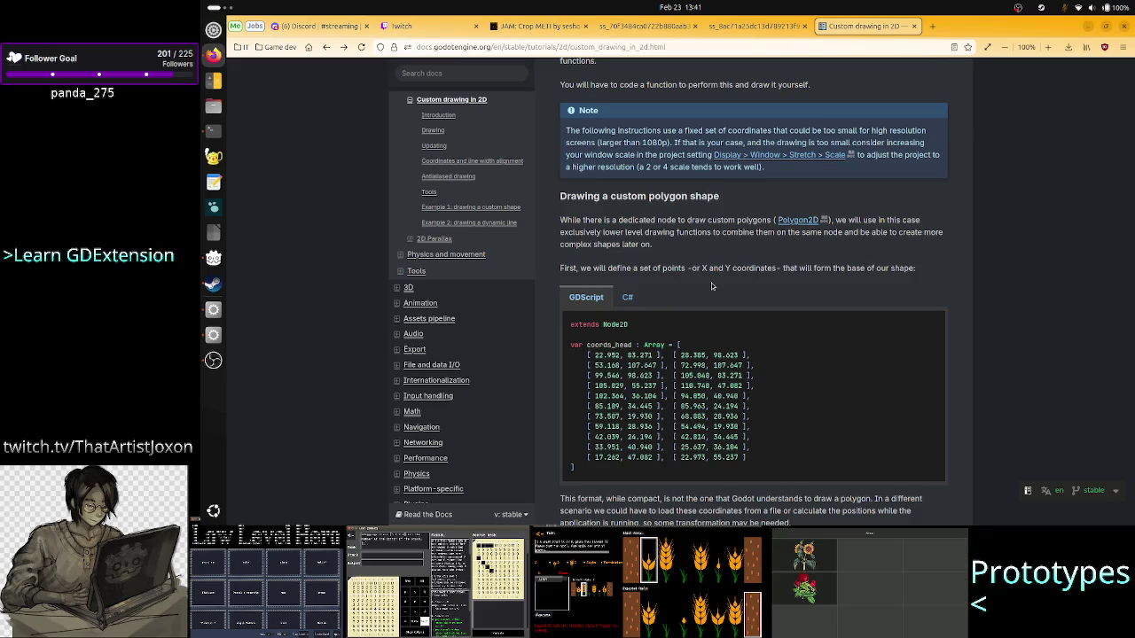
scroll(711, 285, "up", 3)
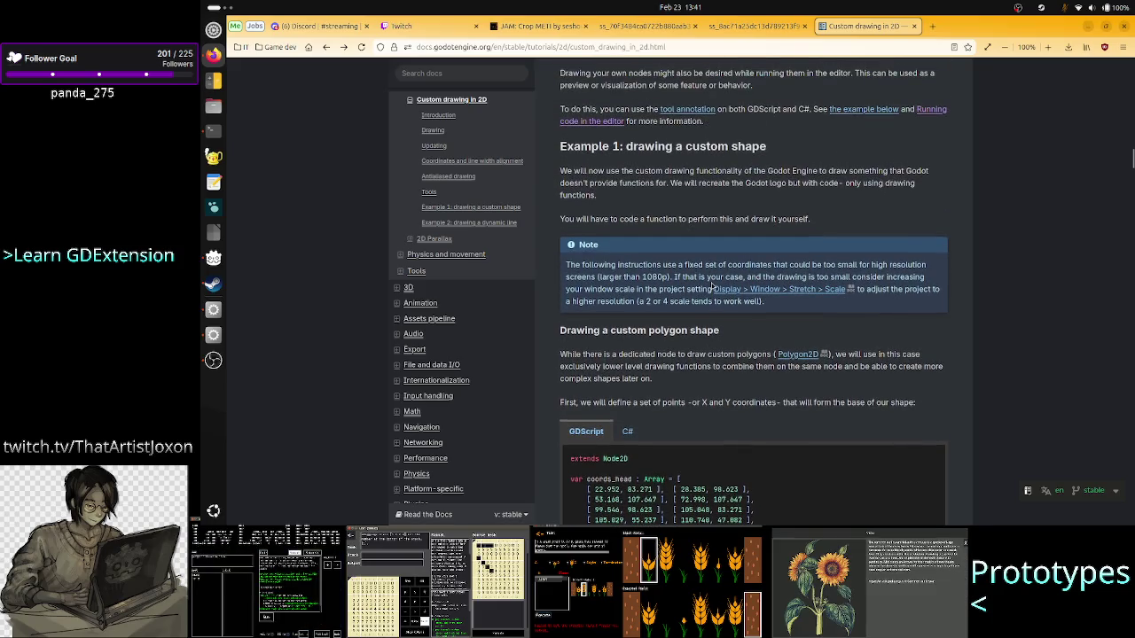
left_click_drag(613, 264, 775, 264)
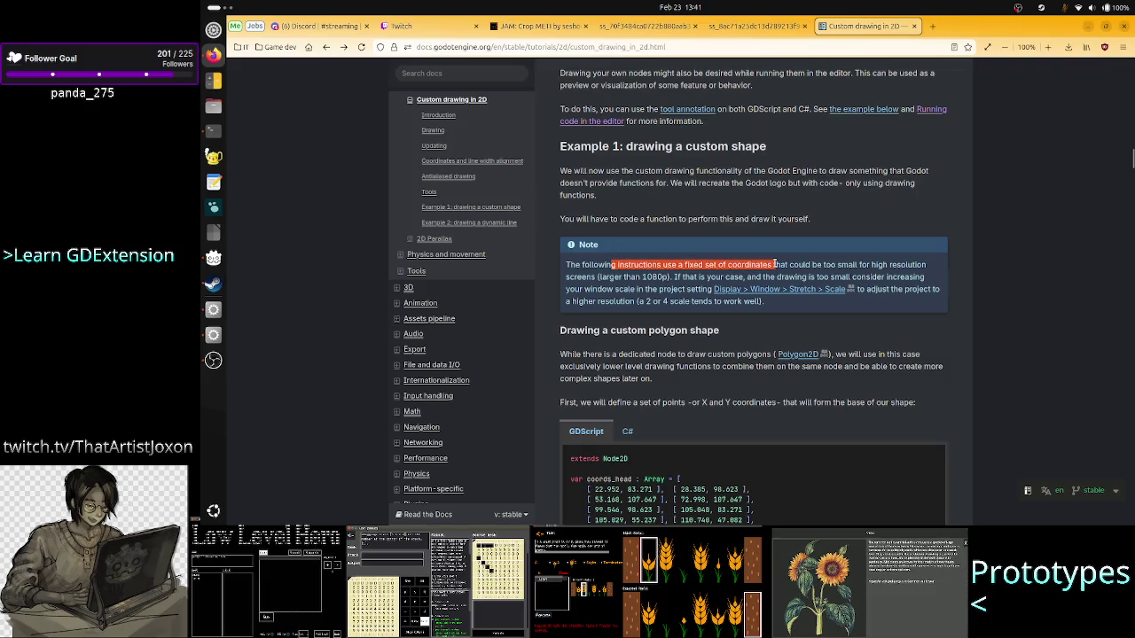
double_click(846, 264)
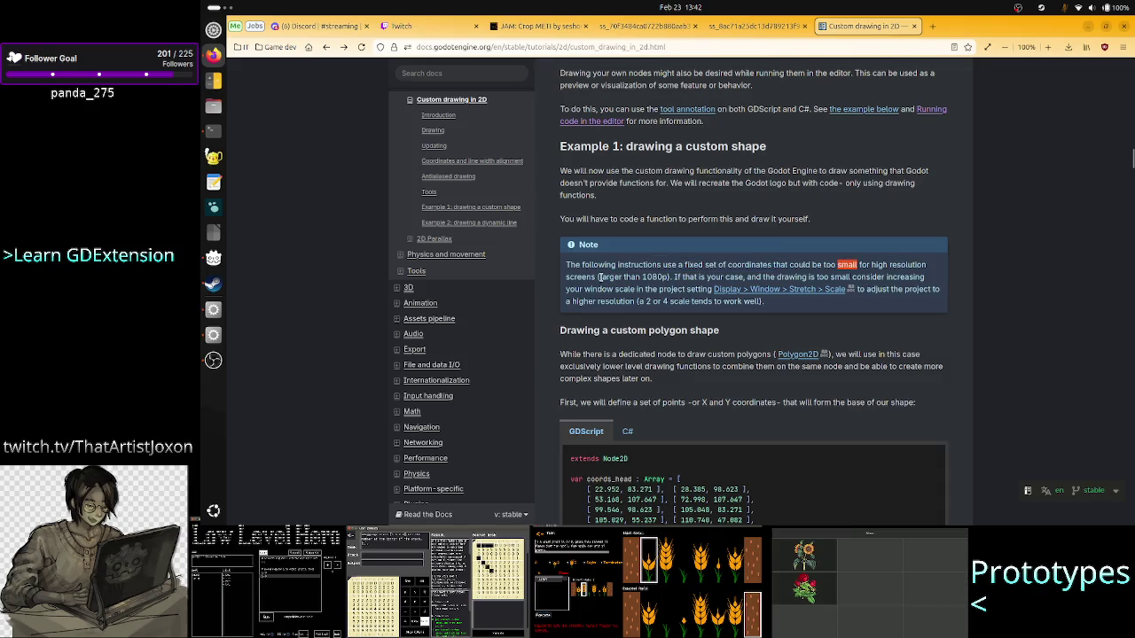
left_click_drag(591, 277, 621, 276)
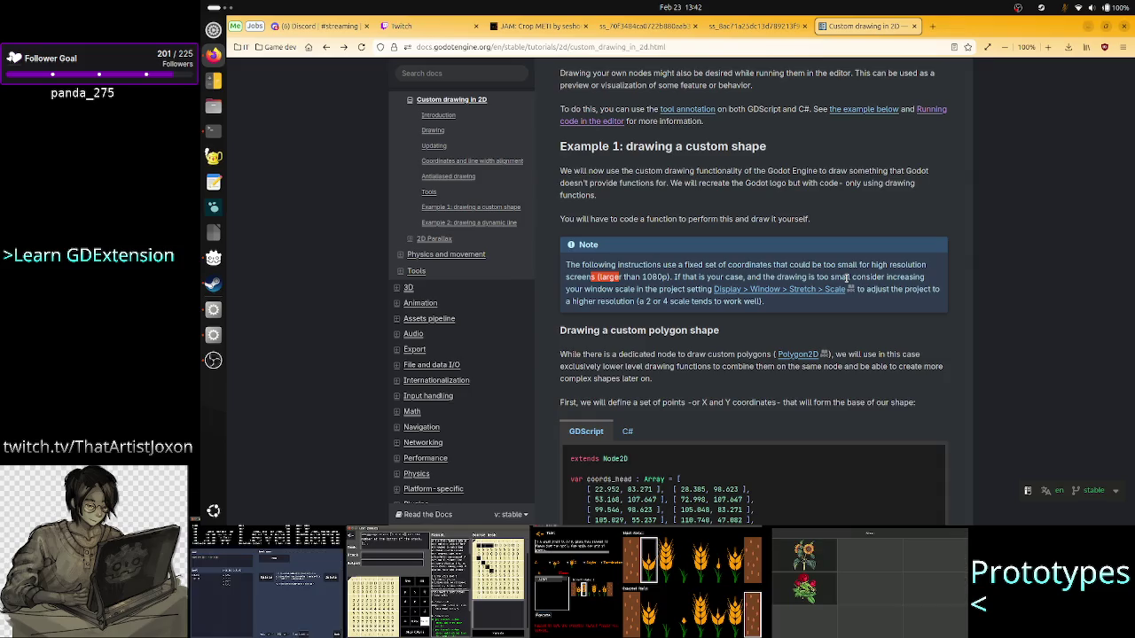
mouse_move(709, 277)
left_mouse_down()
mouse_move(812, 266)
mouse_move(867, 276)
left_mouse_up()
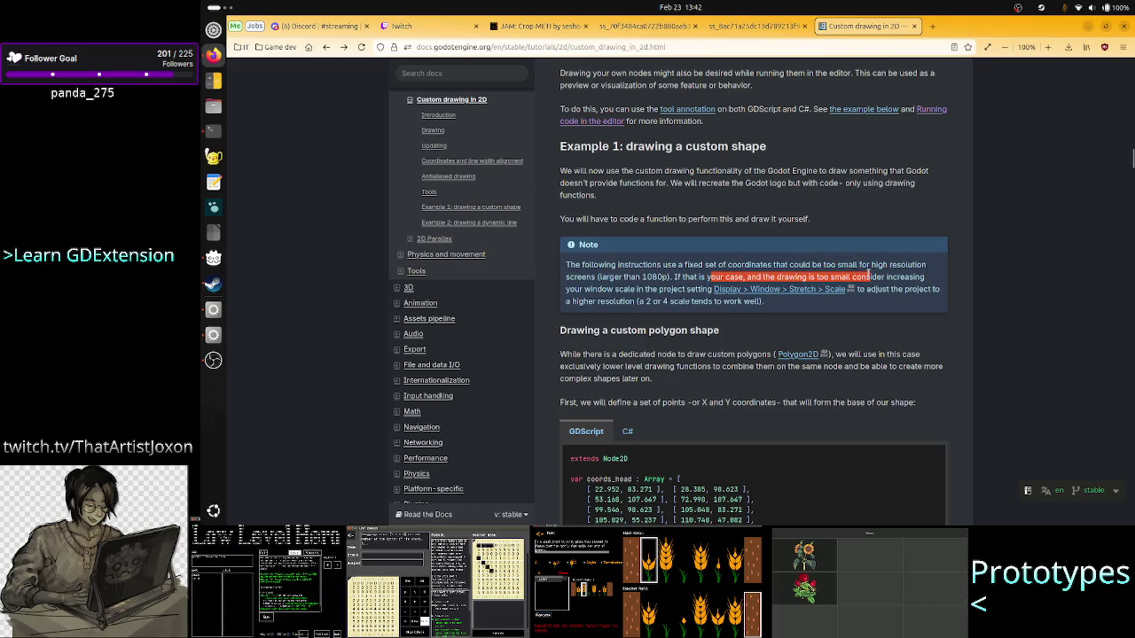
left_click(659, 282)
left_click_drag(607, 289, 701, 290)
left_click(699, 289)
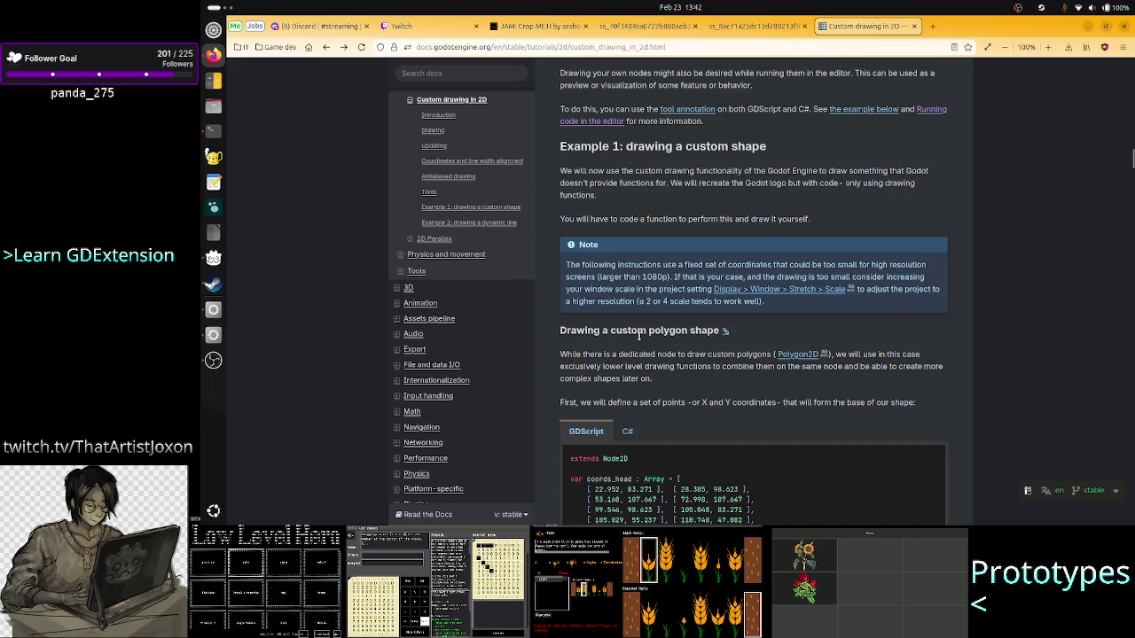
scroll(639, 351, "down", 2)
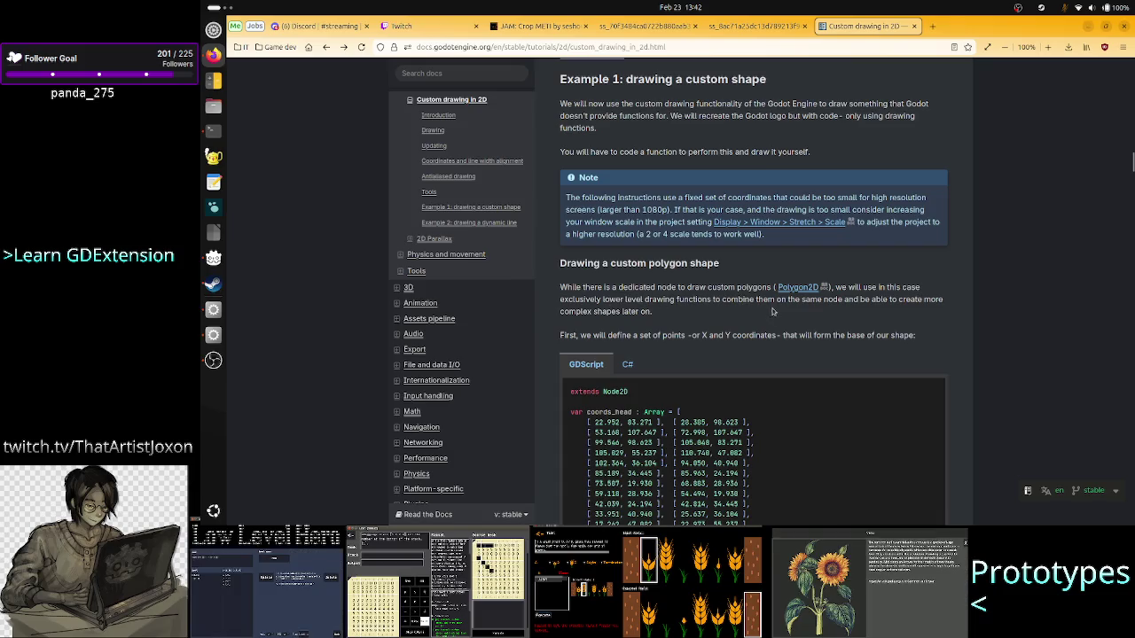
- Highlight the note's warning that coordinates could be too small for high resolution
scroll(784, 316, "down", 3)
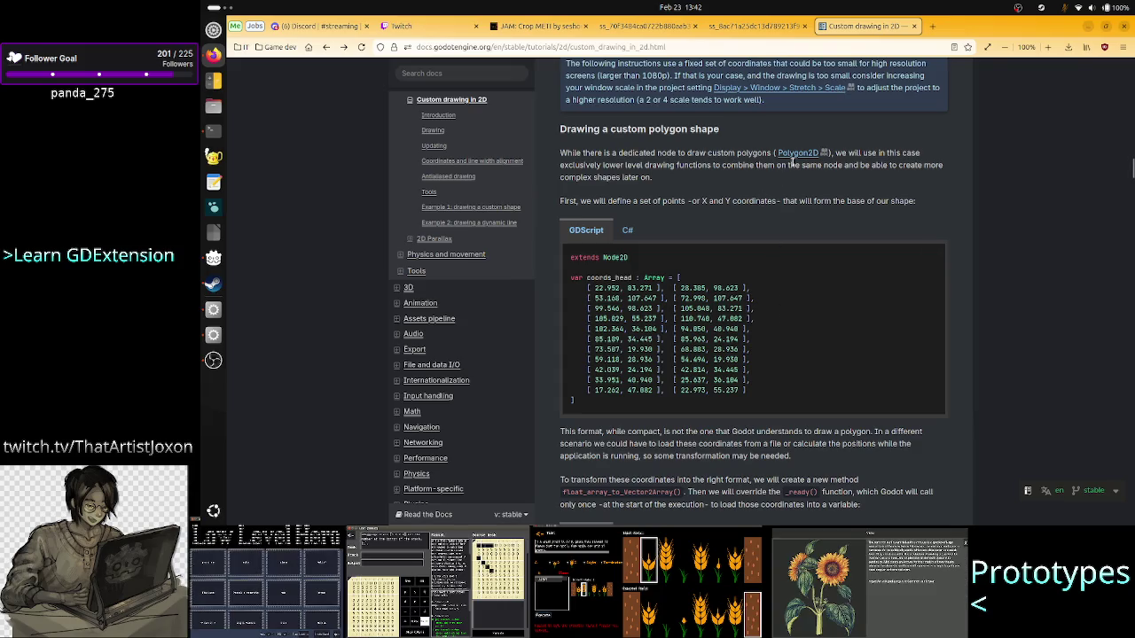
scroll(766, 191, "up", 2)
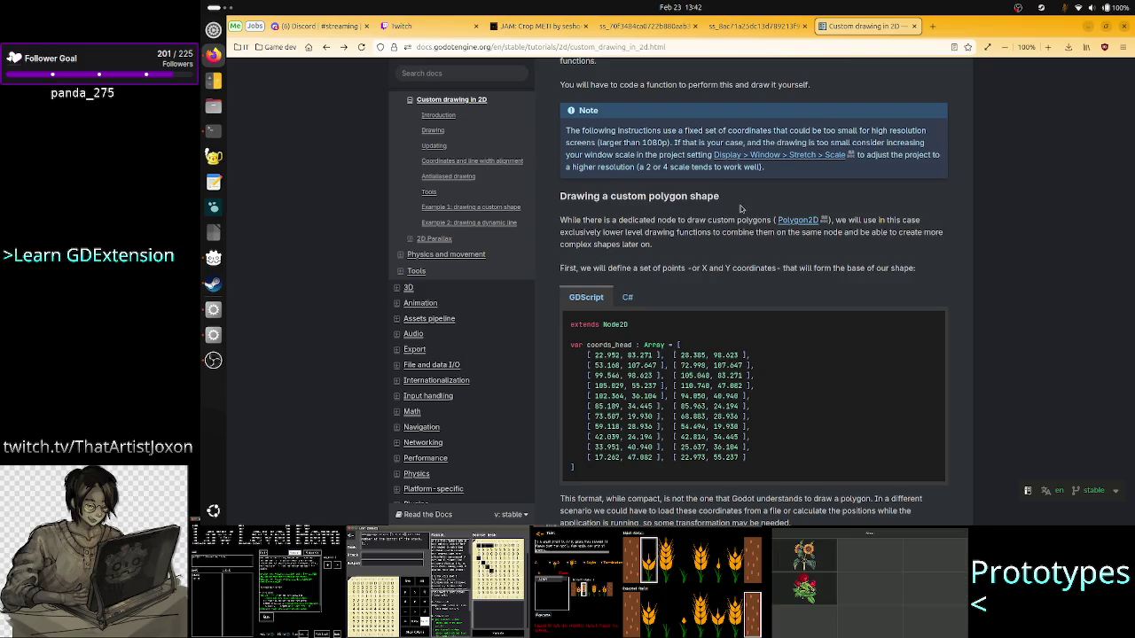
mouse_move(836, 130)
left_mouse_down()
mouse_move(888, 133)
mouse_move(870, 144)
mouse_move(626, 142)
mouse_move(687, 141)
left_mouse_up()
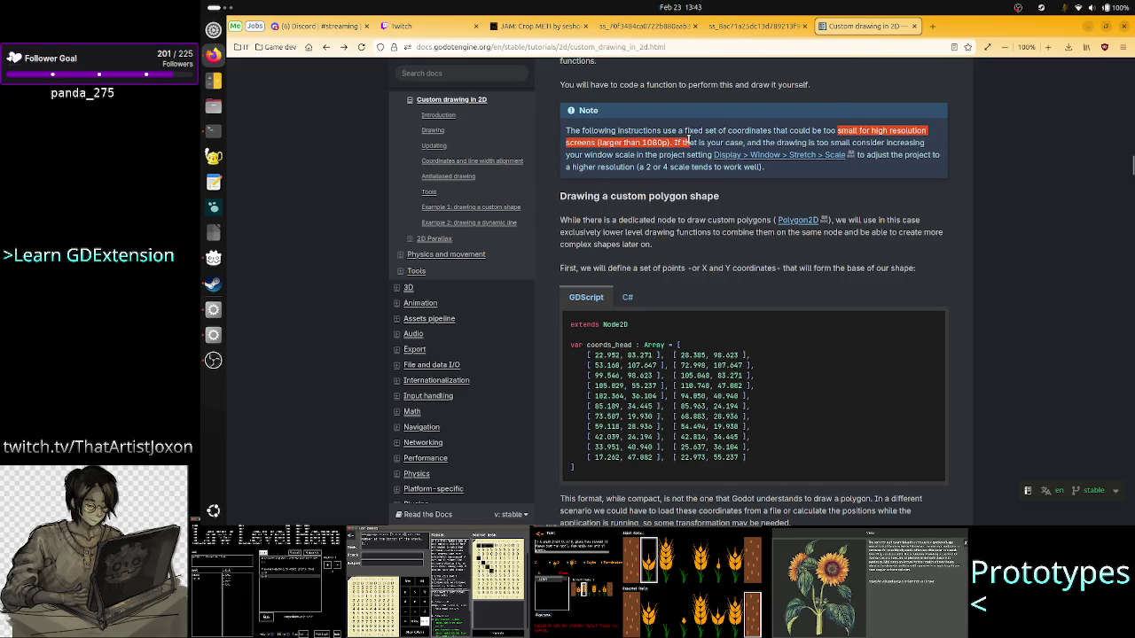
left_click(688, 140)
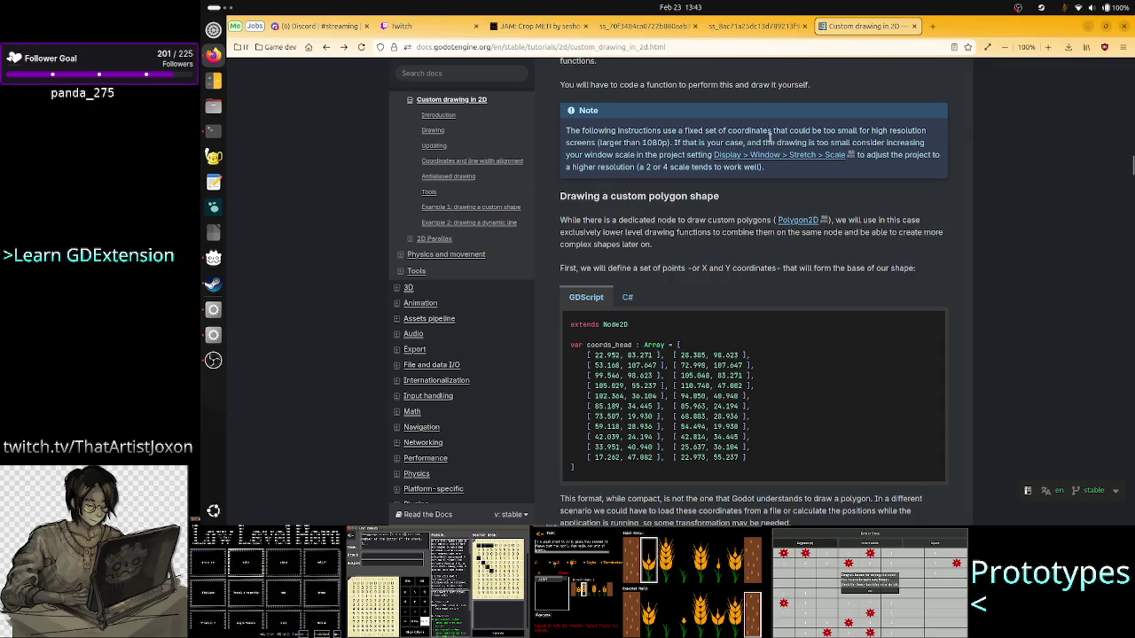
mouse_move(784, 129)
left_mouse_down()
mouse_move(861, 142)
mouse_move(915, 130)
left_mouse_up()
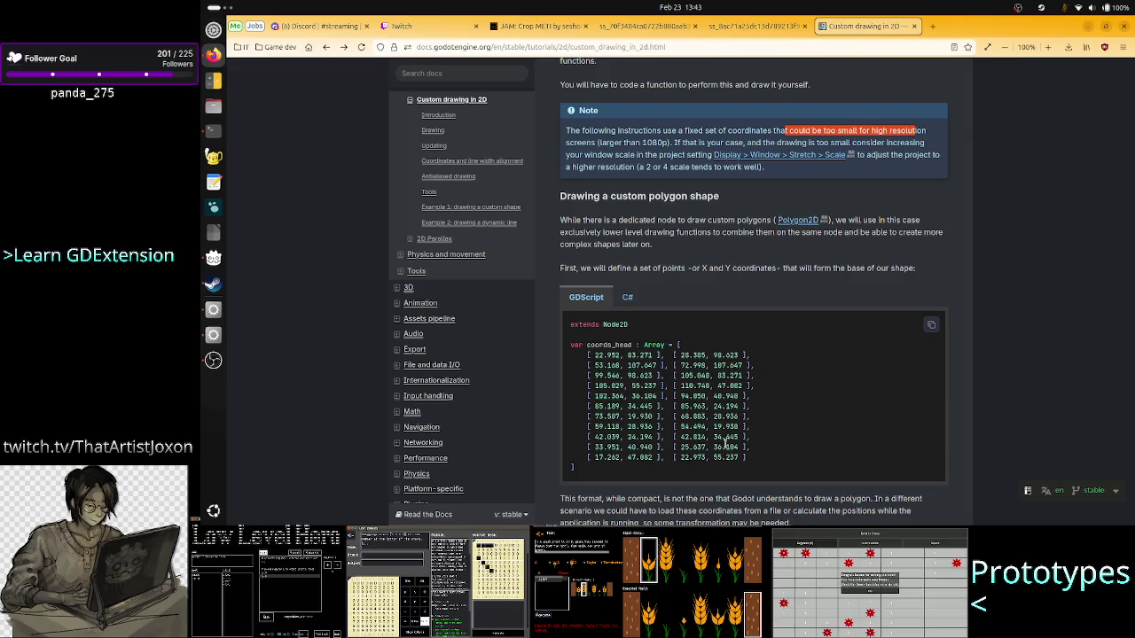
- Mark the first coordinate value in the coords_head array
scroll(725, 413, "down", 1)
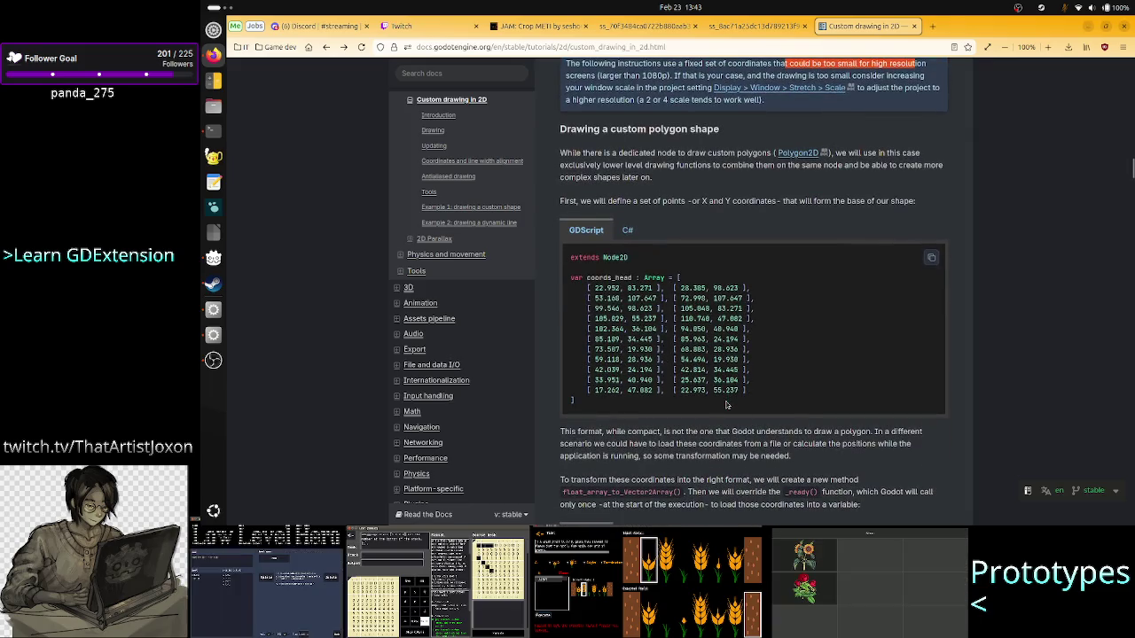
left_click_drag(592, 288, 623, 285)
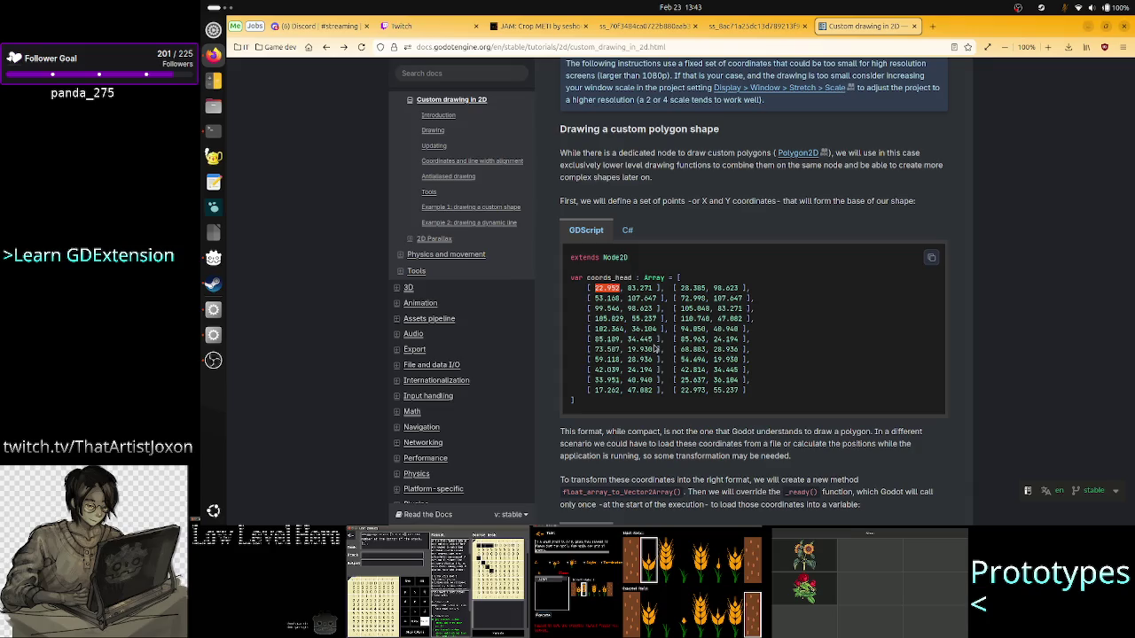
scroll(656, 349, "down", 1)
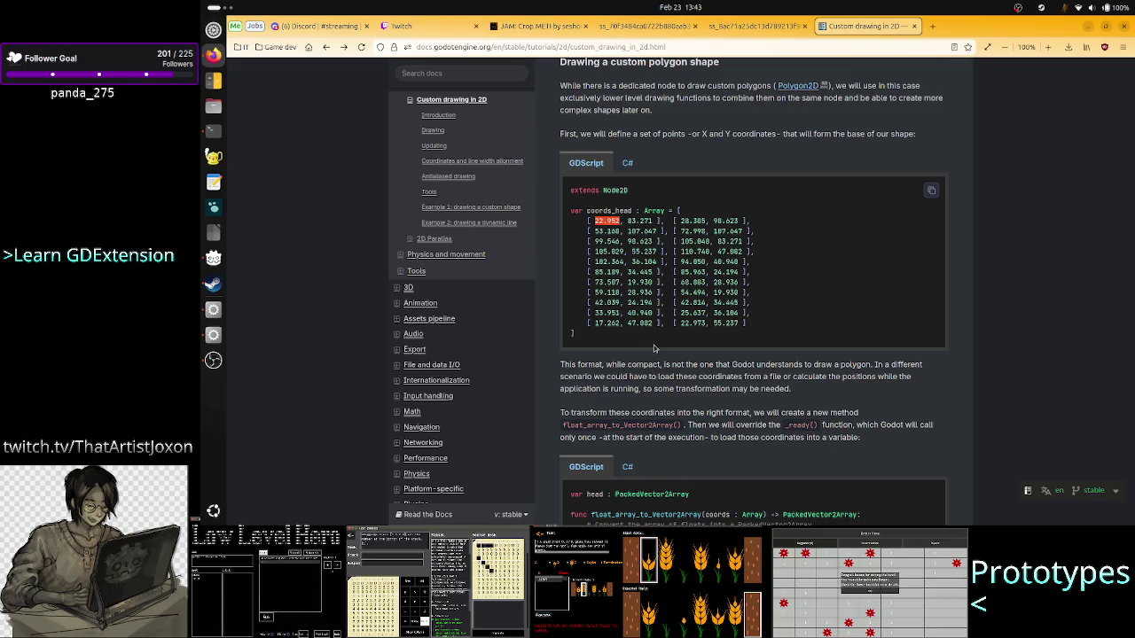
- Mark the sentence about creating a conversion method and the first coords_head rows
scroll(654, 349, "down", 2)
left_click(585, 358)
left_click_drag(585, 358, 684, 352)
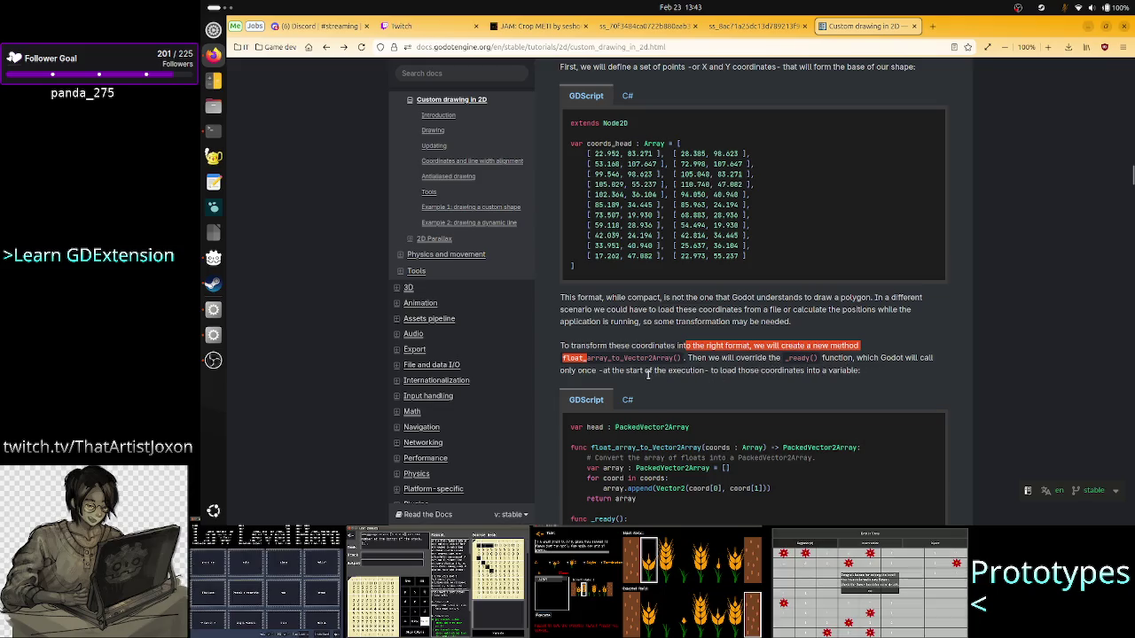
scroll(674, 355, "down", 4)
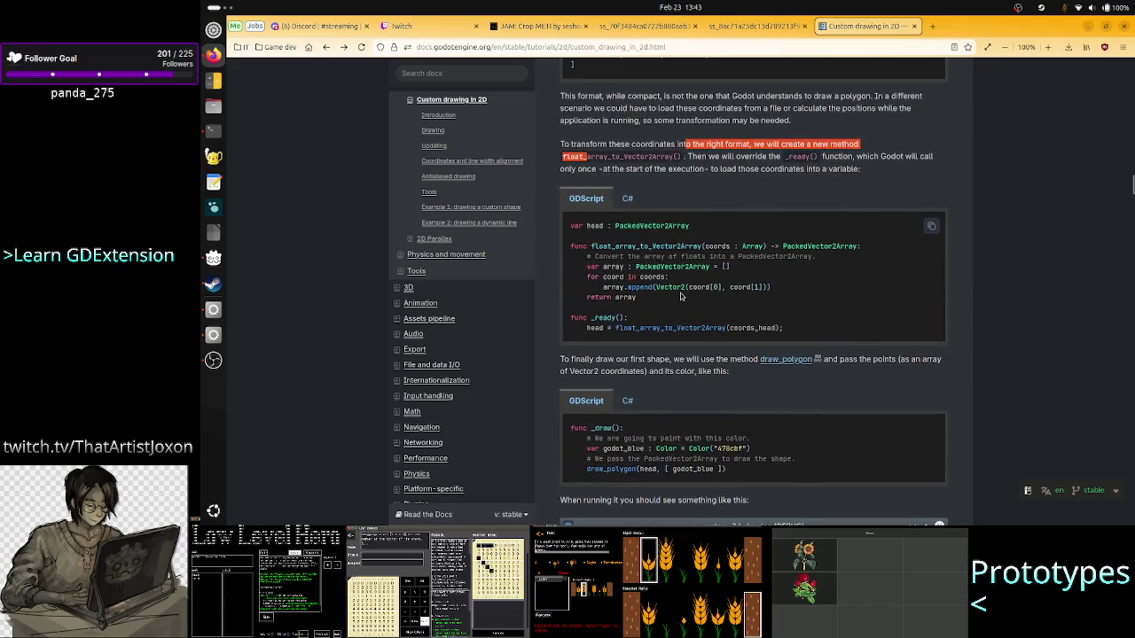
scroll(674, 278, "up", 5)
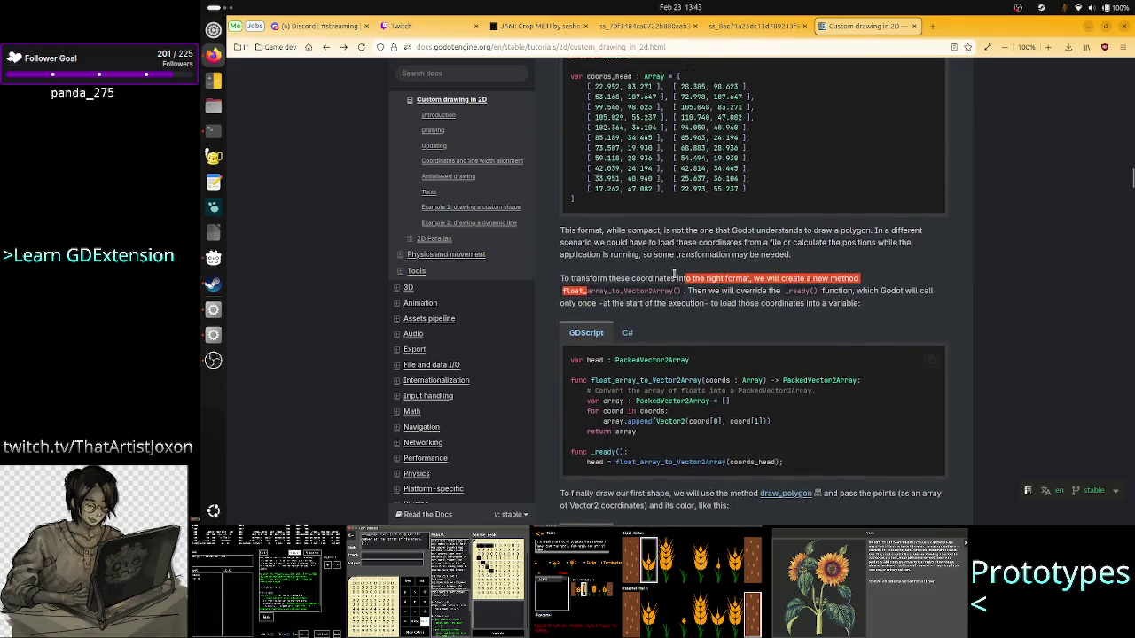
left_click_drag(590, 215, 709, 308)
left_click(709, 309)
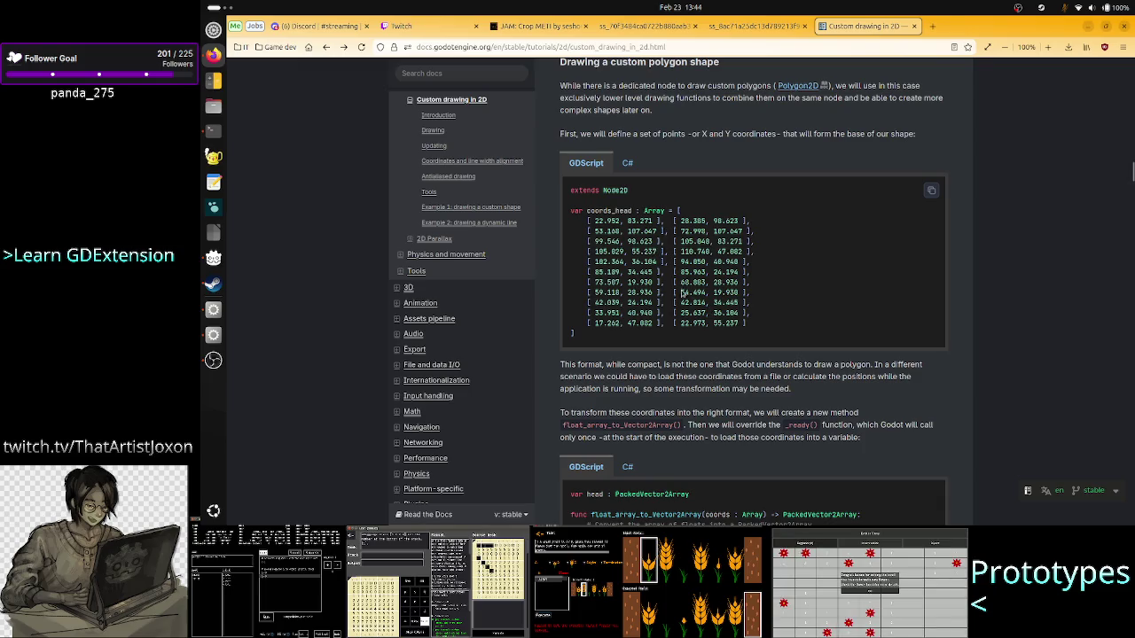
- Scroll down to the _draw() draw_polygon example with its blue shape
scroll(674, 383, "down", 2)
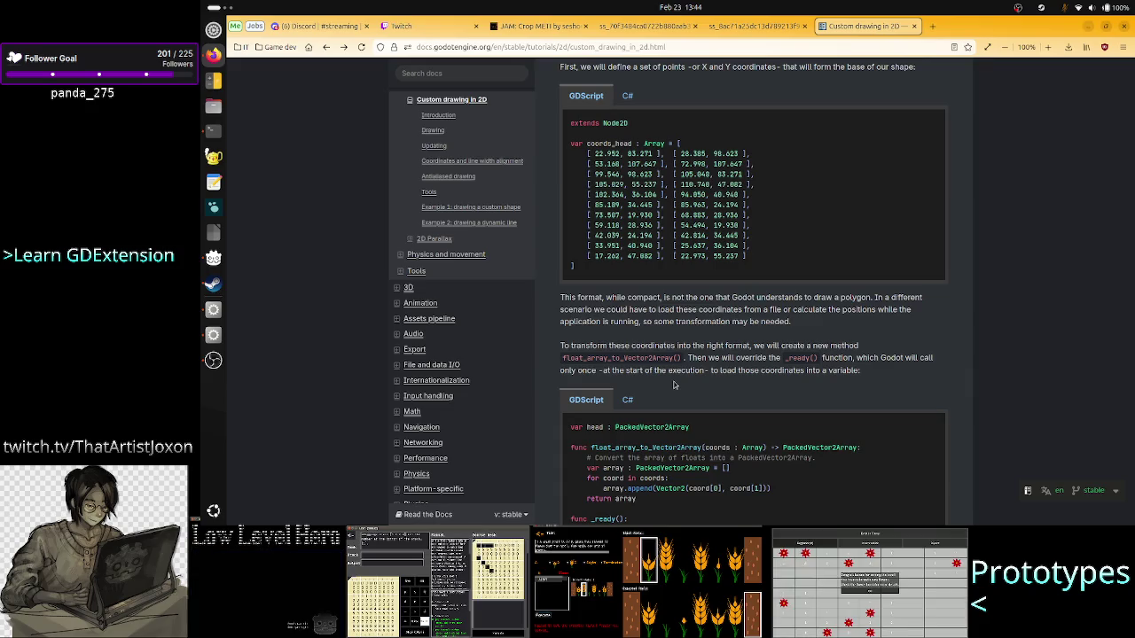
scroll(673, 383, "up", 15)
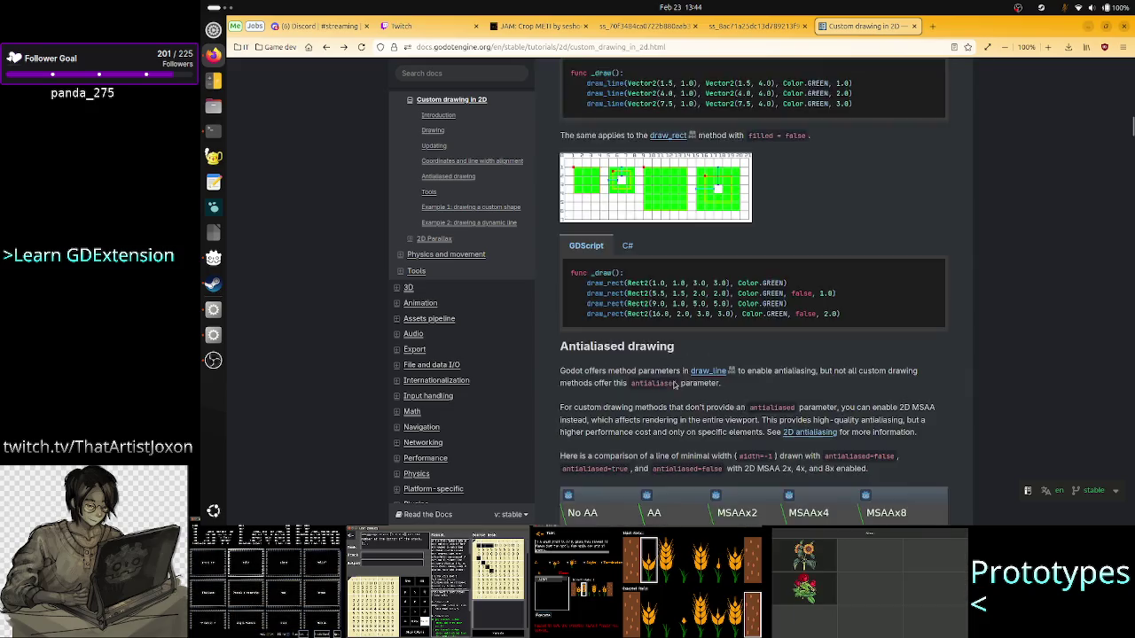
scroll(674, 383, "up", 20)
scroll(674, 383, "down", 15)
scroll(674, 381, "down", 15)
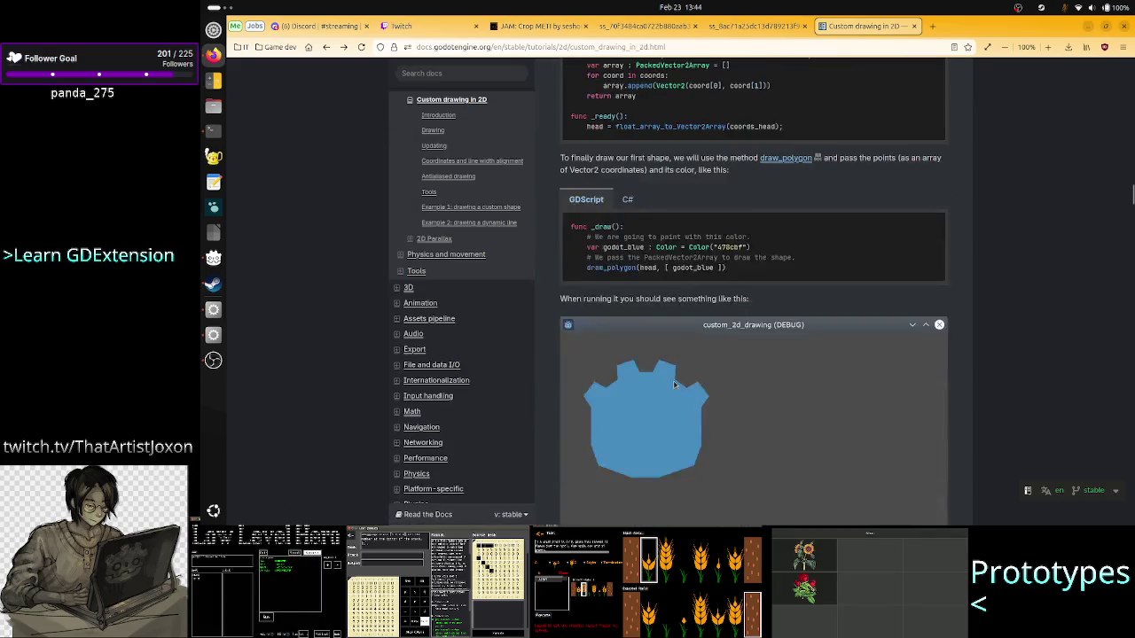
- Scroll back up from the DEBUG screenshot to the float_array_to_Vector2Array code block
scroll(673, 383, "down", 1)
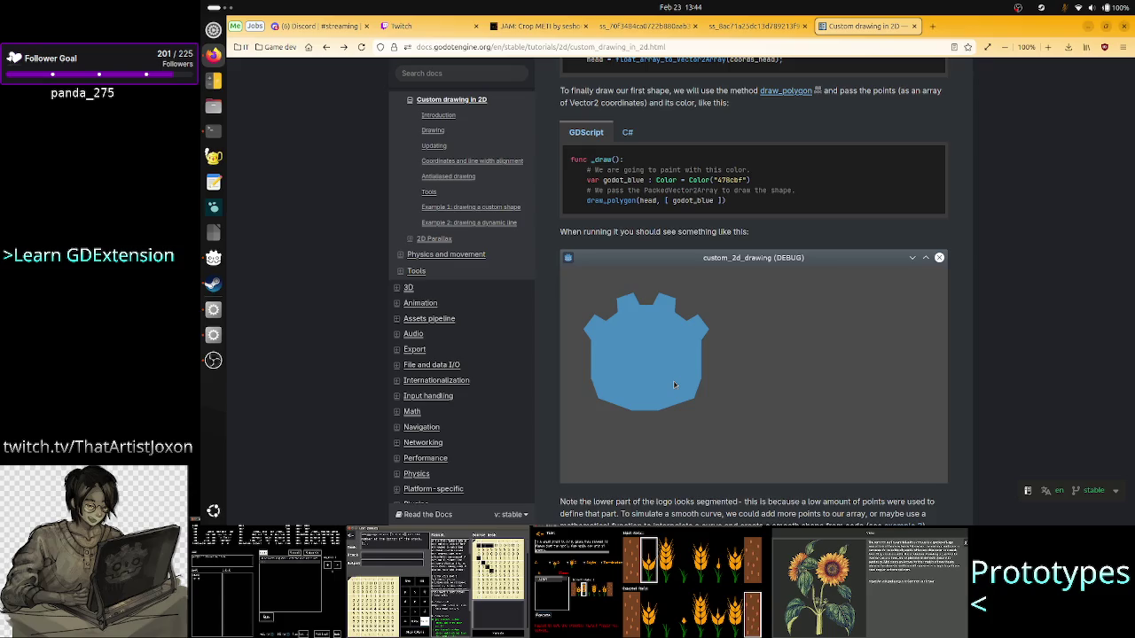
scroll(674, 384, "up", 1)
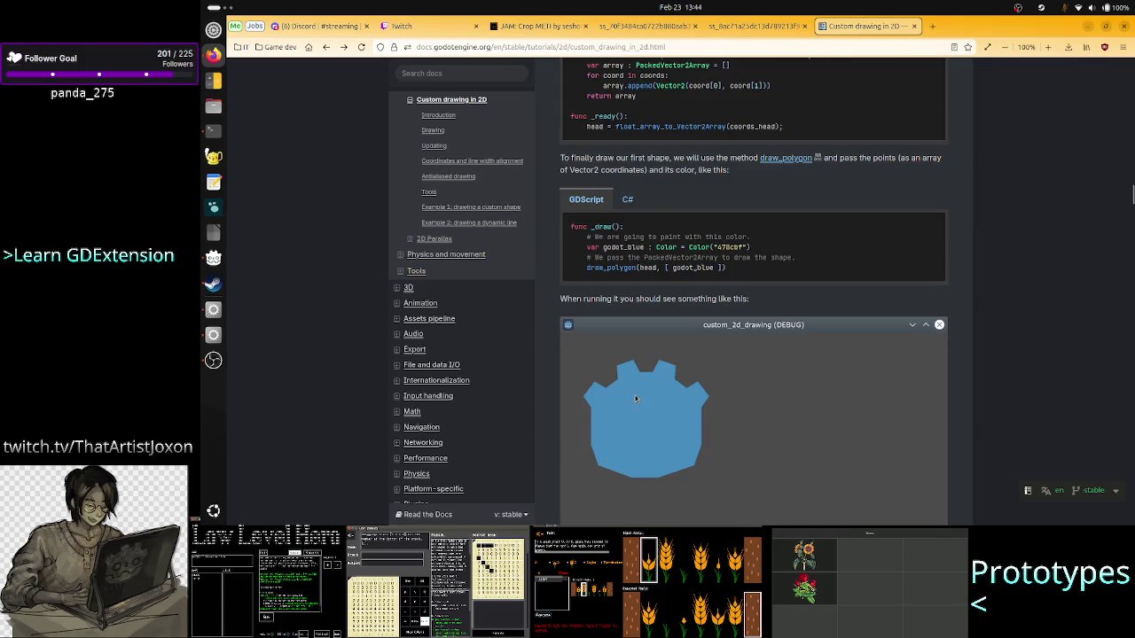
scroll(629, 408, "up", 5)
scroll(634, 399, "up", 1)
scroll(634, 399, "down", 3)
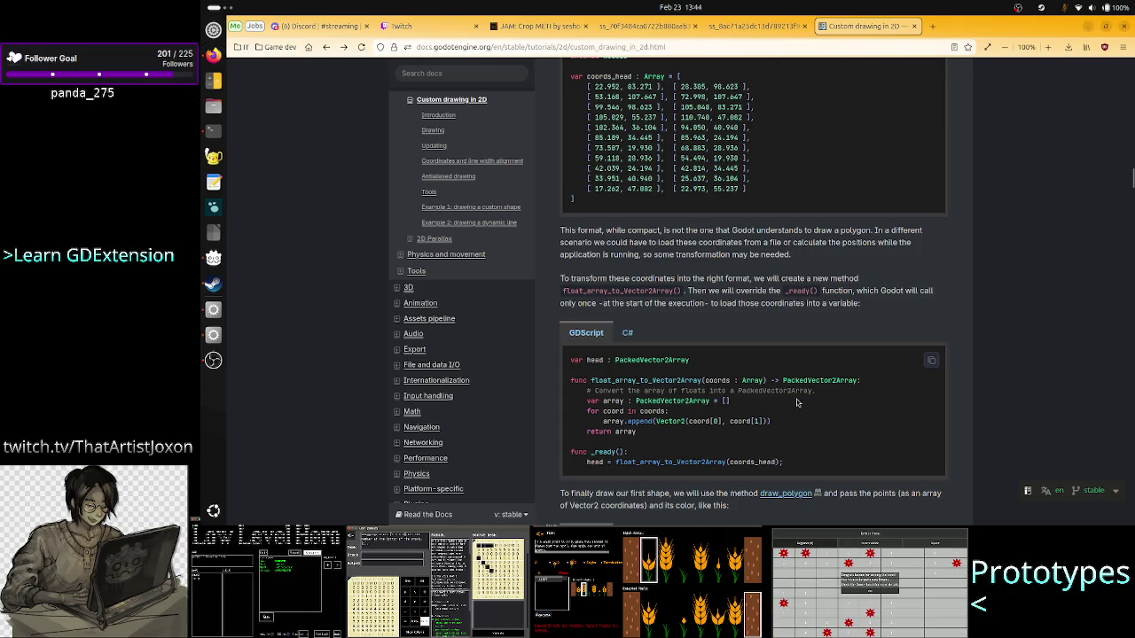
- Look up Vector2 in Godot's help search with 'vecto', browse it, then return to Firefox
key("alt+Tab")
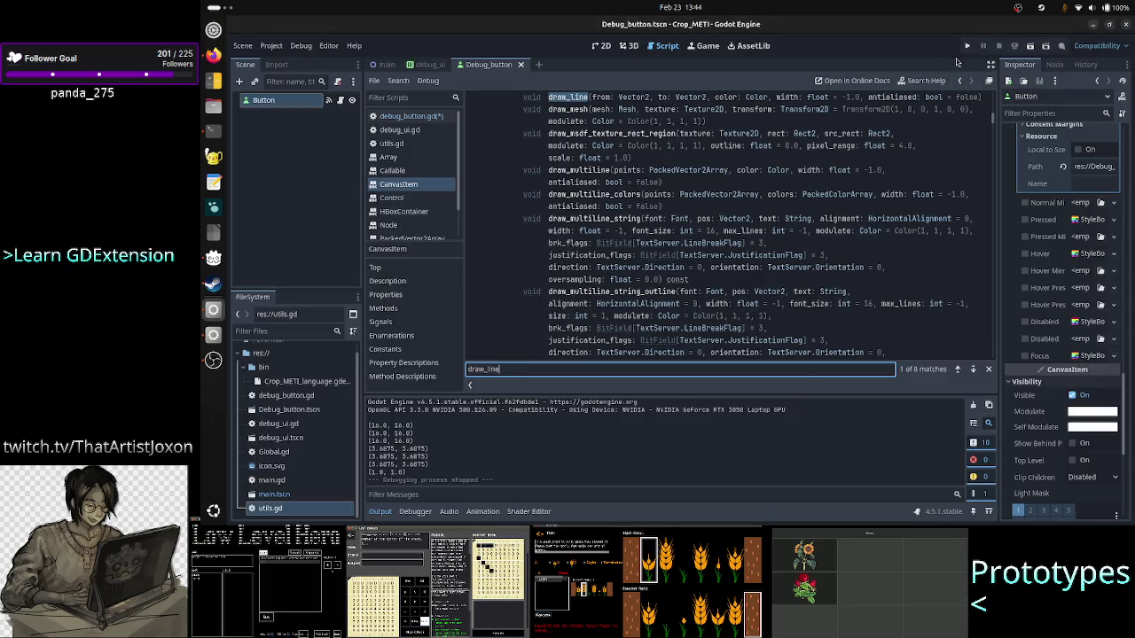
left_click(917, 81)
type("vecto")
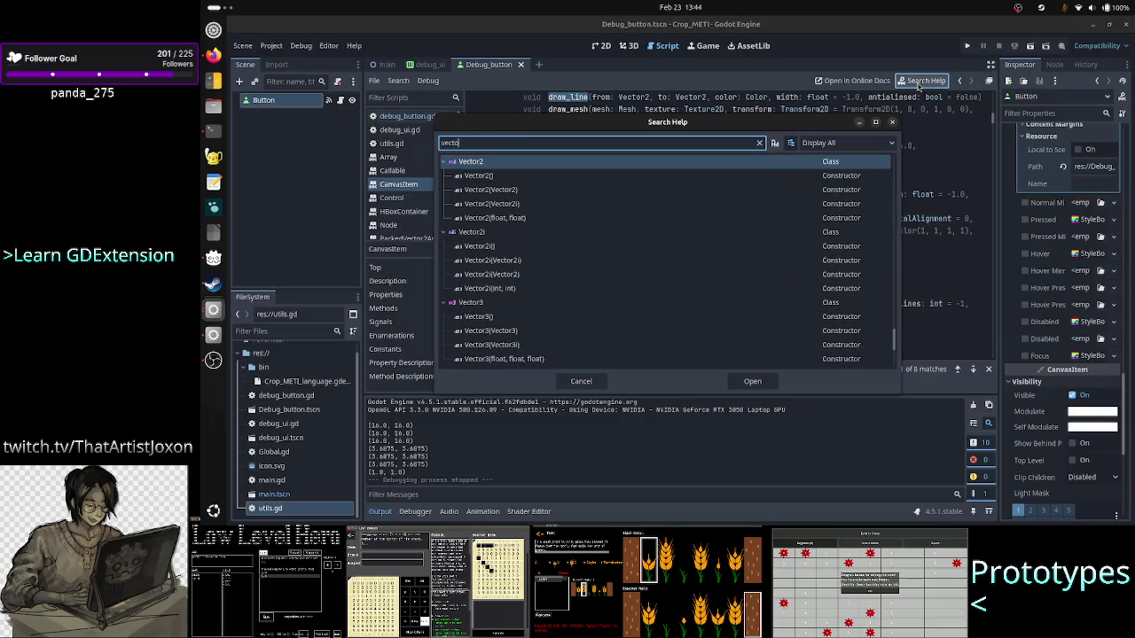
key("Return")
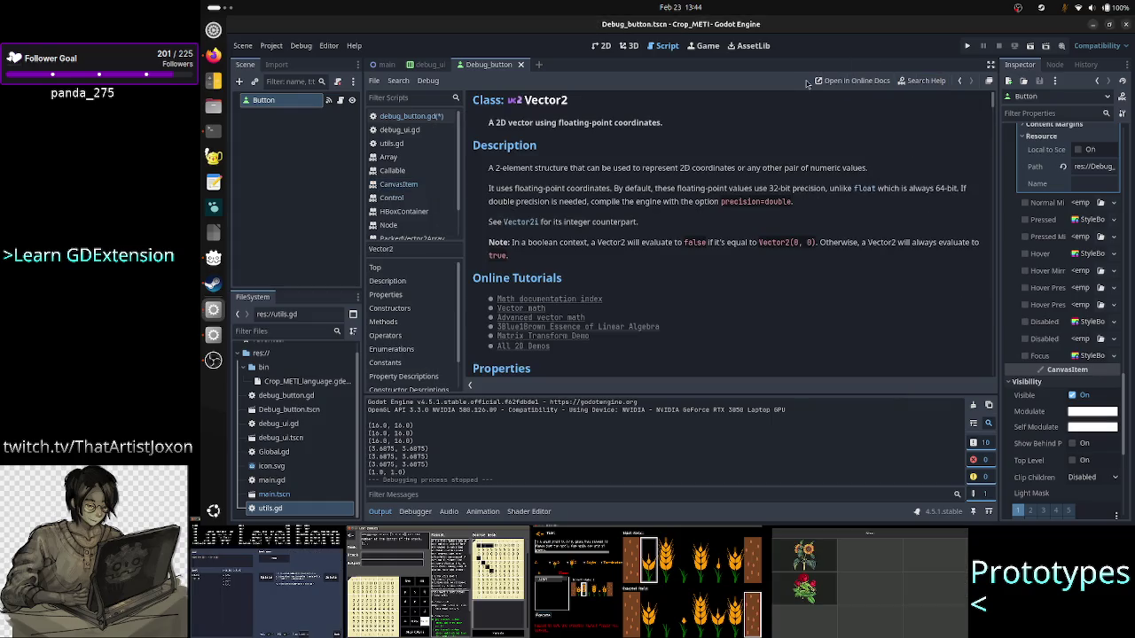
scroll(697, 214, "down", 3)
scroll(697, 214, "down", 1)
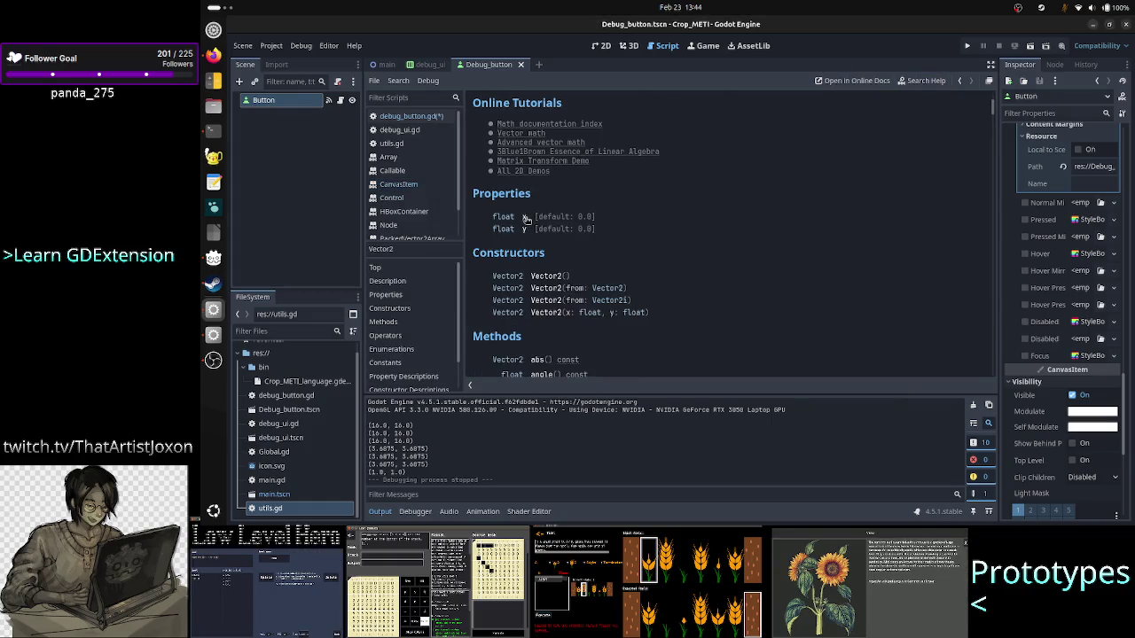
key("alt+Tab")
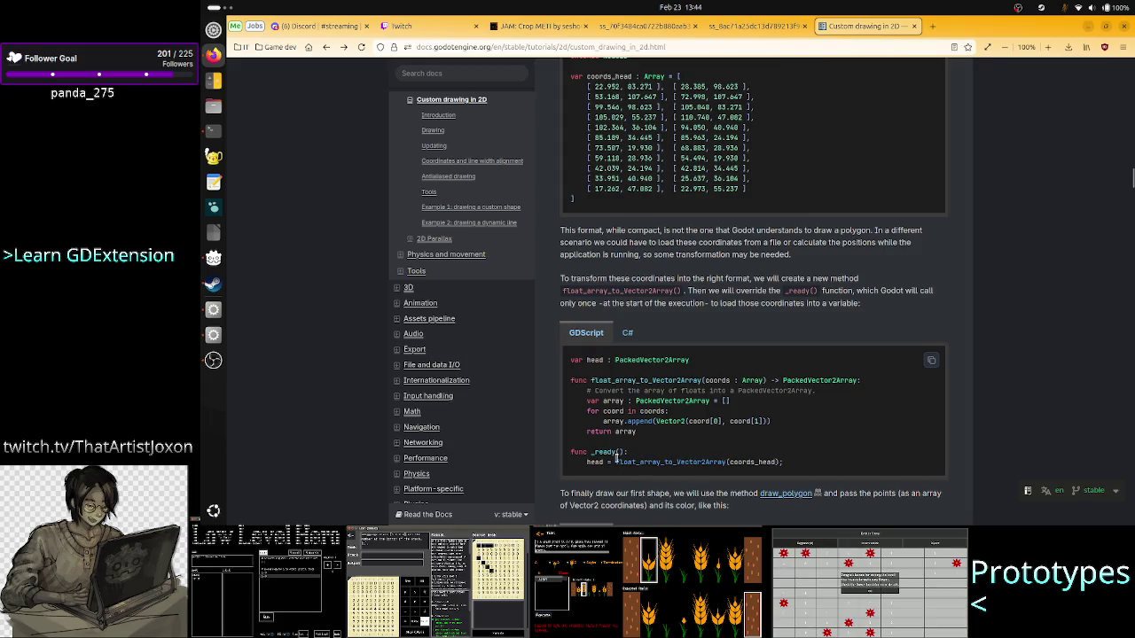
left_click_drag(593, 452, 703, 465)
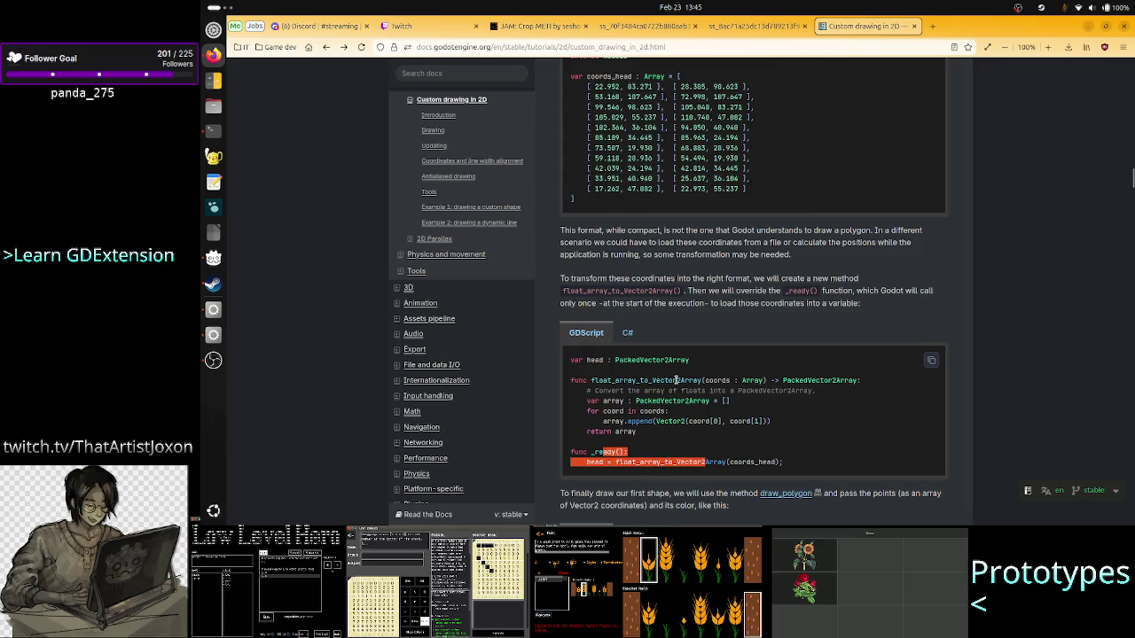
double_click(675, 380)
scroll(695, 468, "down", 5)
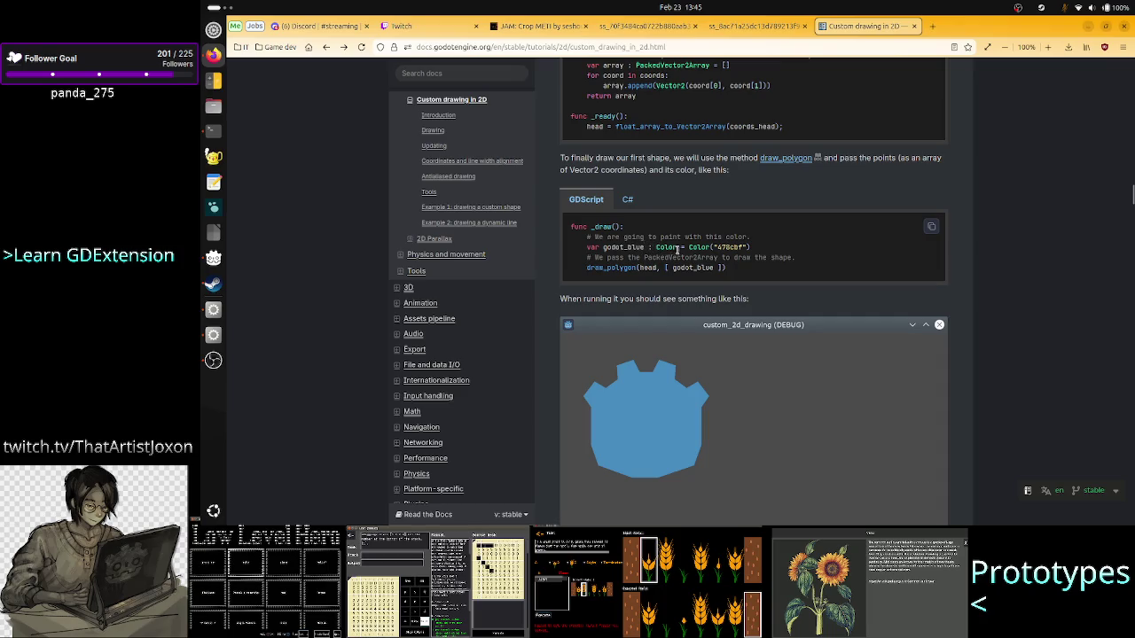
mouse_move(695, 247)
left_mouse_down()
mouse_move(622, 247)
mouse_move(714, 257)
left_mouse_up()
left_click(622, 247)
left_click(736, 271)
scroll(737, 272, "up", 3)
scroll(736, 272, "down", 5)
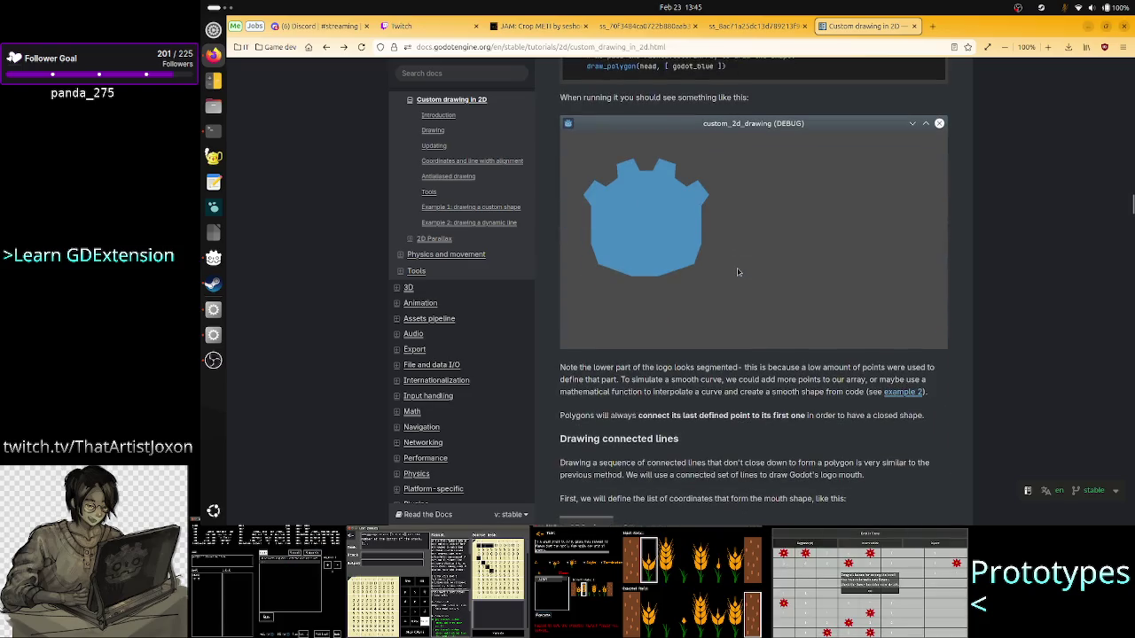
scroll(737, 272, "up", 10)
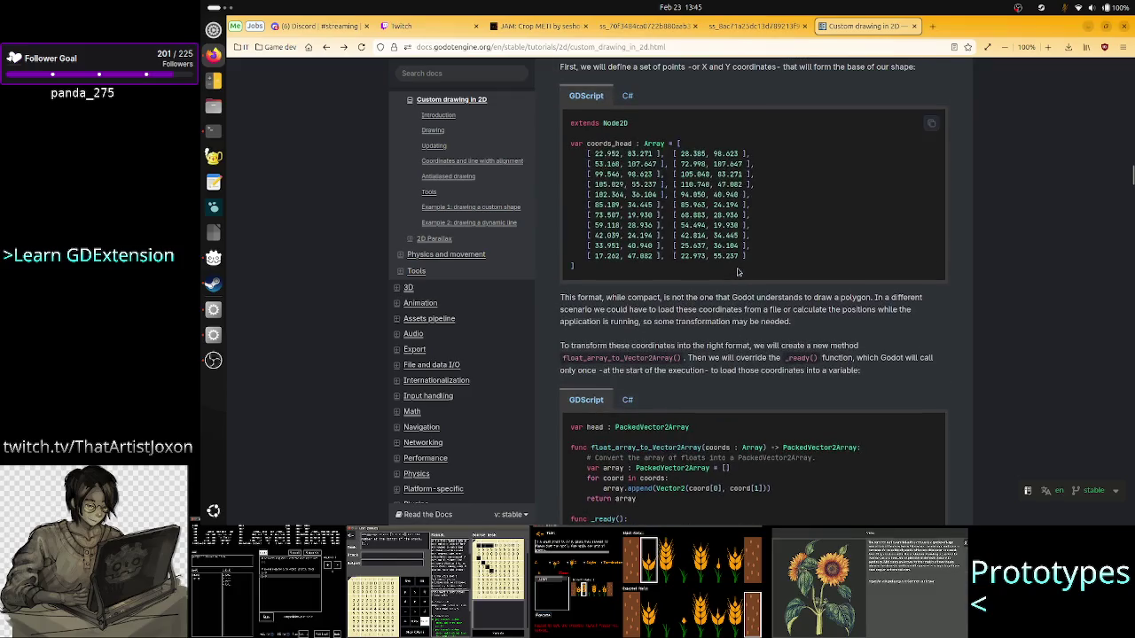
scroll(737, 272, "up", 1)
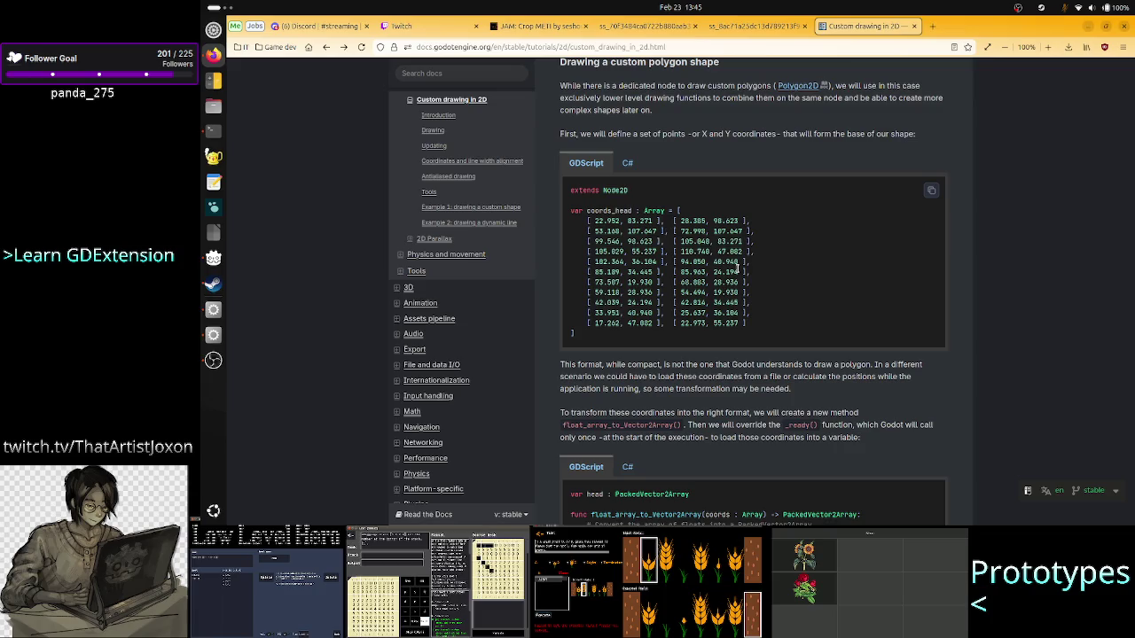
left_click_drag(581, 335, 585, 213)
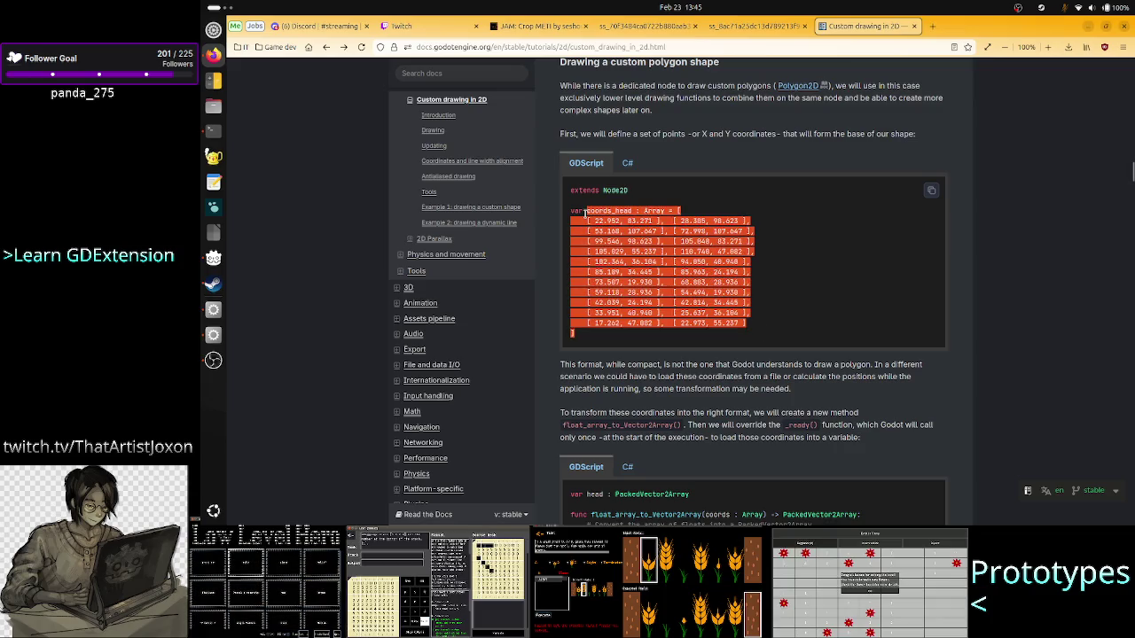
- Review the polygon coordinates and mark the 110.748 value
left_click(664, 248)
scroll(656, 295, "down", 8)
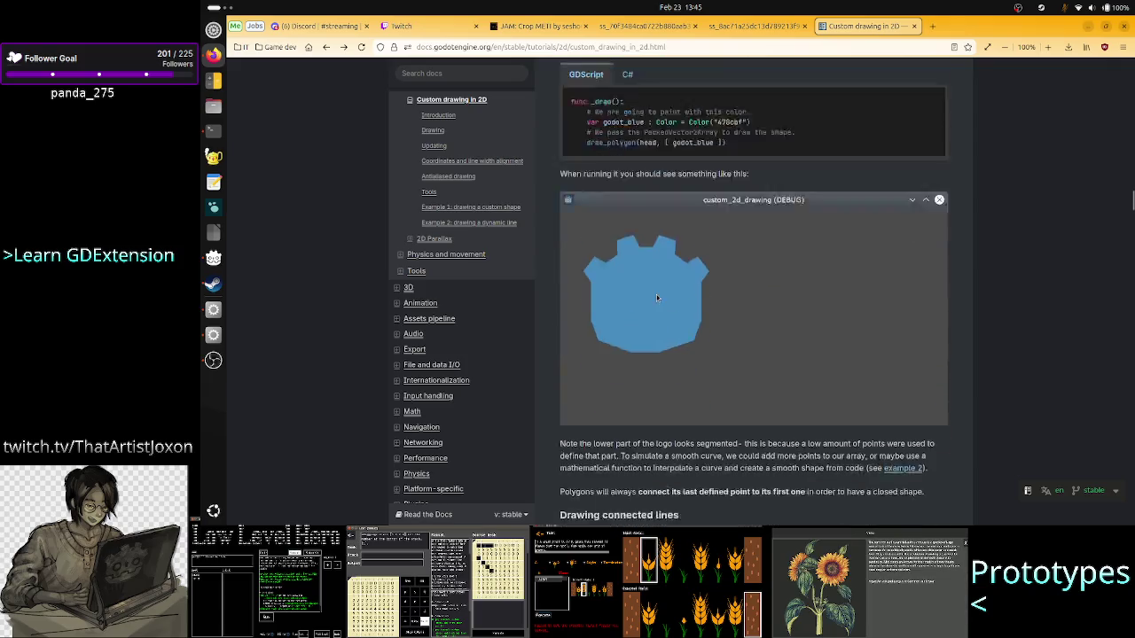
scroll(655, 297, "up", 3)
scroll(656, 297, "down", 4)
scroll(656, 297, "up", 4)
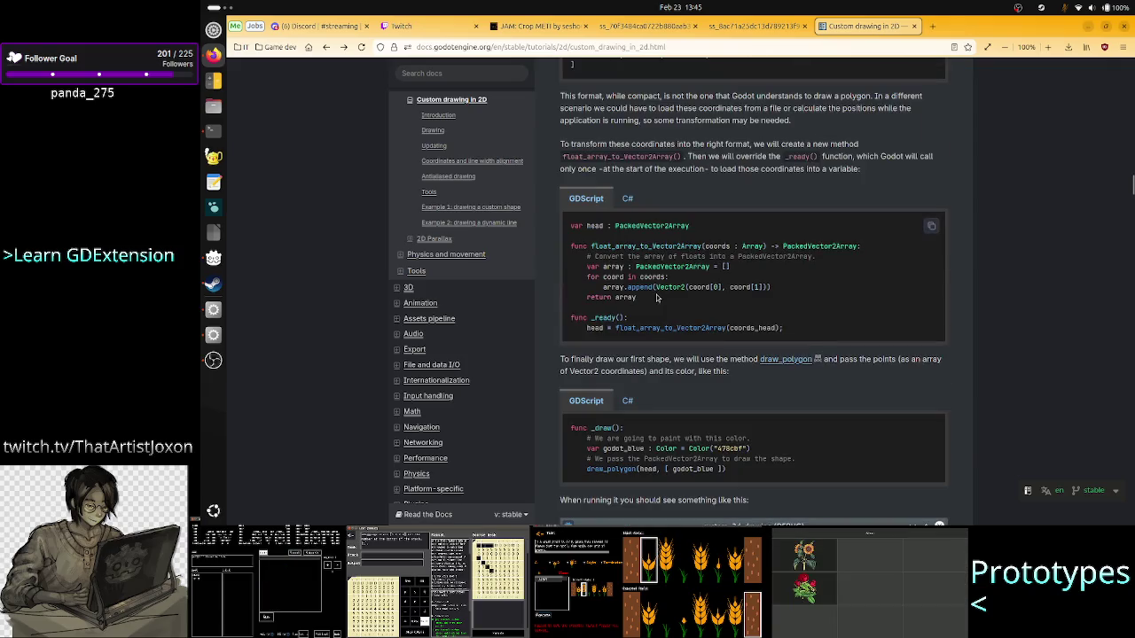
scroll(657, 298, "up", 2)
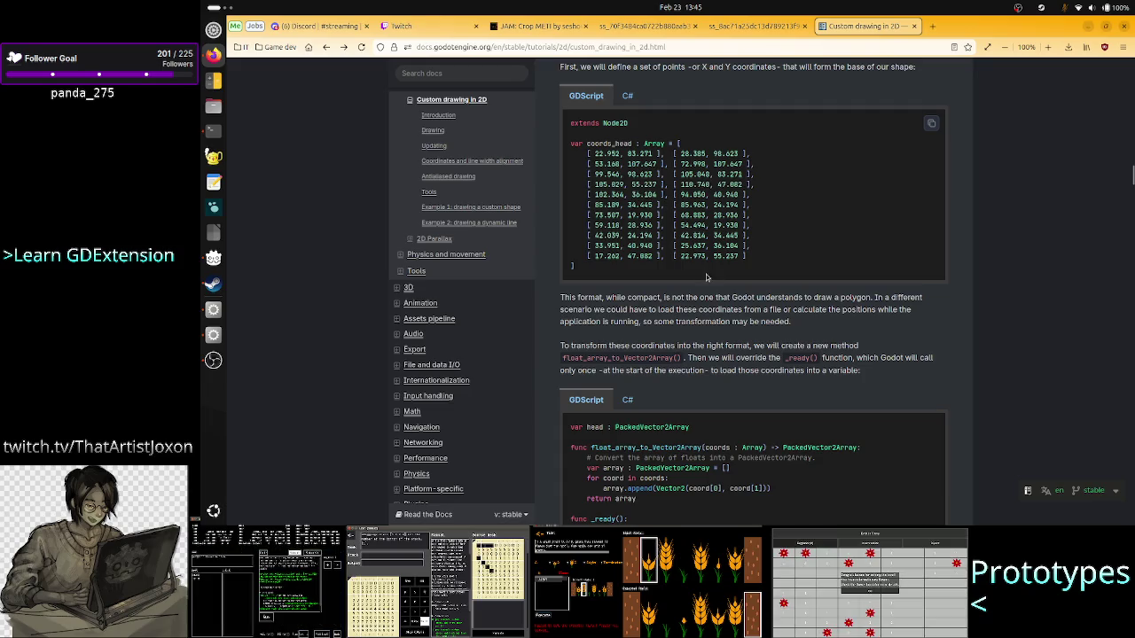
mouse_move(712, 185)
left_mouse_down()
mouse_move(668, 184)
mouse_move(680, 184)
left_mouse_up()
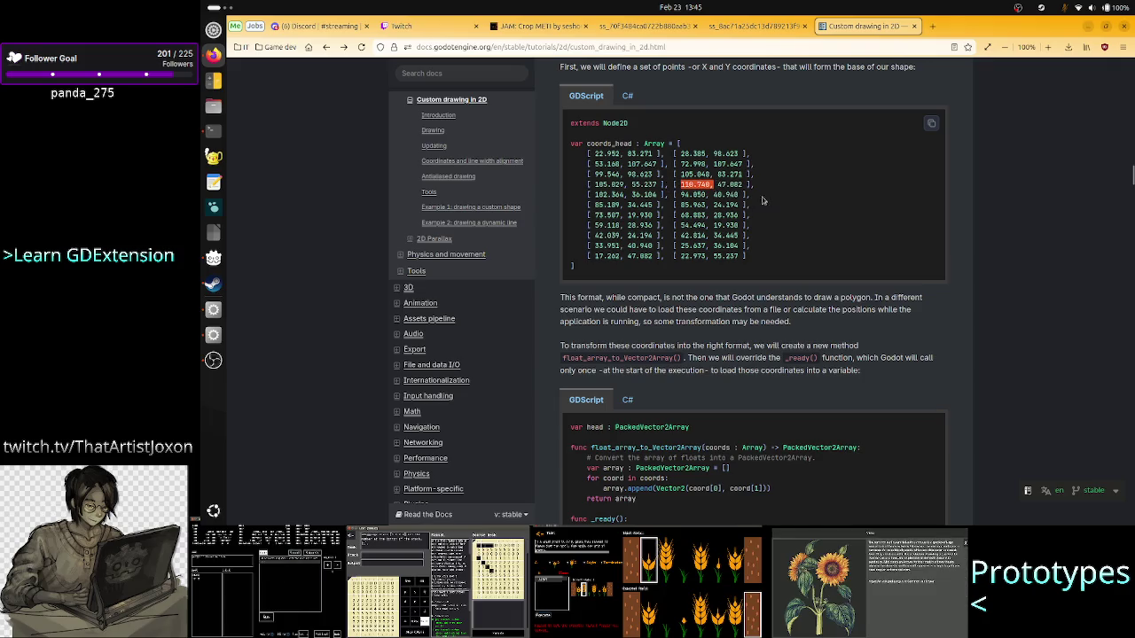
left_click(771, 197)
- Return to Godot, skim the Vector2 reference, and switch to the 2D workspace
key("alt+Tab")
key("alt+Tab")
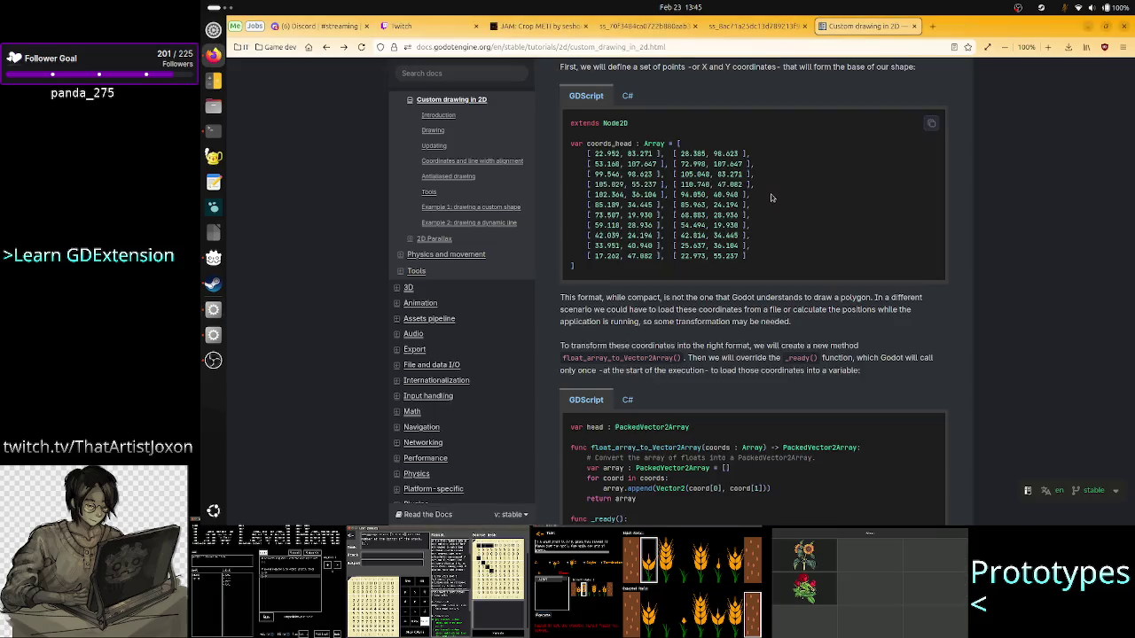
scroll(717, 268, "down", 3)
scroll(718, 268, "down", 8)
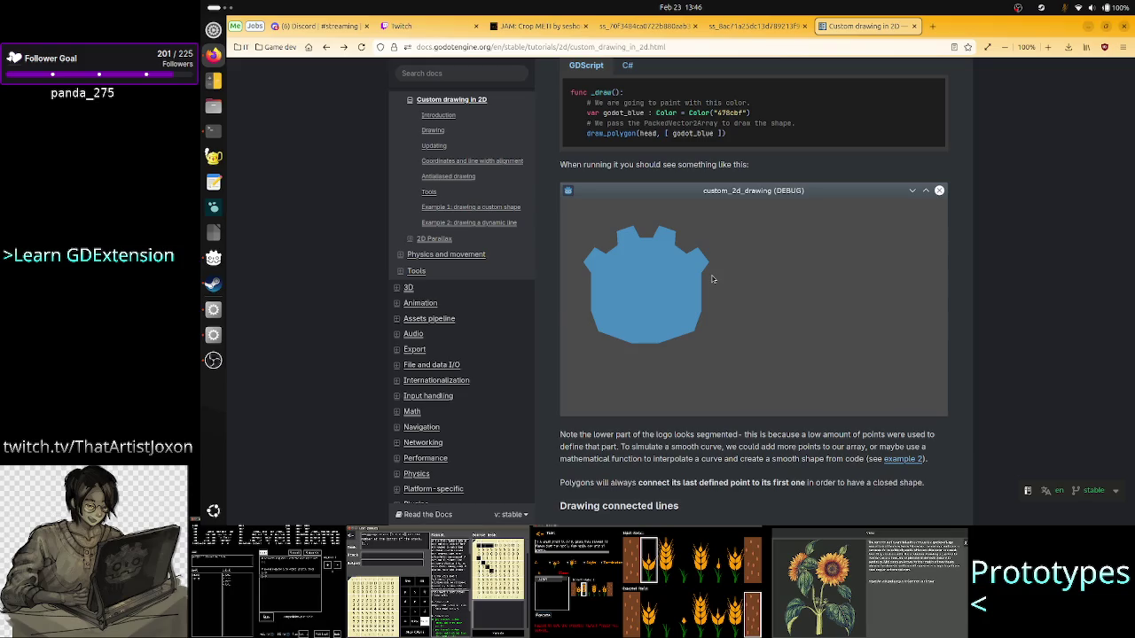
key("alt+Tab")
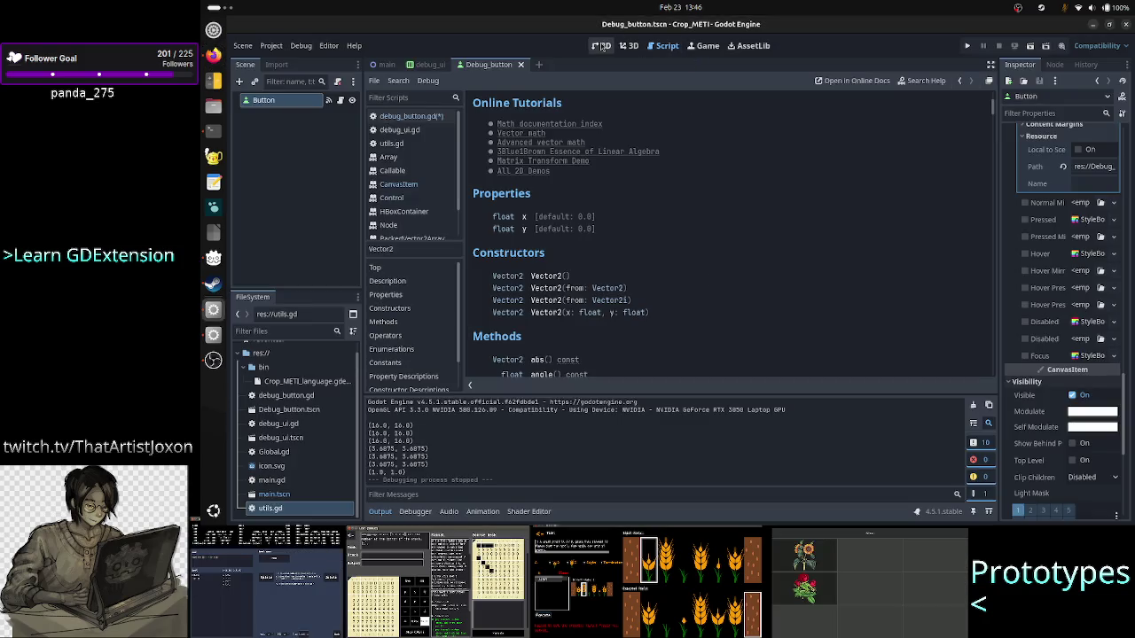
left_click(601, 45)
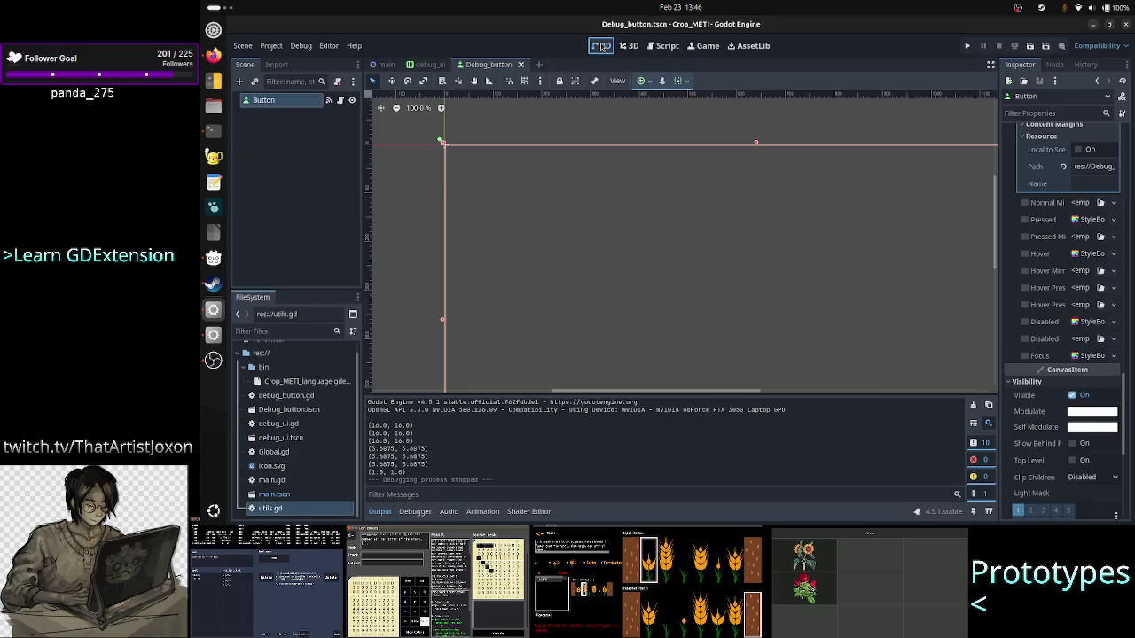
- Open the main scene and add a Panel node as a child of Main
left_click(381, 64)
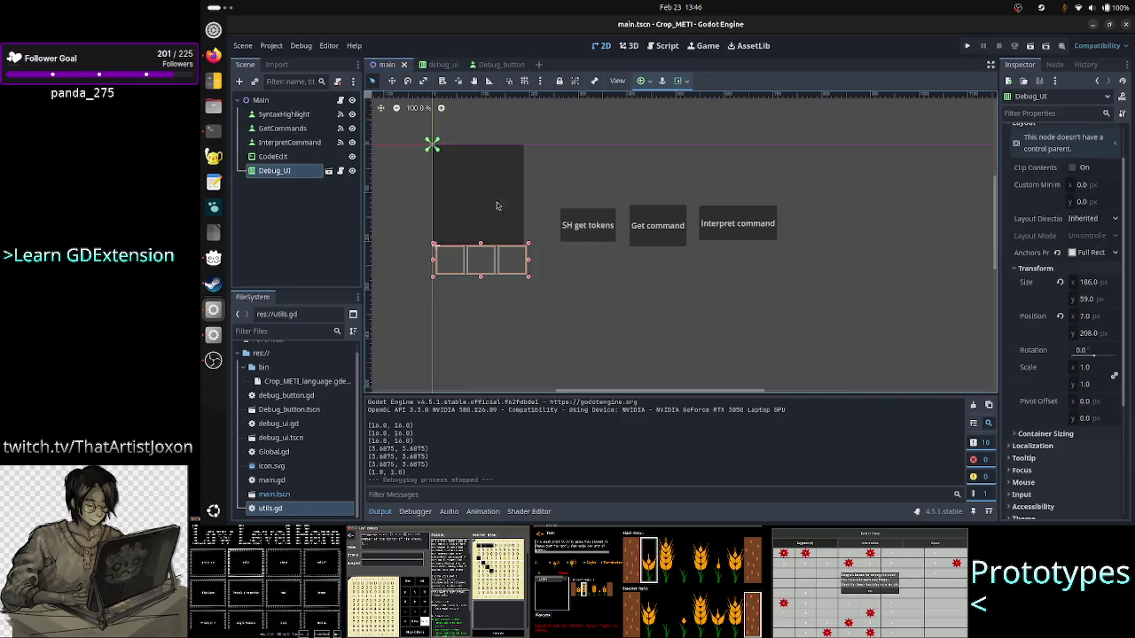
left_click(265, 101)
left_click(238, 80)
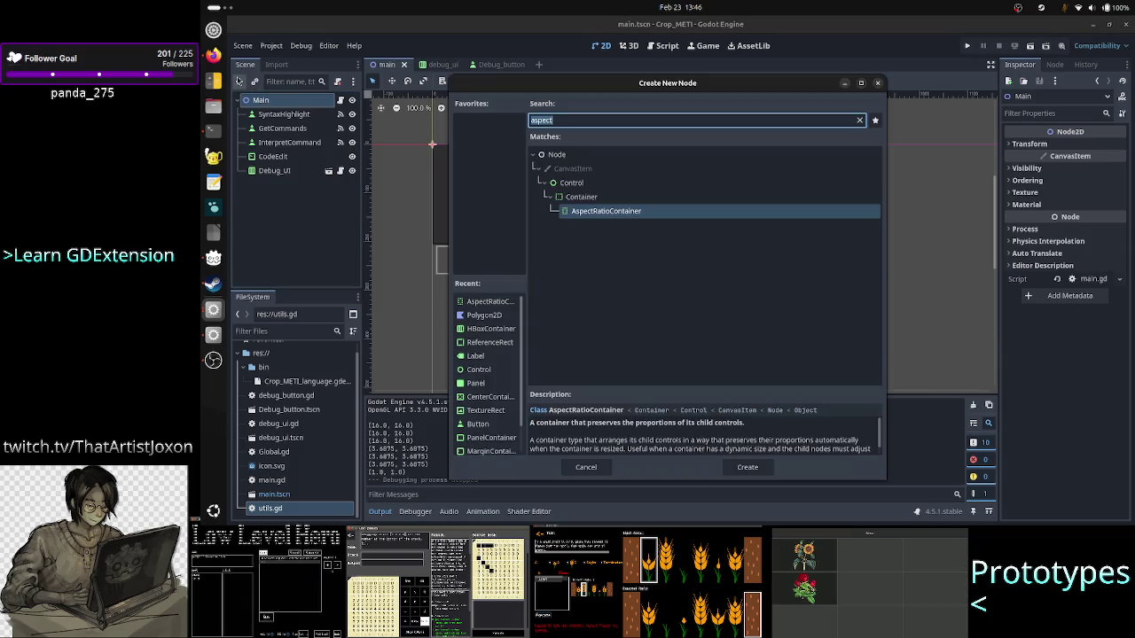
type("control")
key("BackSpace")
key("BackSpace")
key("BackSpace")
type("pa")
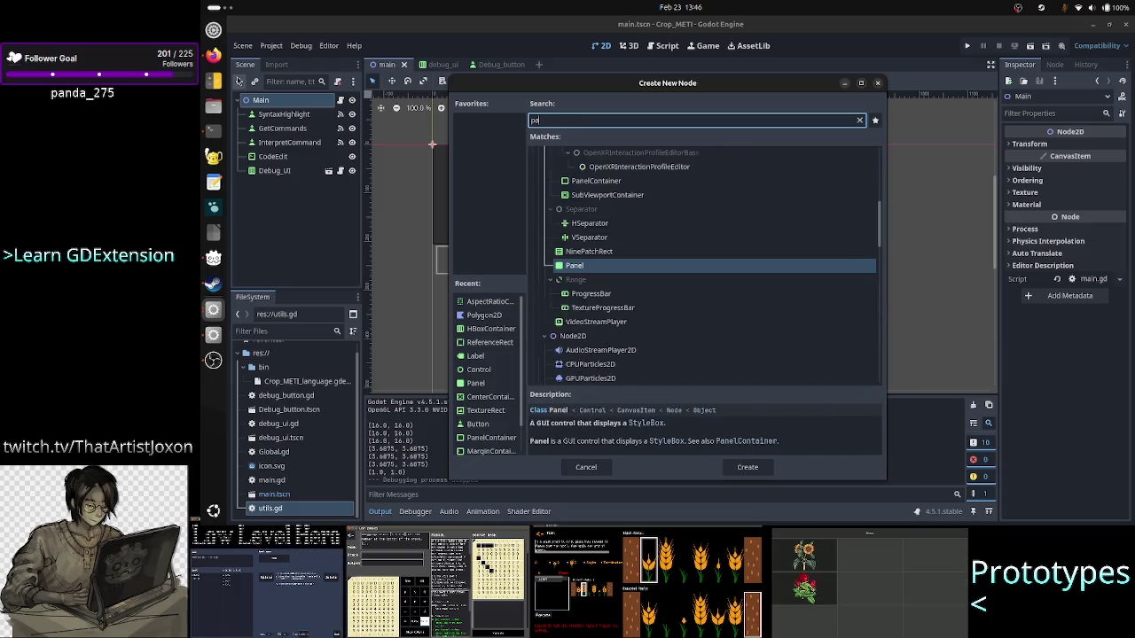
type("nel")
key("Return")
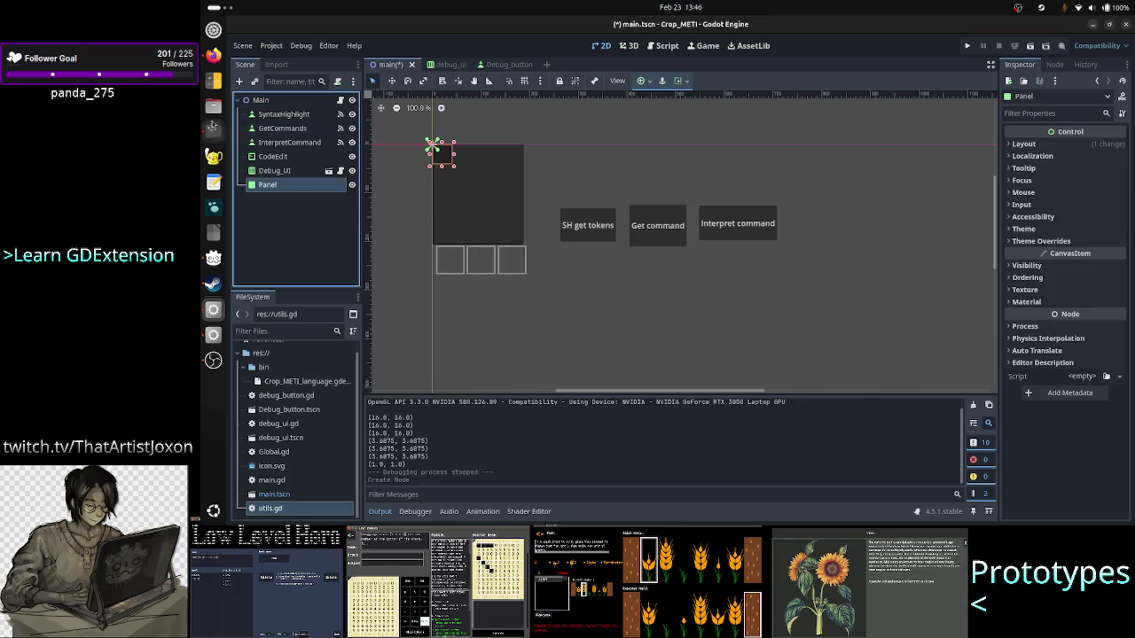
- Move the Panel below the command buttons and set its size to 110 x 110
left_click_drag(439, 160, 608, 289)
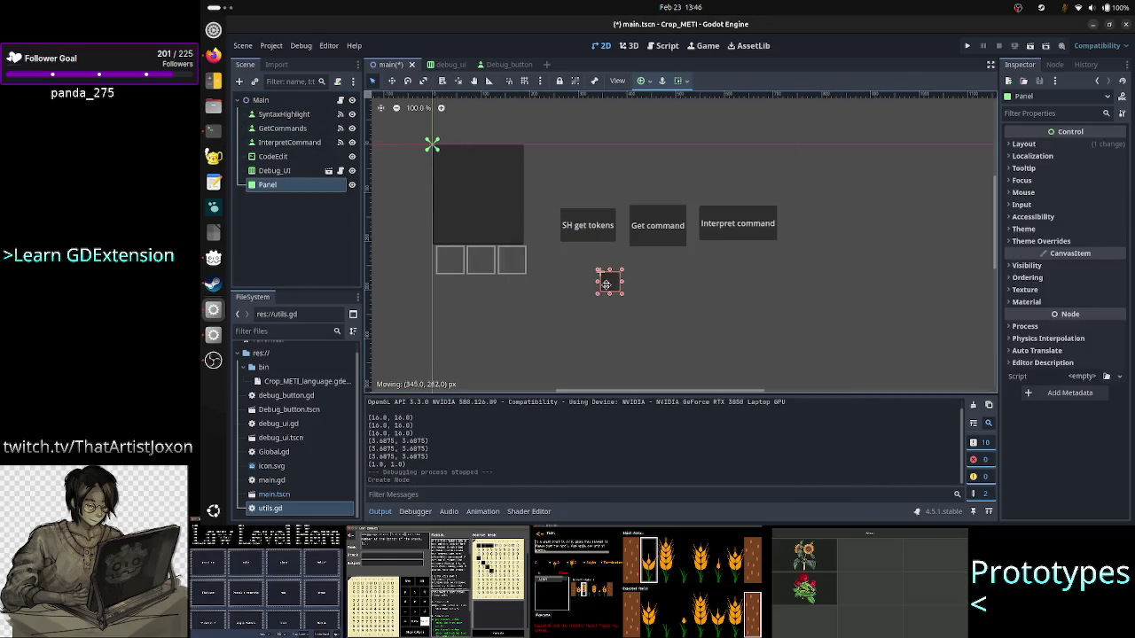
left_click(1053, 145)
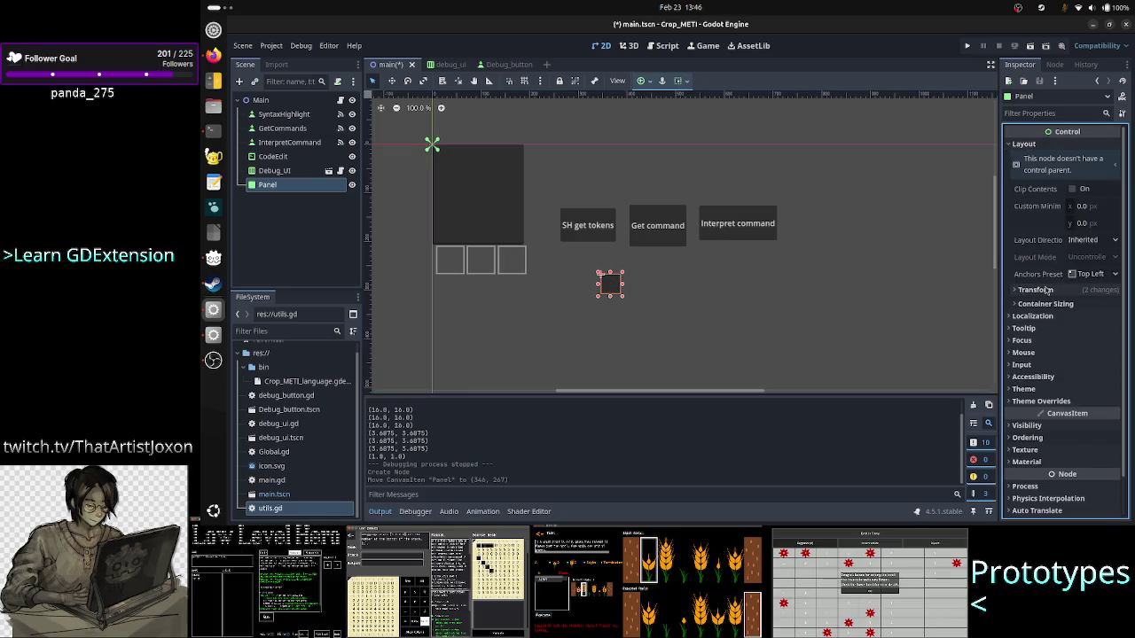
left_click(1044, 290)
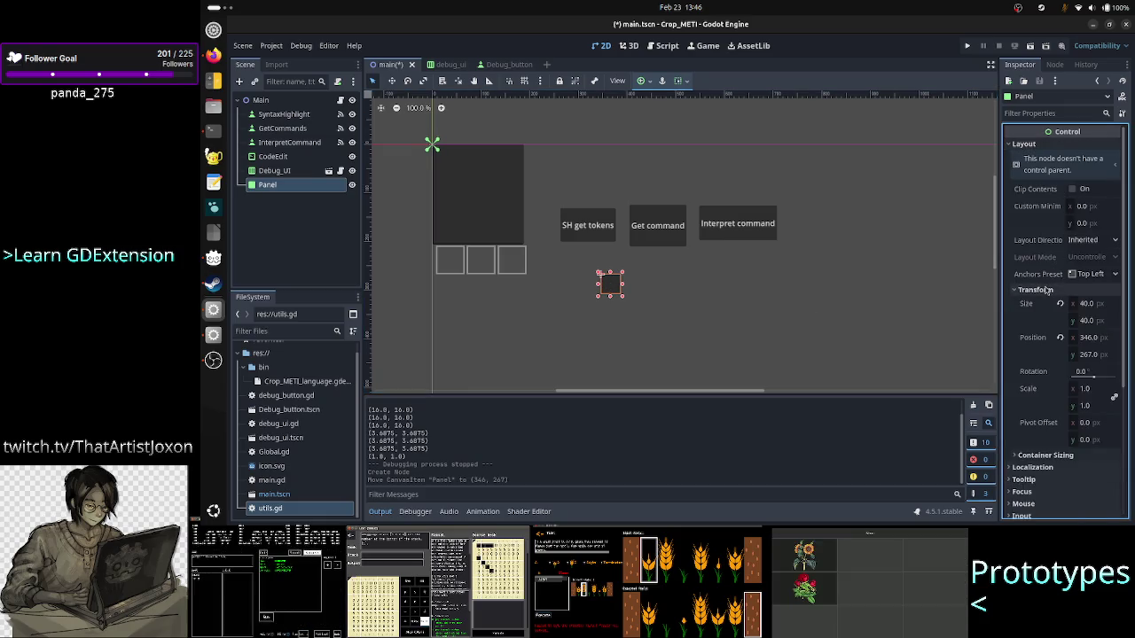
left_click(1095, 308)
type("110")
key("Return")
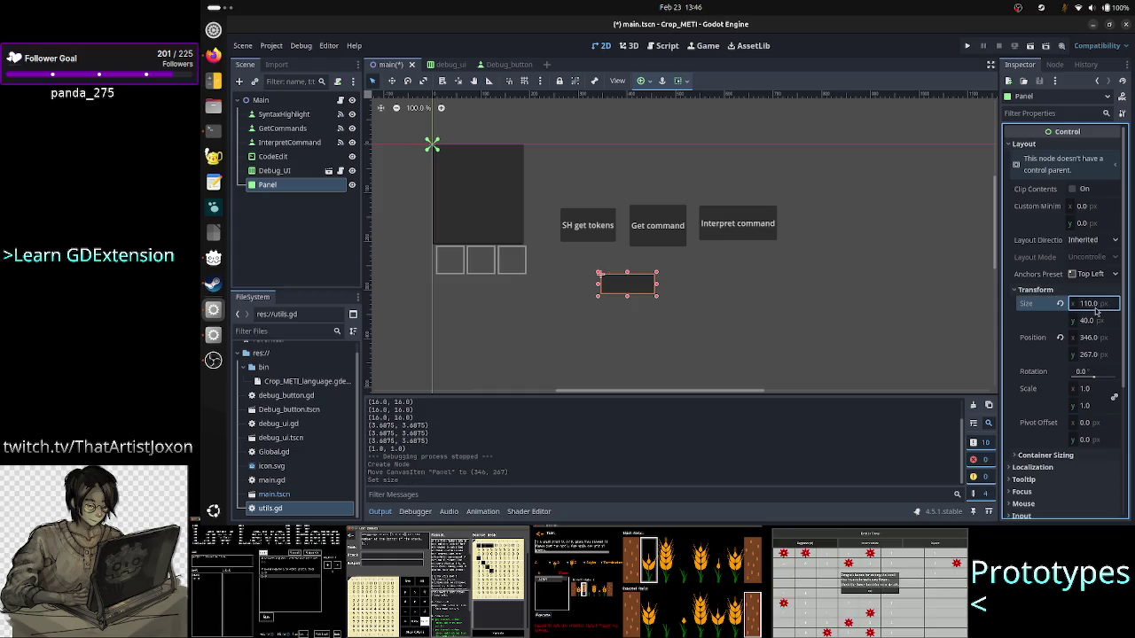
left_click(1089, 323)
type("11")
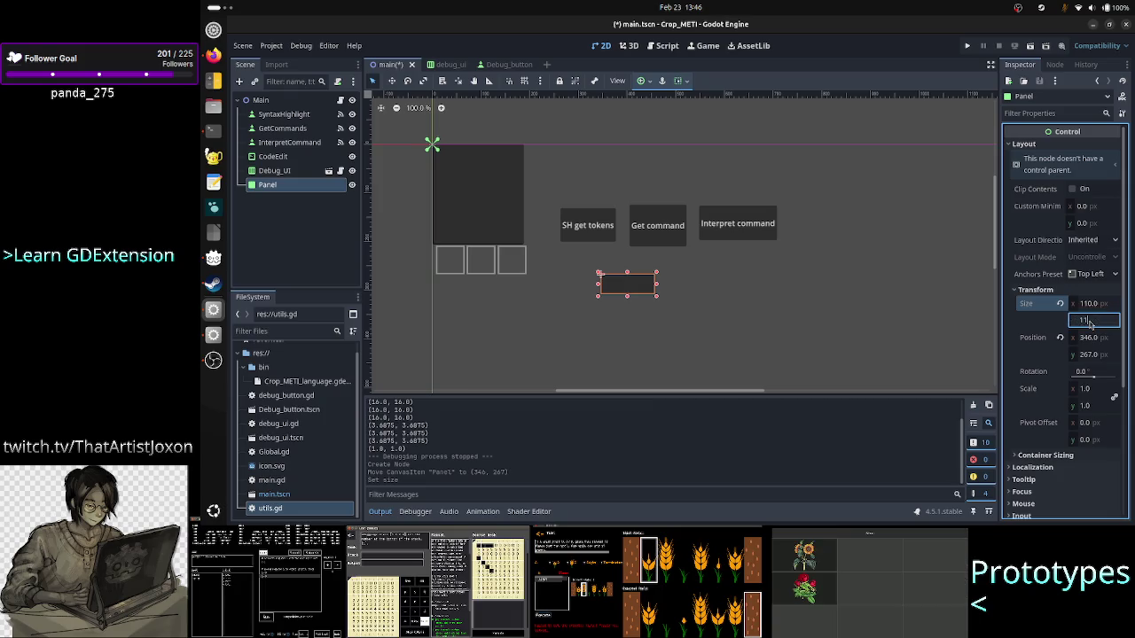
type("0")
key("Return")
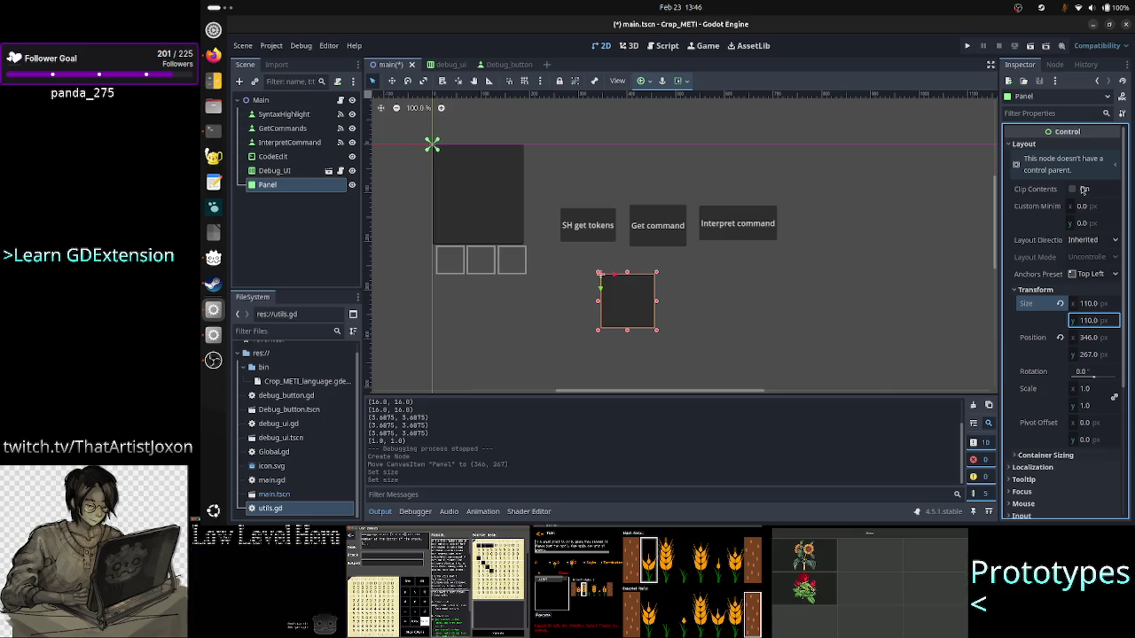
- Delete the unfinished _draw header and restore get_play_poly, for BTN_TYPE.PLAY on line 13
left_click(967, 46)
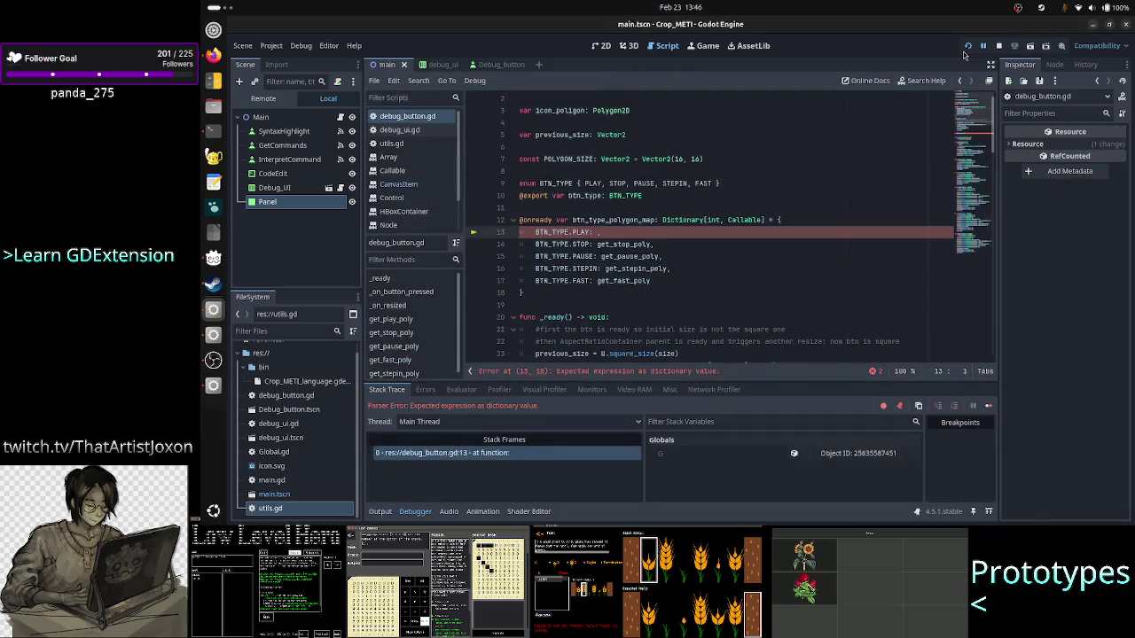
left_click(796, 212)
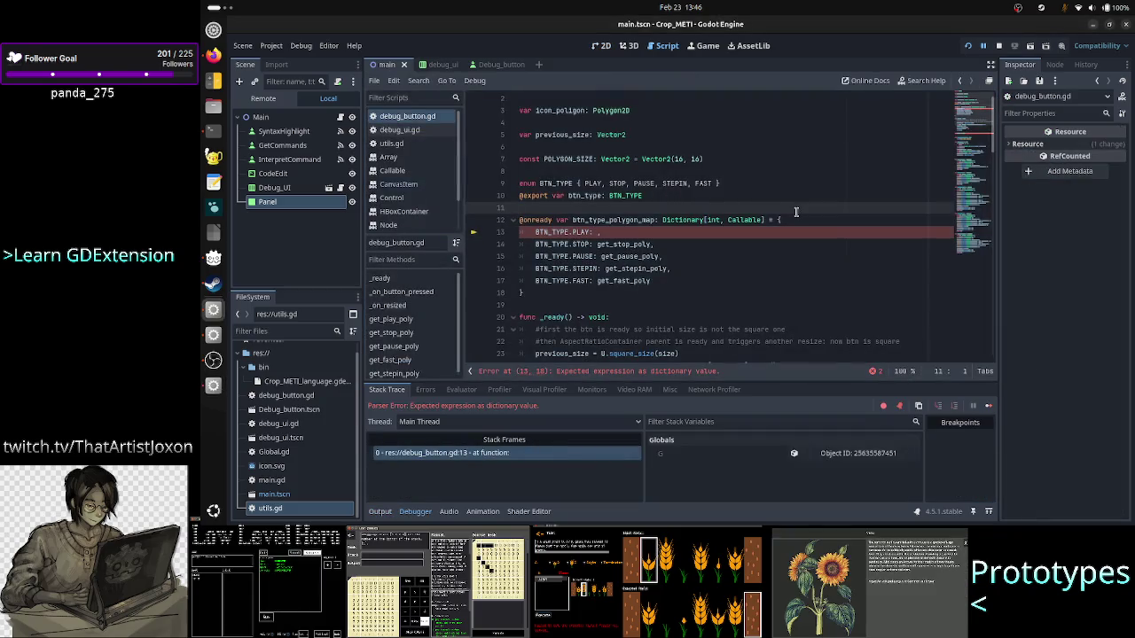
key("ctrl+End")
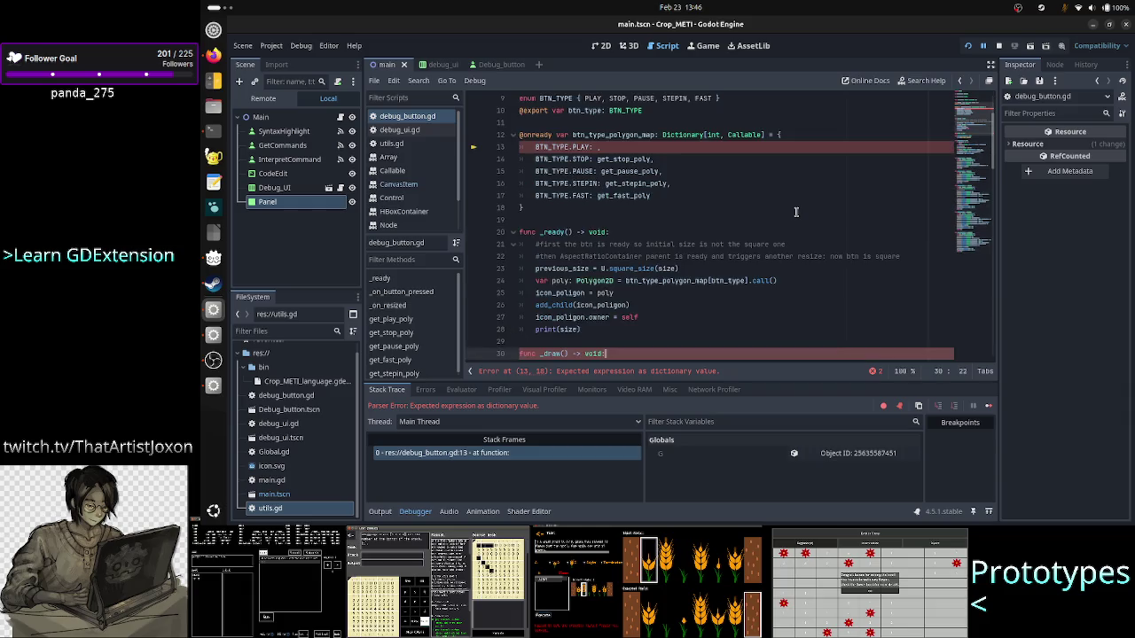
key("ctrl+BackSpace")
key("ctrl+BackSpace")
key("ctrl+BackSpace")
key("BackSpace")
type("get_play_poly,")
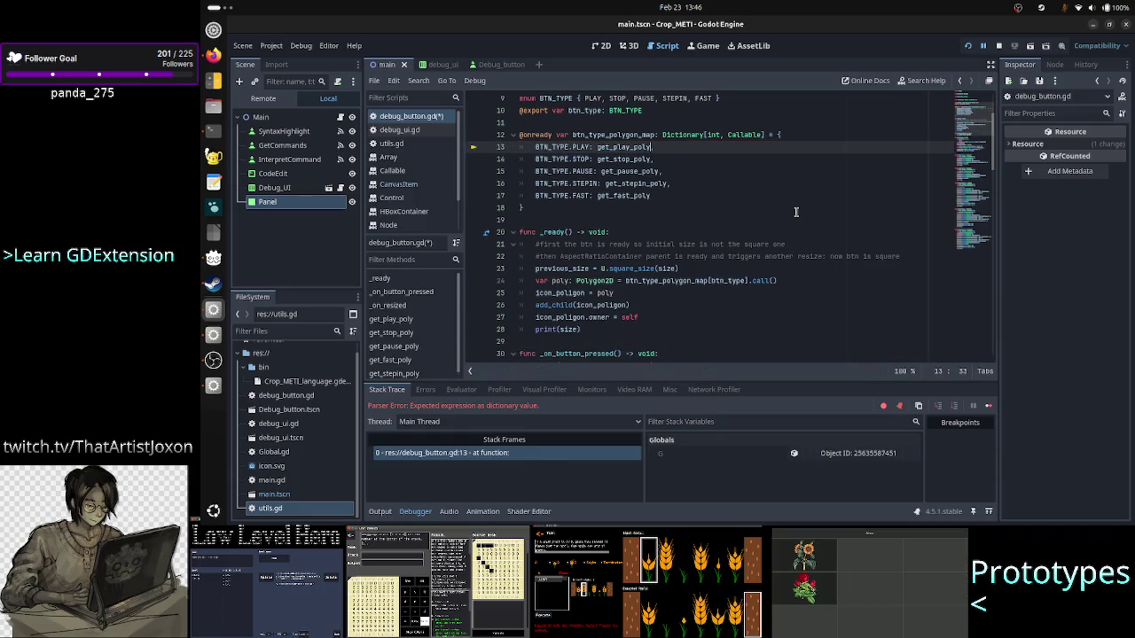
left_click(998, 45)
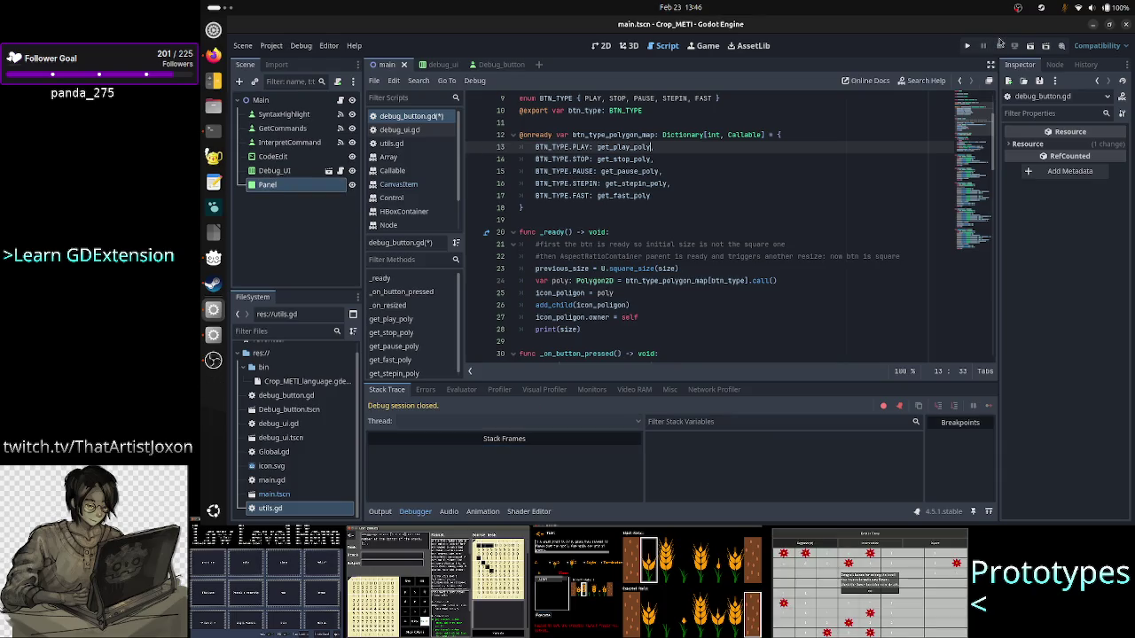
- Run the game again, position the Crop_METI window beside the docs, then close it
left_click(967, 46)
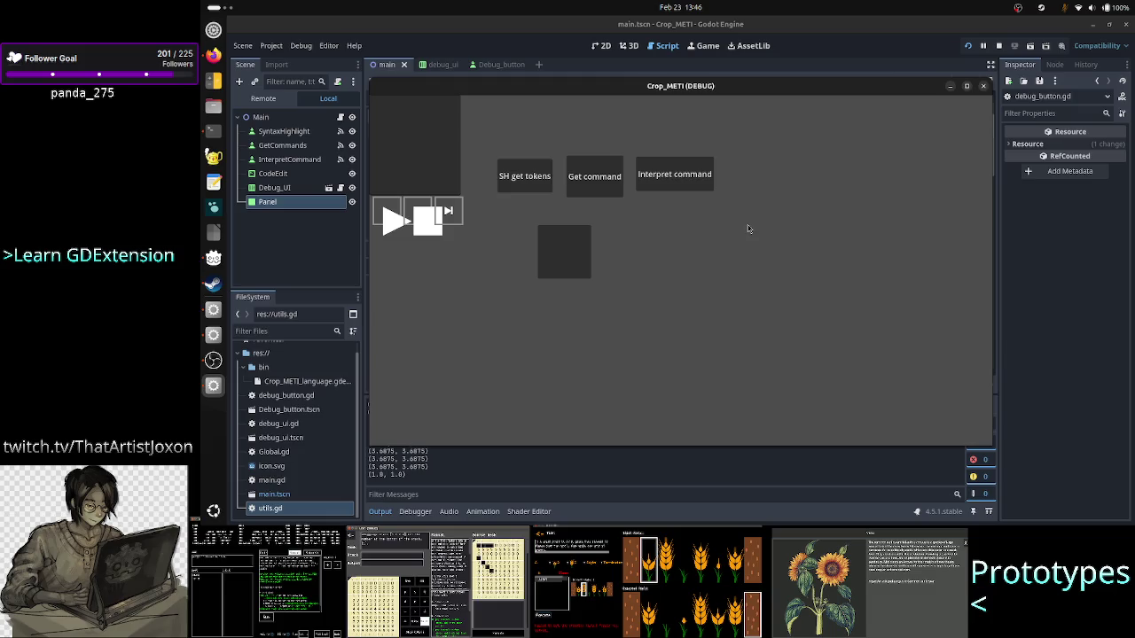
key("alt+Tab")
key("alt+Tab")
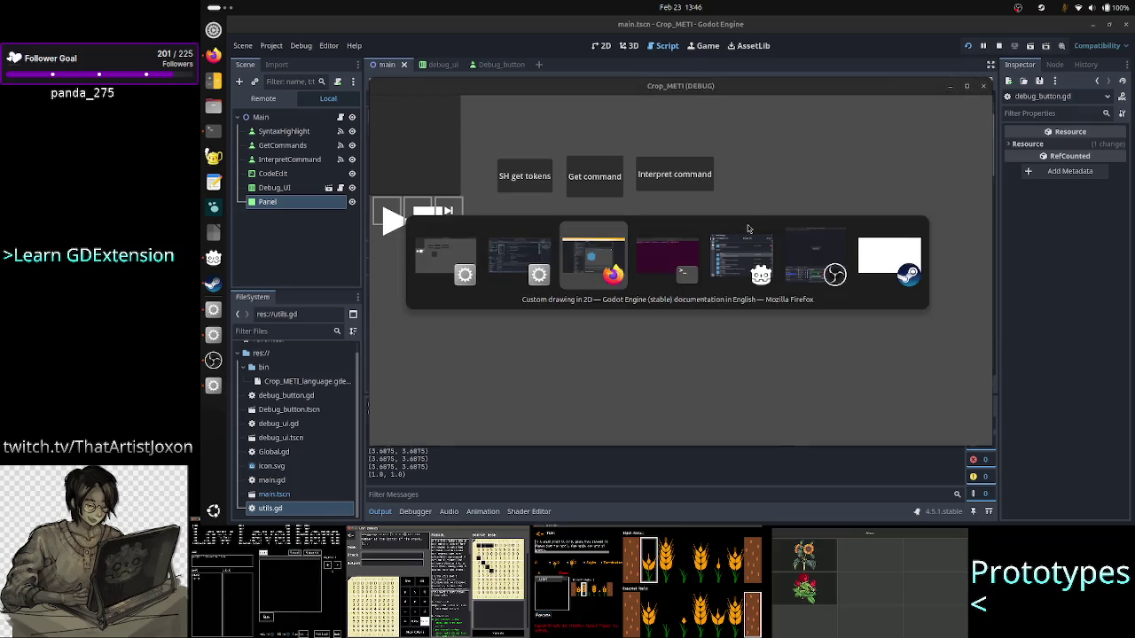
key("alt+Tab")
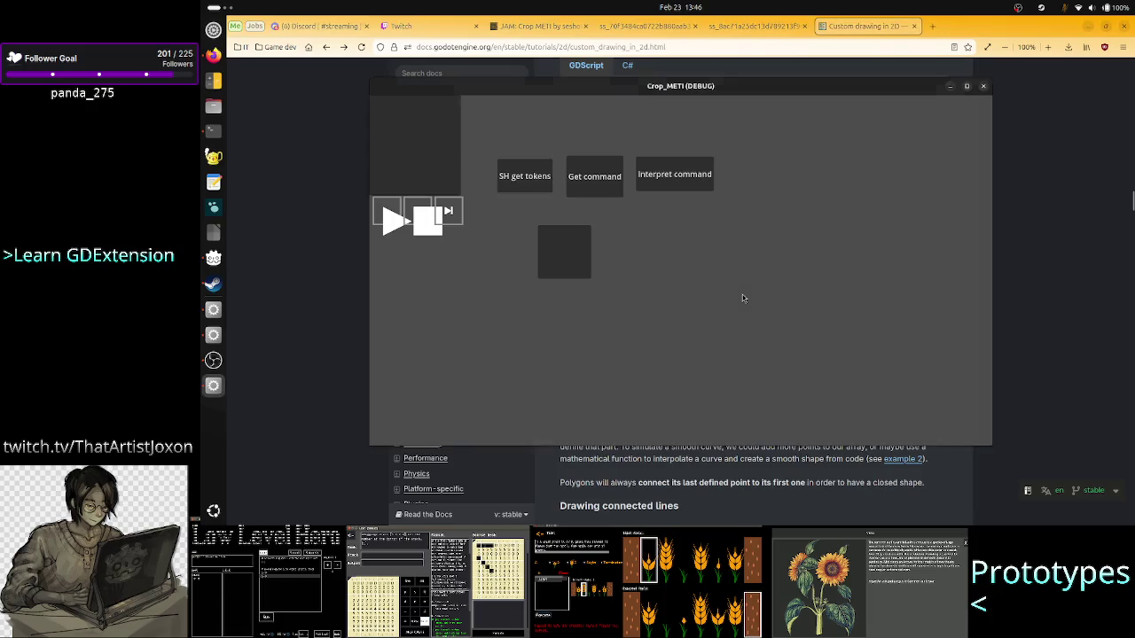
key("alt+Tab")
key("alt+Tab")
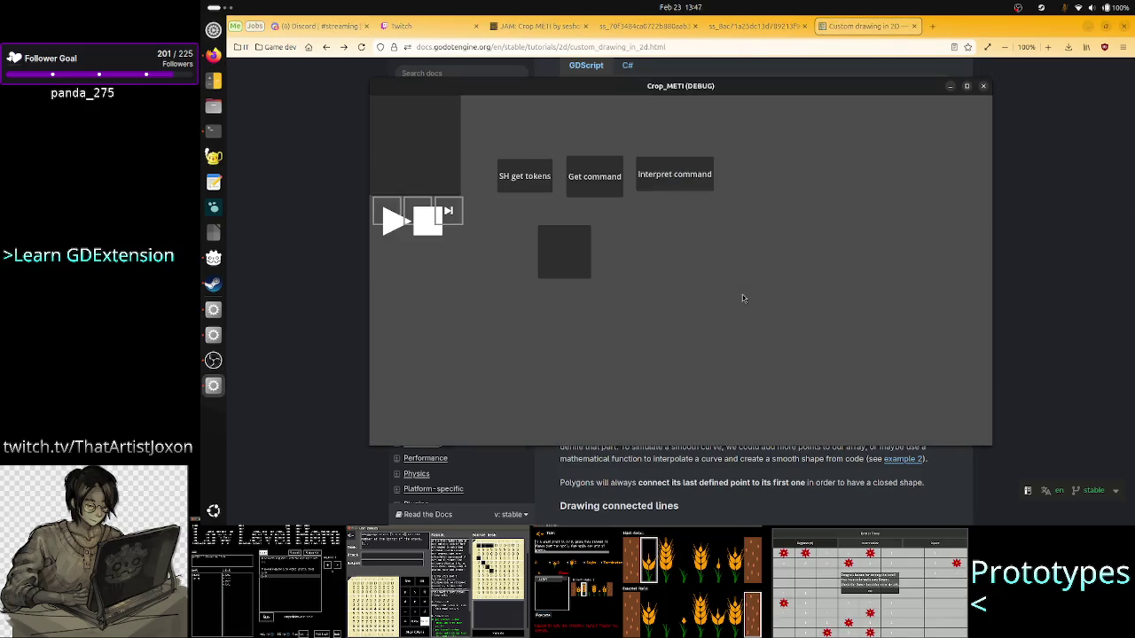
mouse_move(786, 85)
left_mouse_down()
mouse_move(882, 321)
mouse_move(969, 315)
mouse_move(1127, 157)
mouse_move(1113, 165)
left_mouse_up()
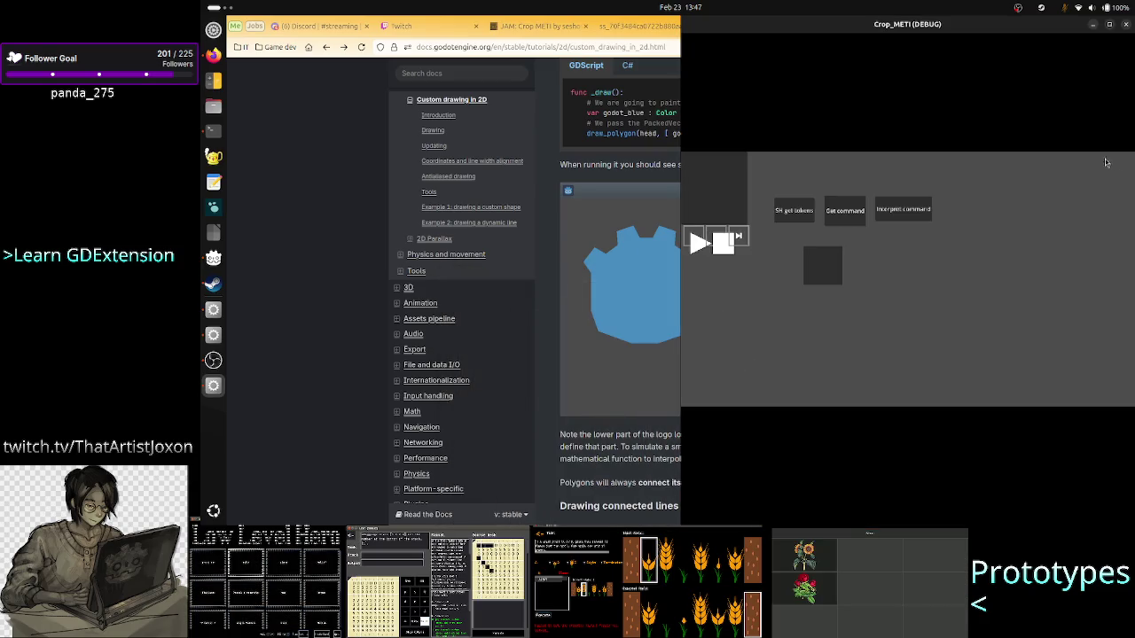
mouse_move(1014, 28)
left_mouse_down()
mouse_move(887, 110)
mouse_move(1038, 133)
mouse_move(1020, 18)
mouse_move(997, 12)
mouse_move(995, 30)
mouse_move(919, 115)
mouse_move(1022, 126)
left_mouse_up()
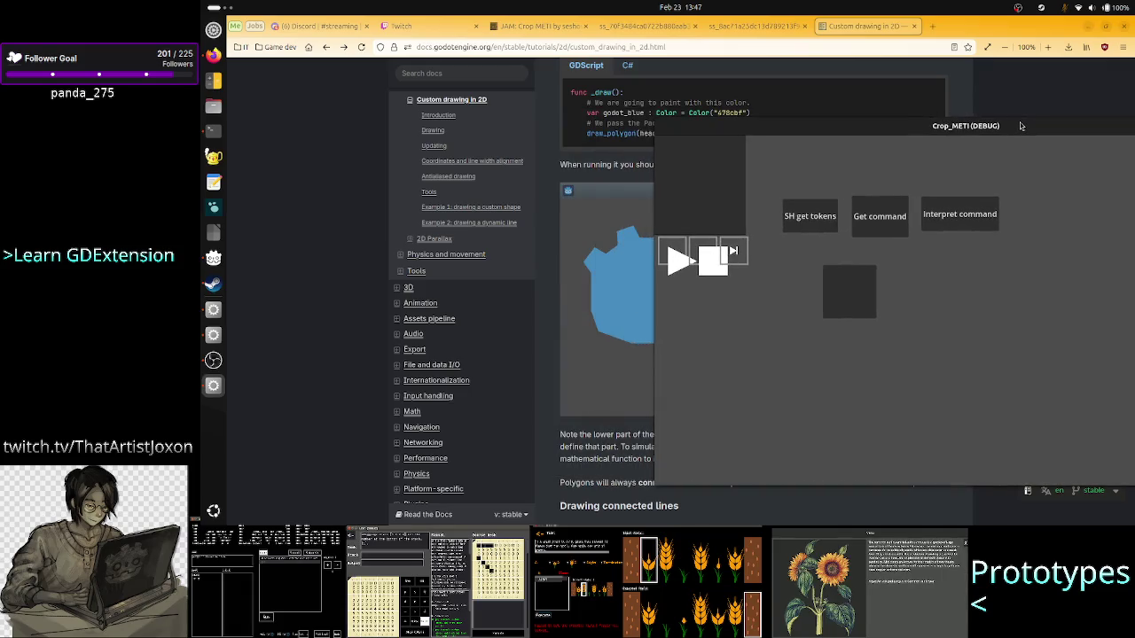
mouse_move(824, 127)
left_mouse_down()
mouse_move(947, 142)
mouse_move(903, 135)
left_mouse_up()
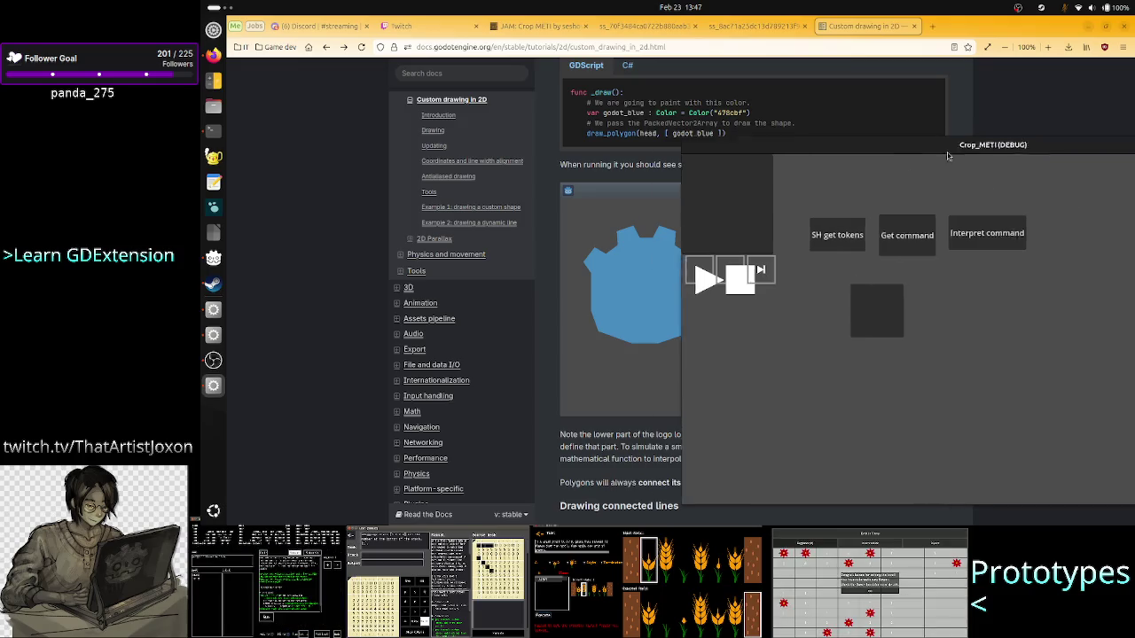
left_click(992, 199)
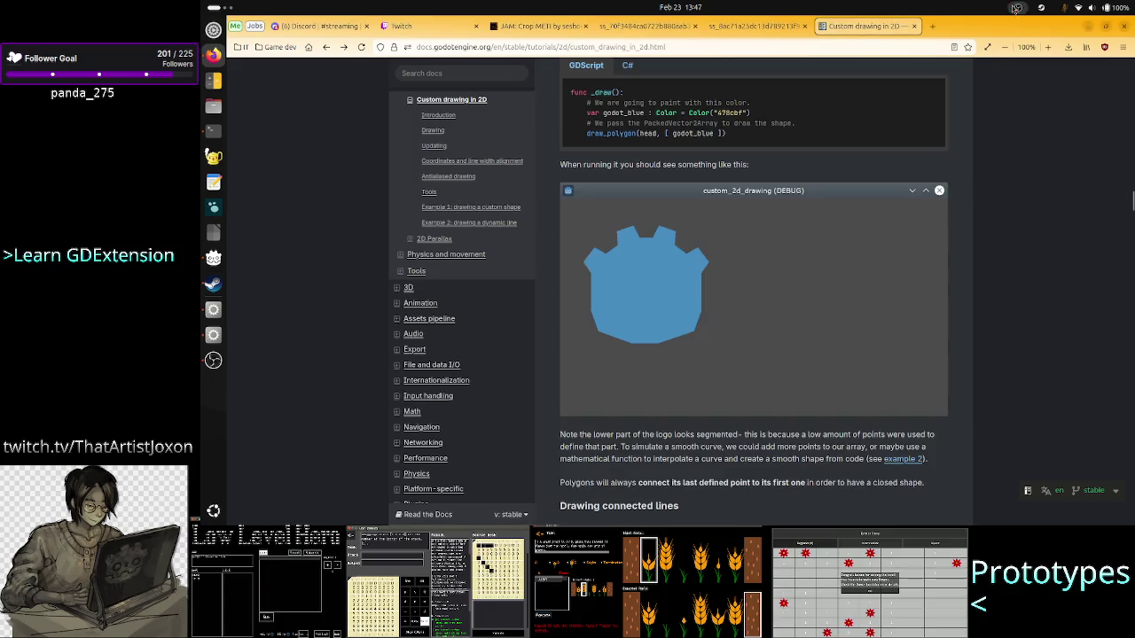
- Open a new Firefox tab and type 'godot canvas' into the address bar
left_click(932, 25)
left_click(683, 233)
type("godot canvas")
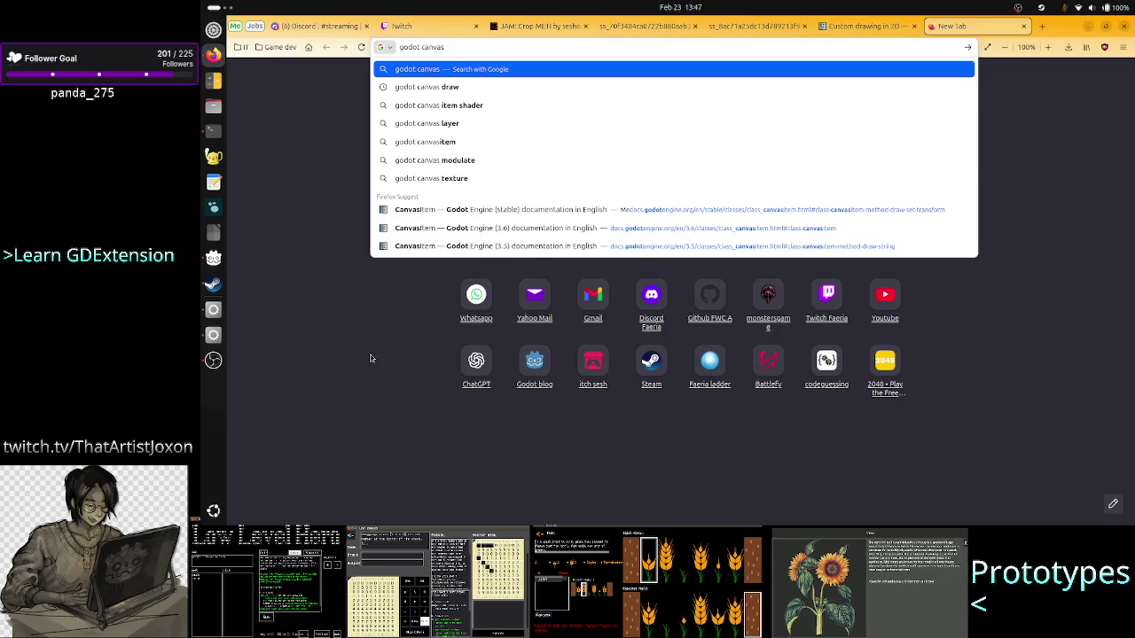
- Return to the Custom drawing in 2D tab and highlight the Note's advice about a 2 or 4 scale
left_click(417, 342)
left_click(864, 25)
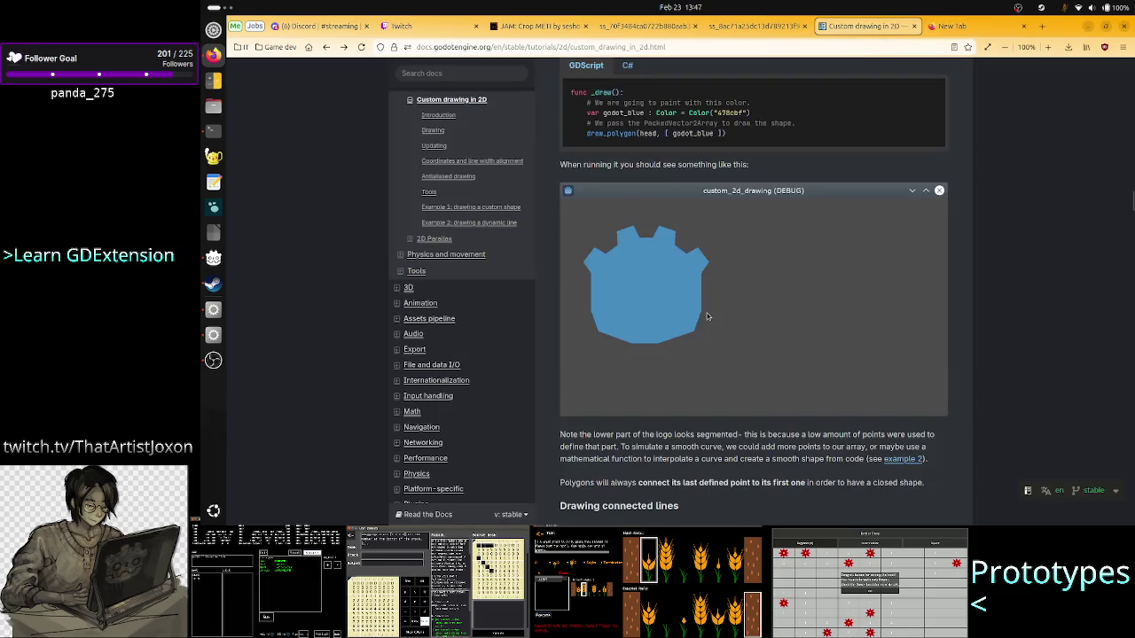
scroll(708, 315, "down", 5)
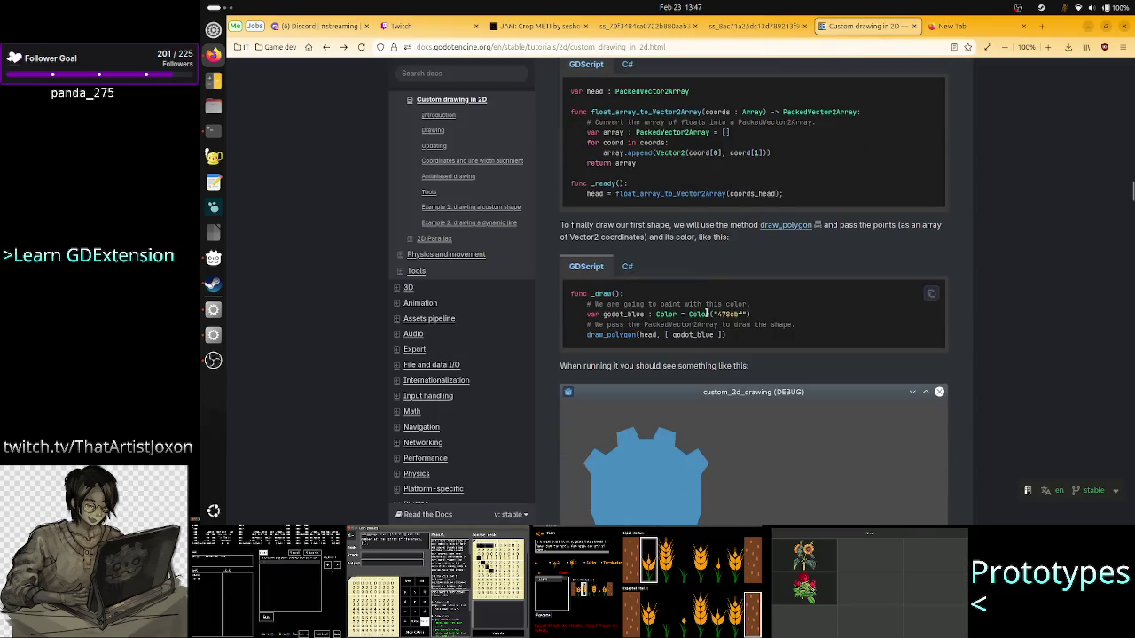
scroll(707, 314, "up", 5)
scroll(707, 315, "up", 5)
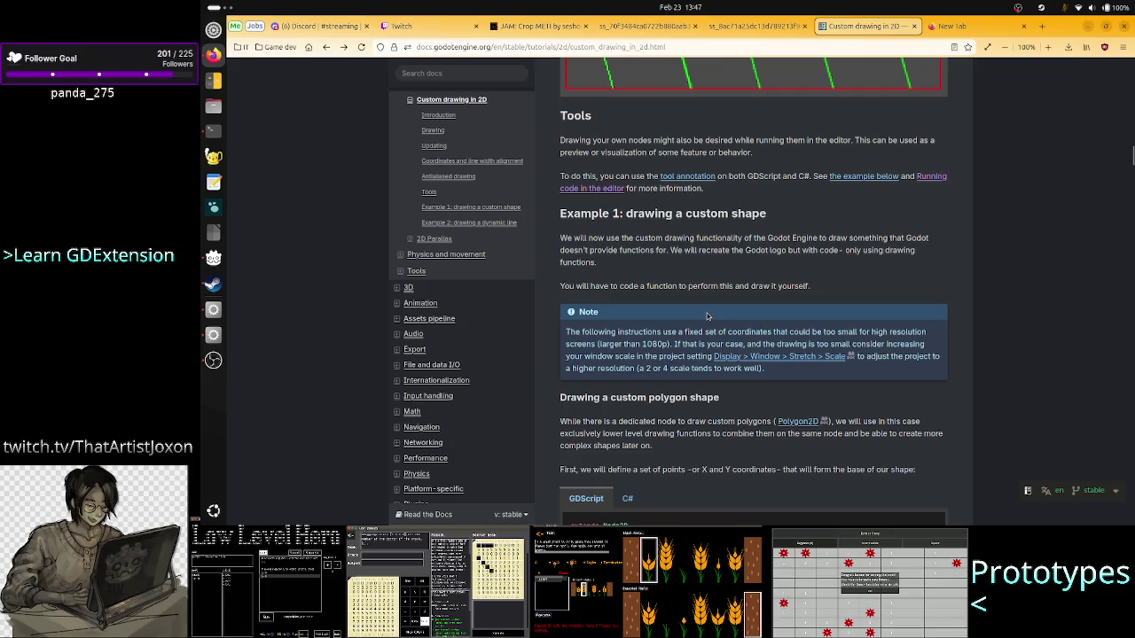
left_click_drag(639, 369, 720, 368)
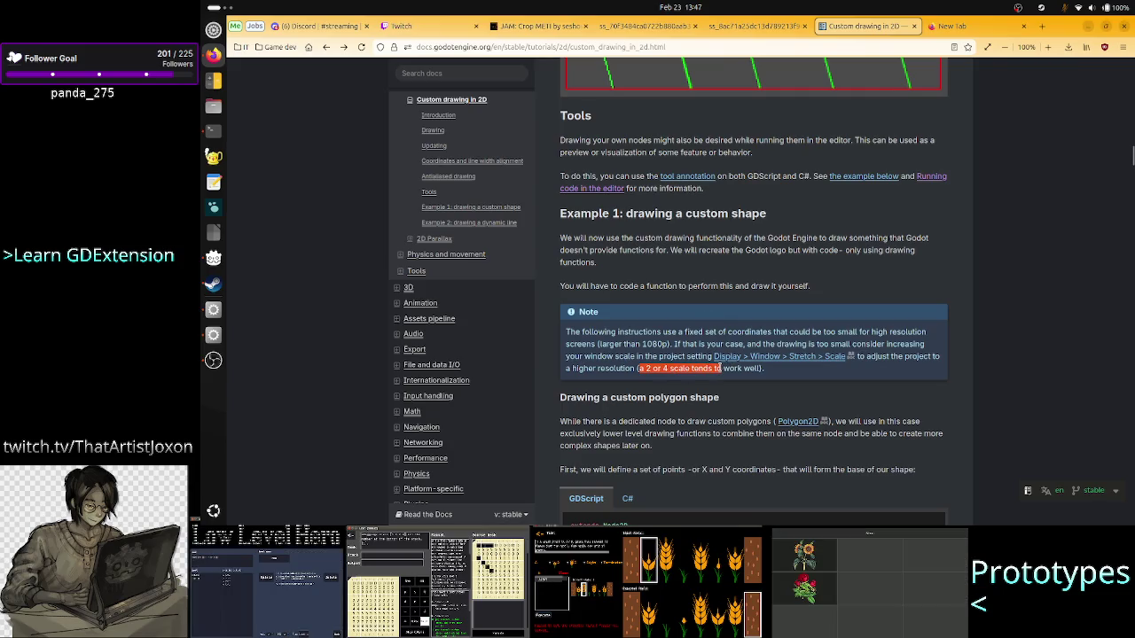
left_click(720, 368)
- Highlight further passages of the Note, review the coords_head polygon code, then return to Godot
mouse_move(751, 331)
left_mouse_down()
mouse_move(826, 332)
mouse_move(567, 332)
left_mouse_up()
left_click(666, 366)
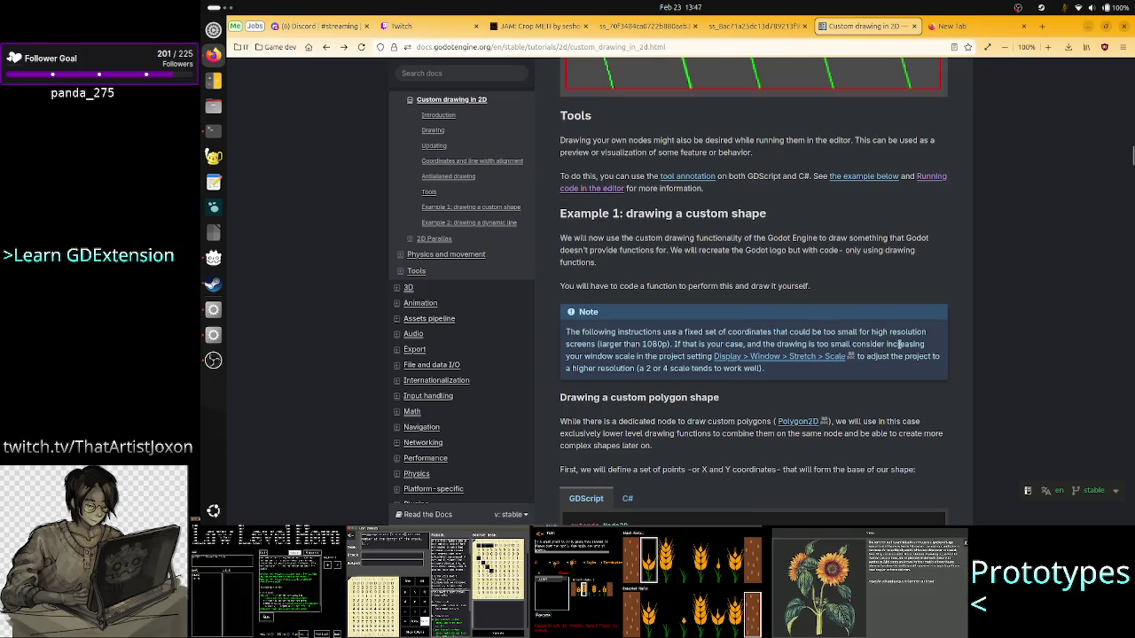
left_click_drag(760, 343, 872, 344)
scroll(880, 355, "down", 8)
scroll(880, 354, "down", 1)
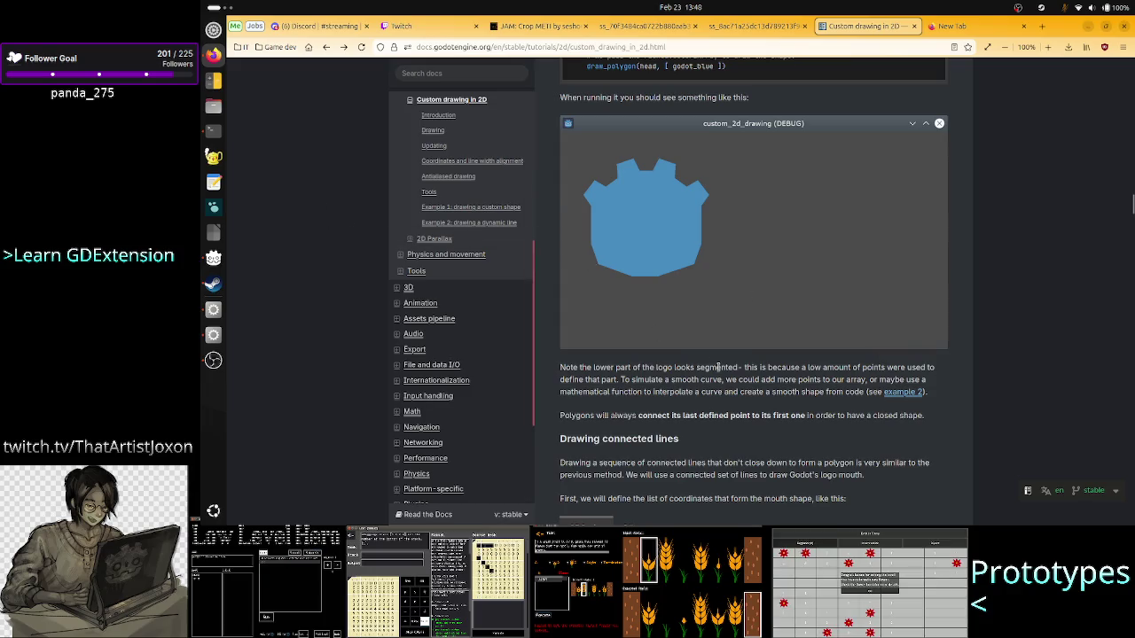
scroll(718, 367, "up", 8)
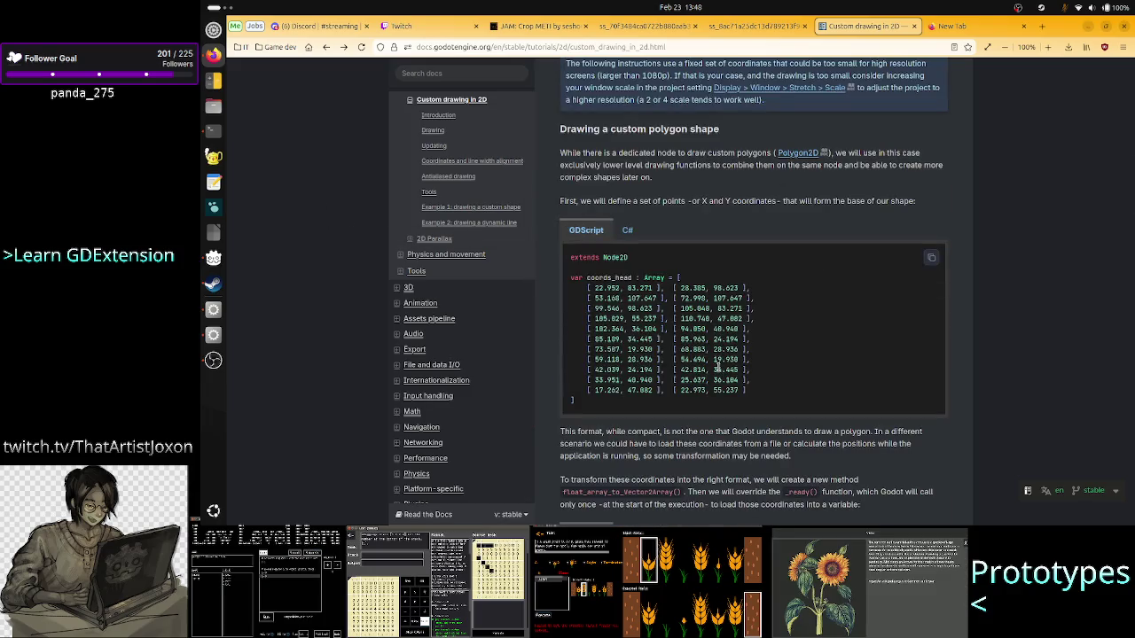
key("alt+Tab")
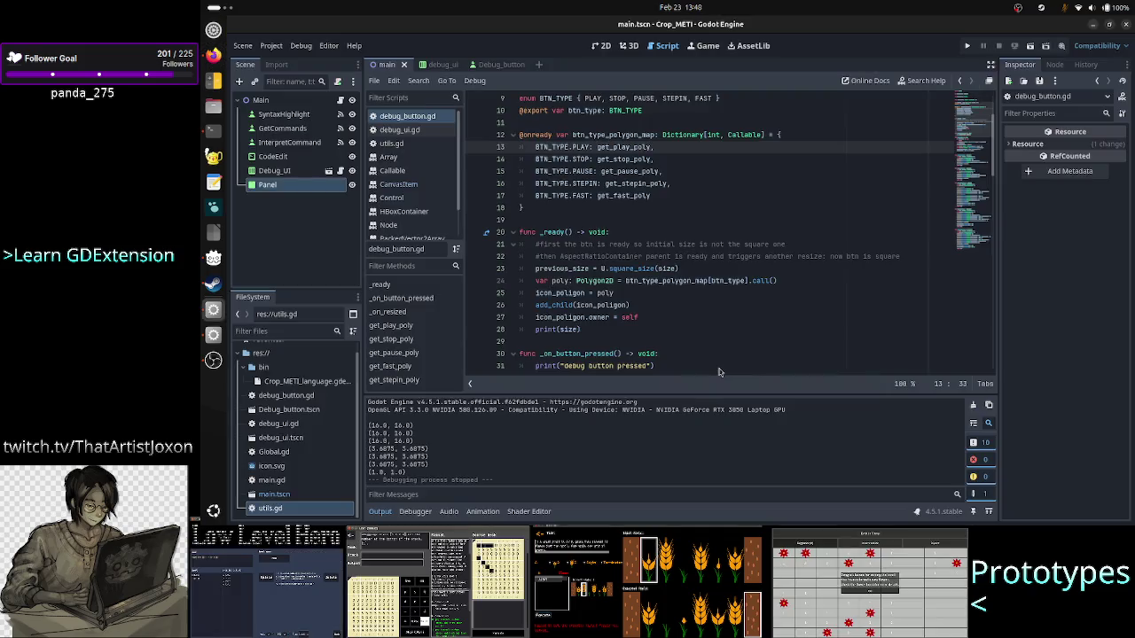
- Insert func _draw() above _on_button_pressed with a draw_rect() call inside it
scroll(715, 311, "down", 2)
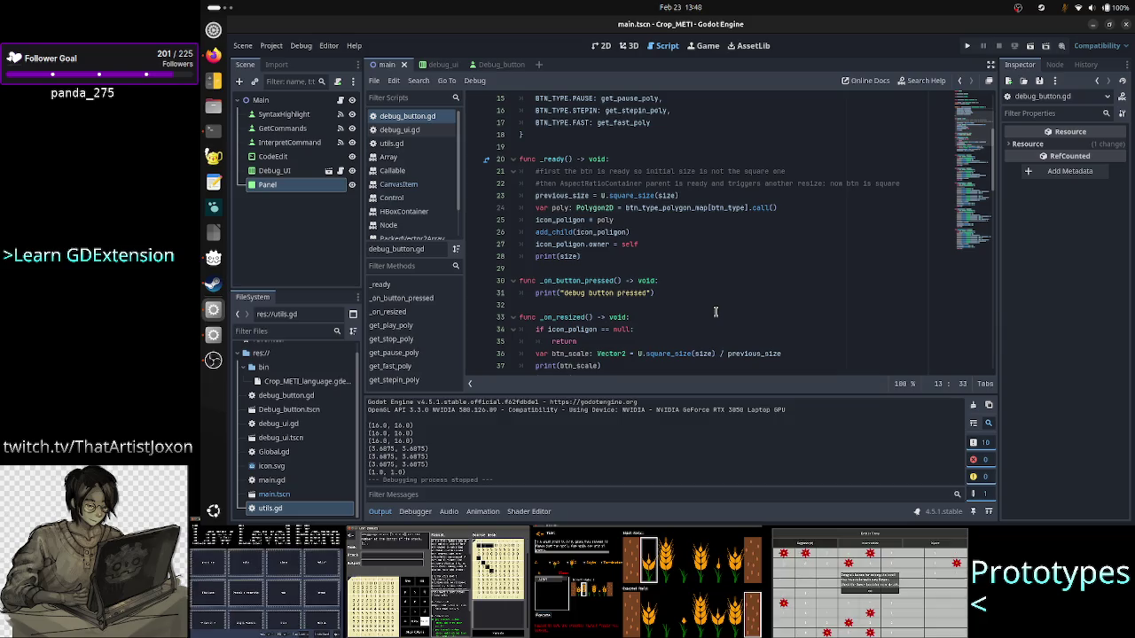
scroll(716, 311, "down", 3)
scroll(715, 311, "up", 3)
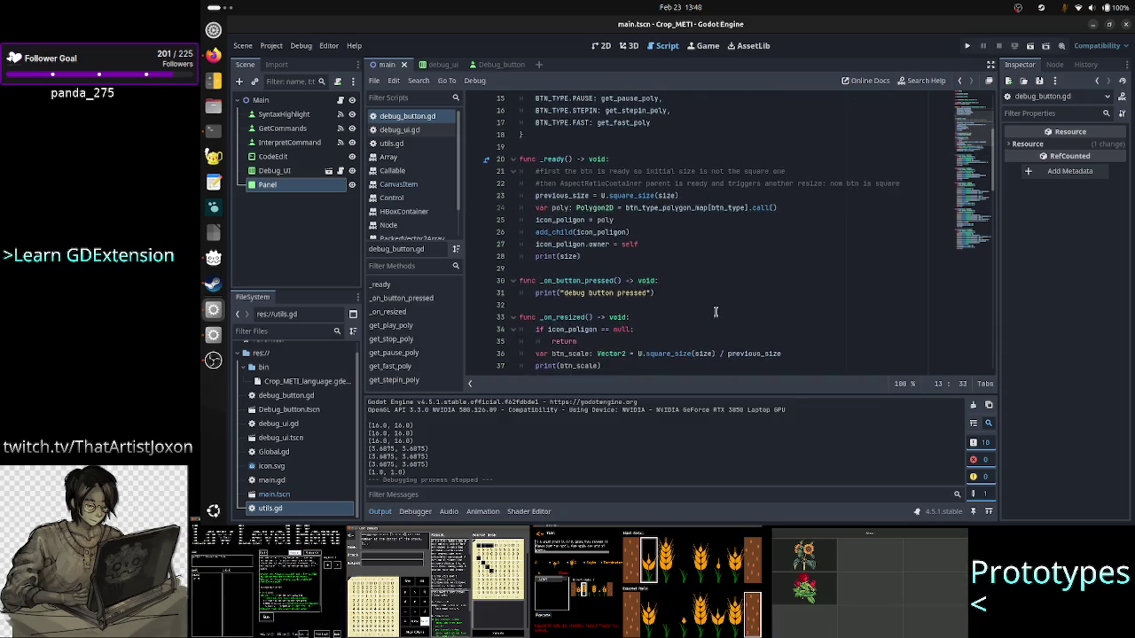
left_click(661, 280)
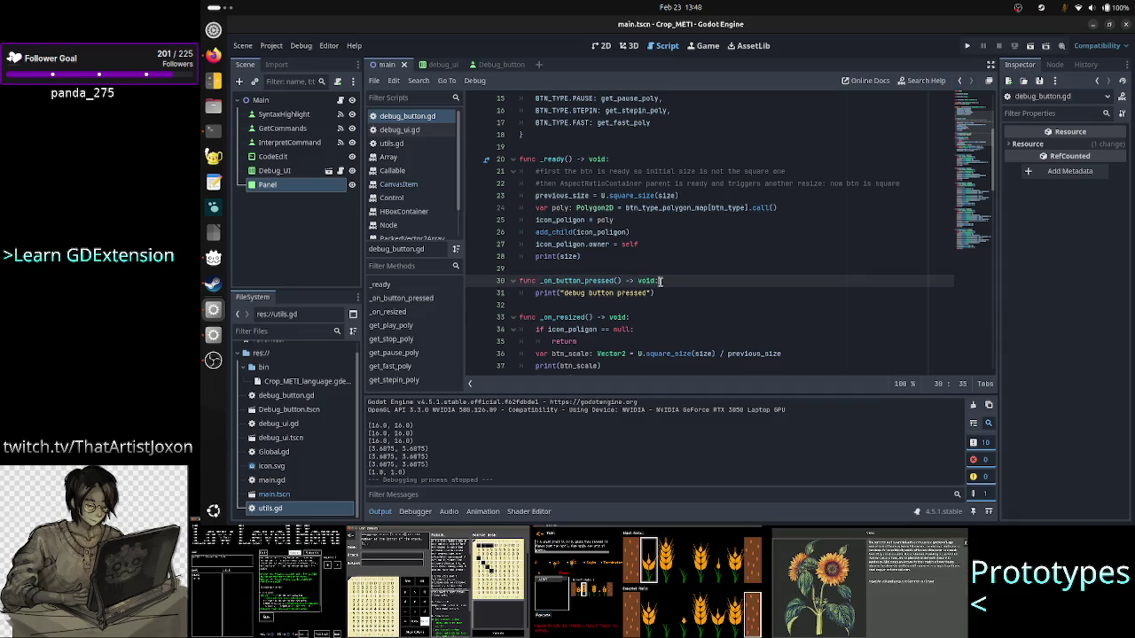
key("Home")
key("Return")
key("Return")
key("Up")
key("Up")
type("func _draw")
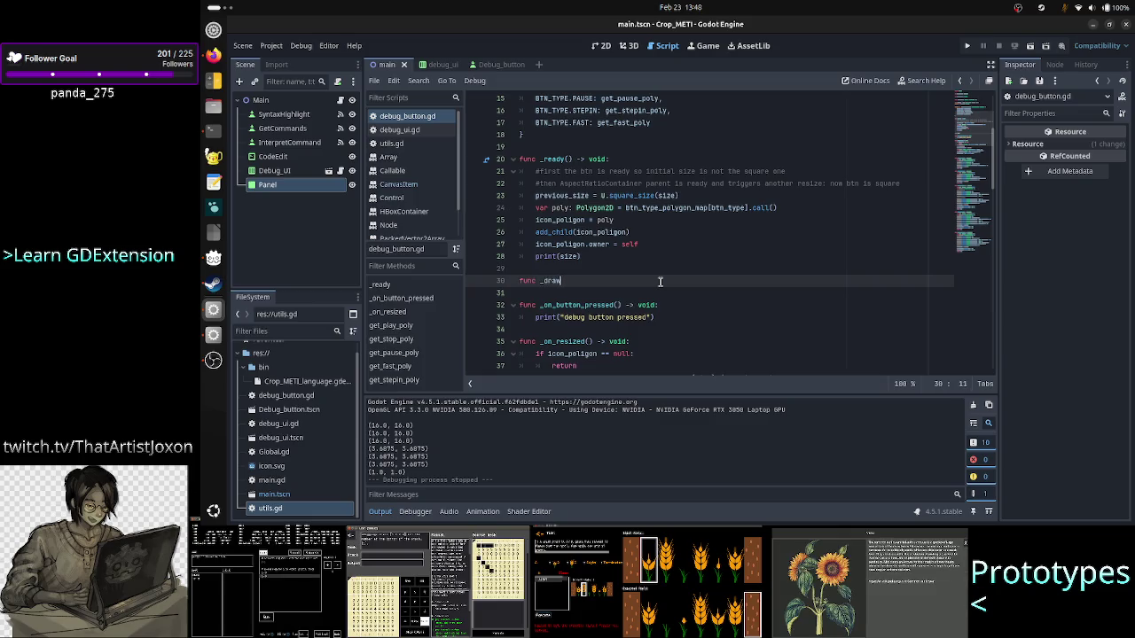
key("Return")
key("Return")
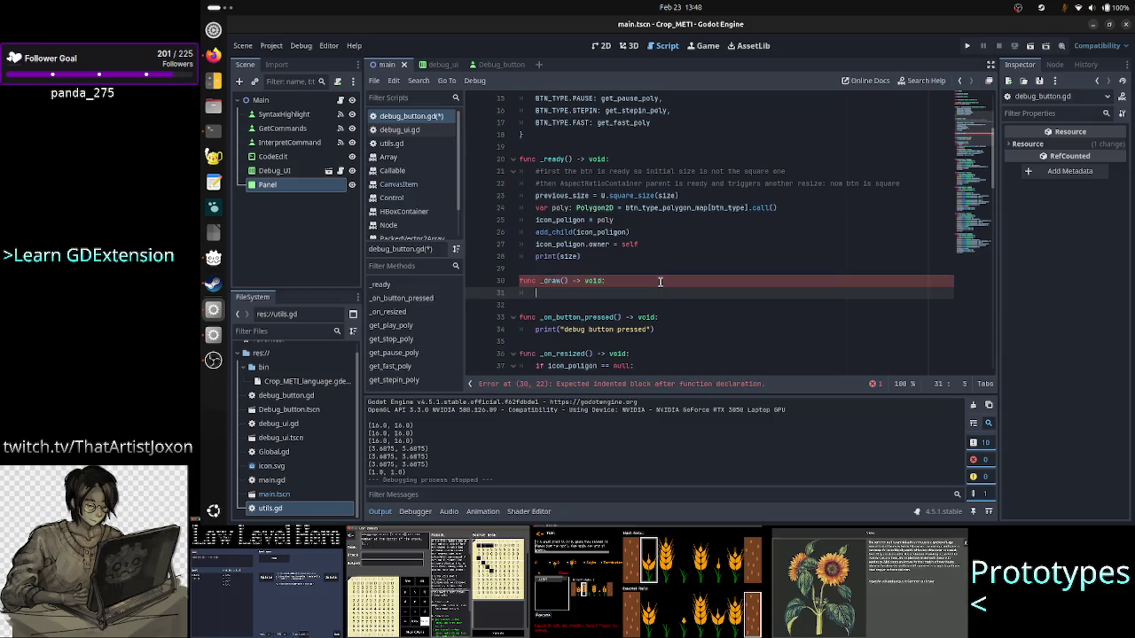
type("draw_rect(")
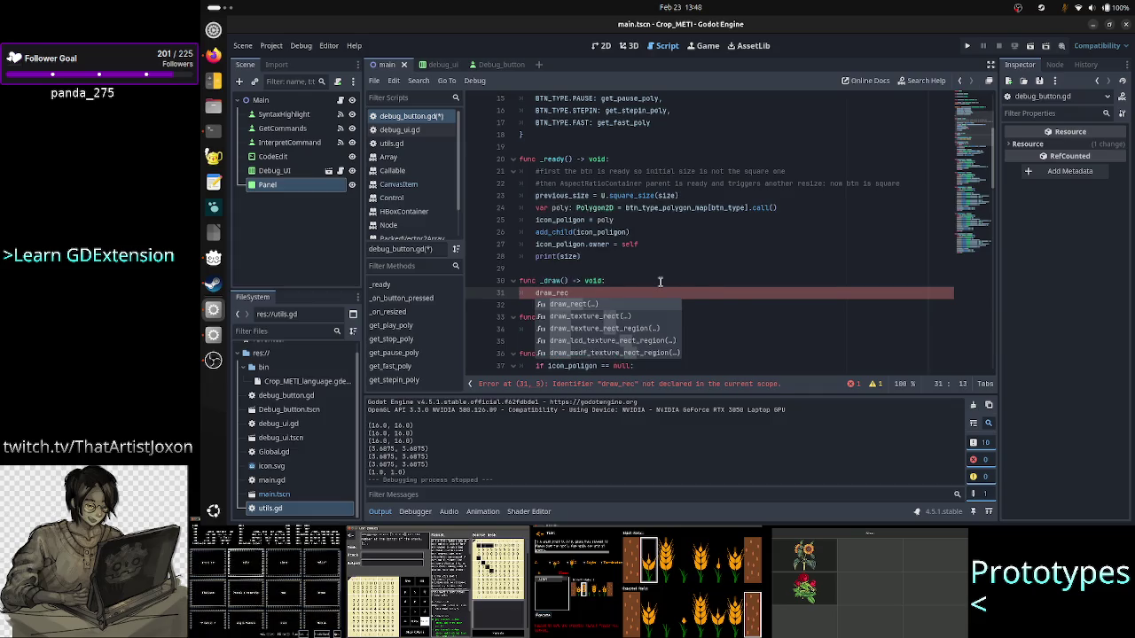
key("Return")
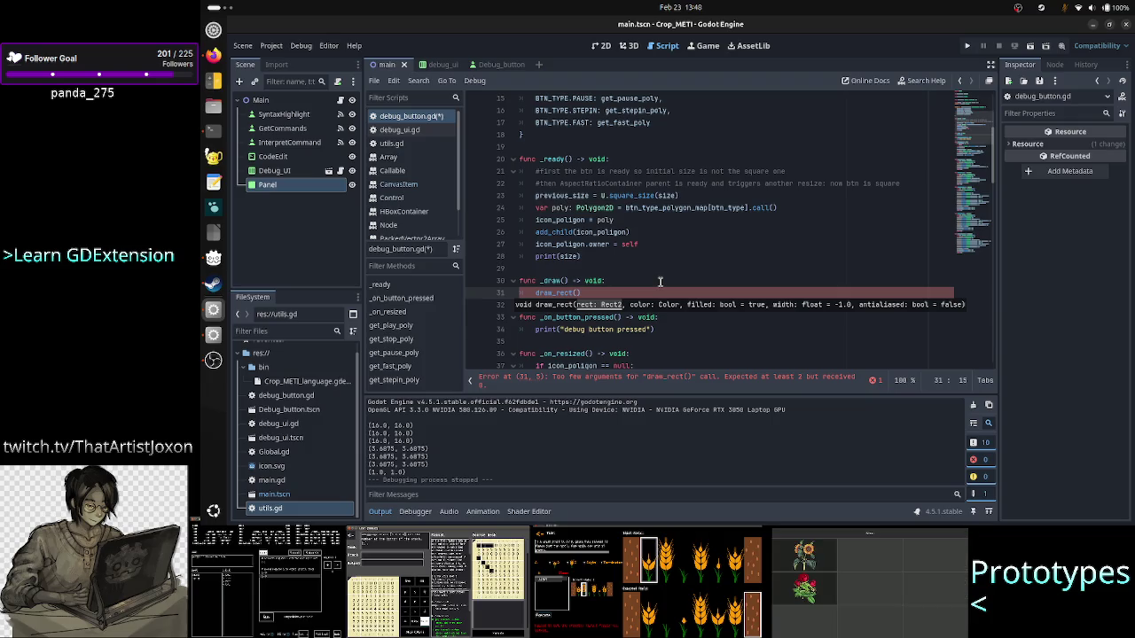
- Declare var coords: Rect2 = Rect2(5, 5, 110, 110) at the top of _draw
key("Up")
key("Right")
key("Right")
key("Right")
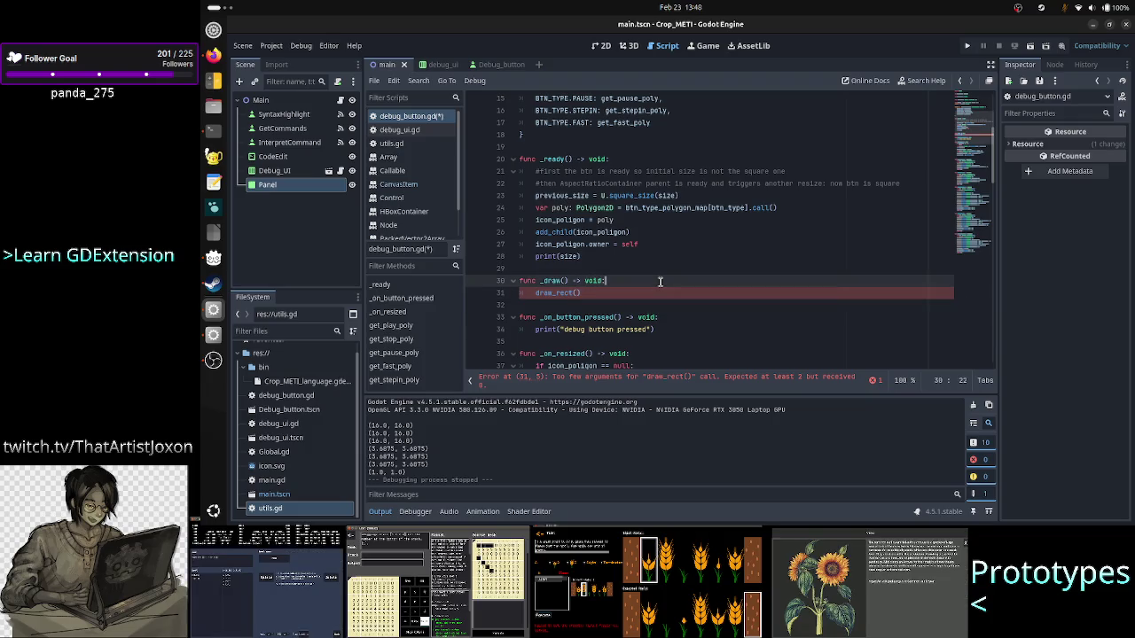
key("Return")
type("var ")
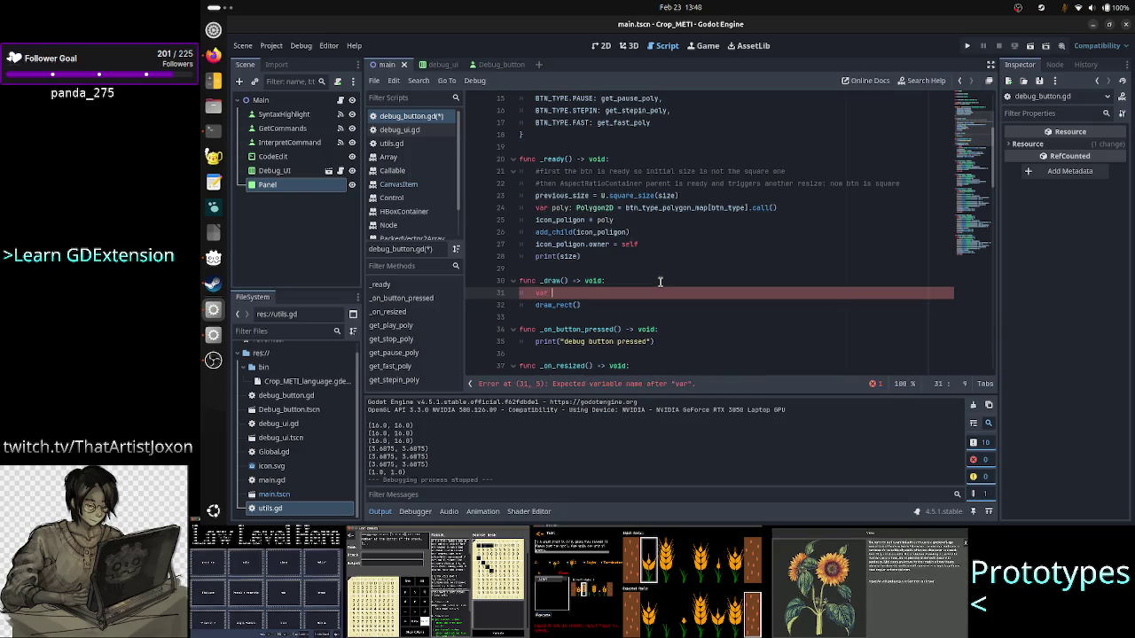
type("coords")
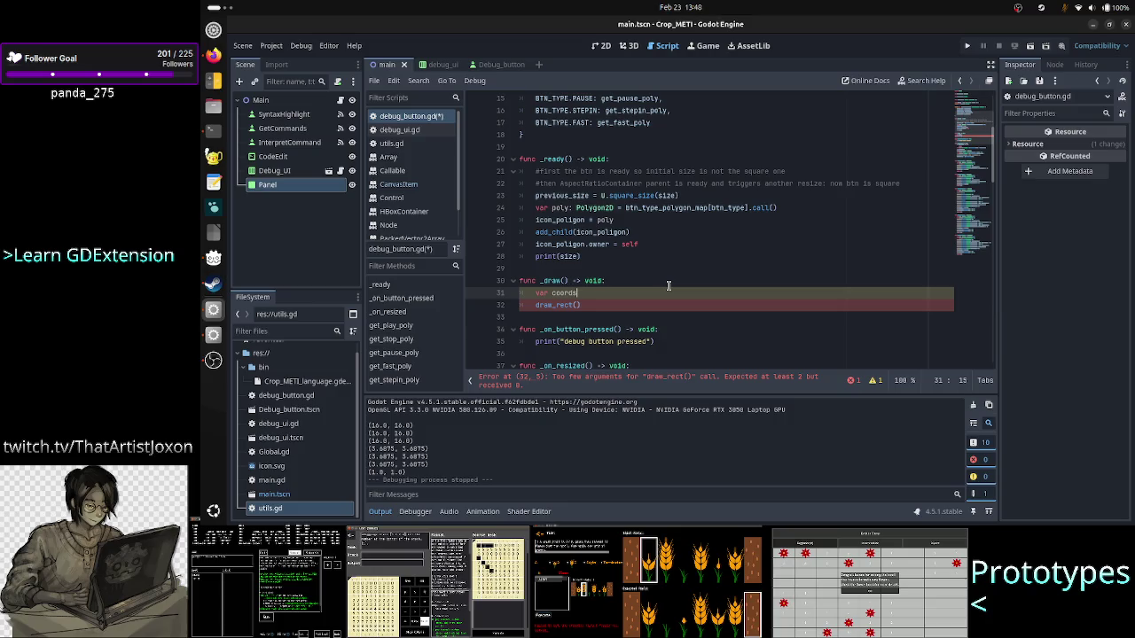
type(": Rect2")
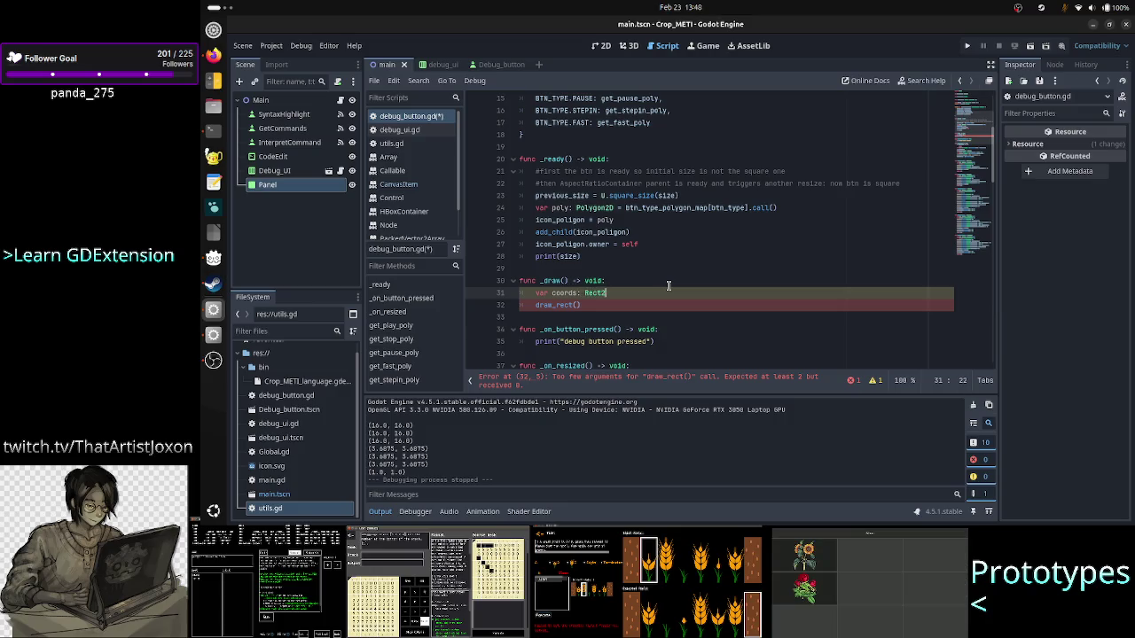
type(" = Rect")
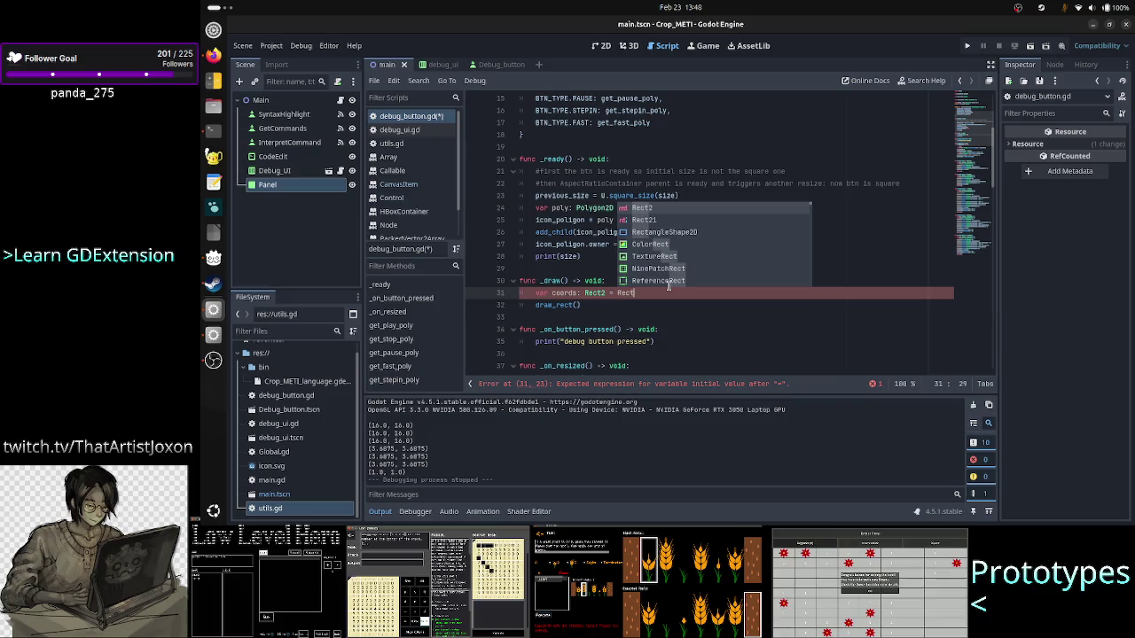
type("2(")
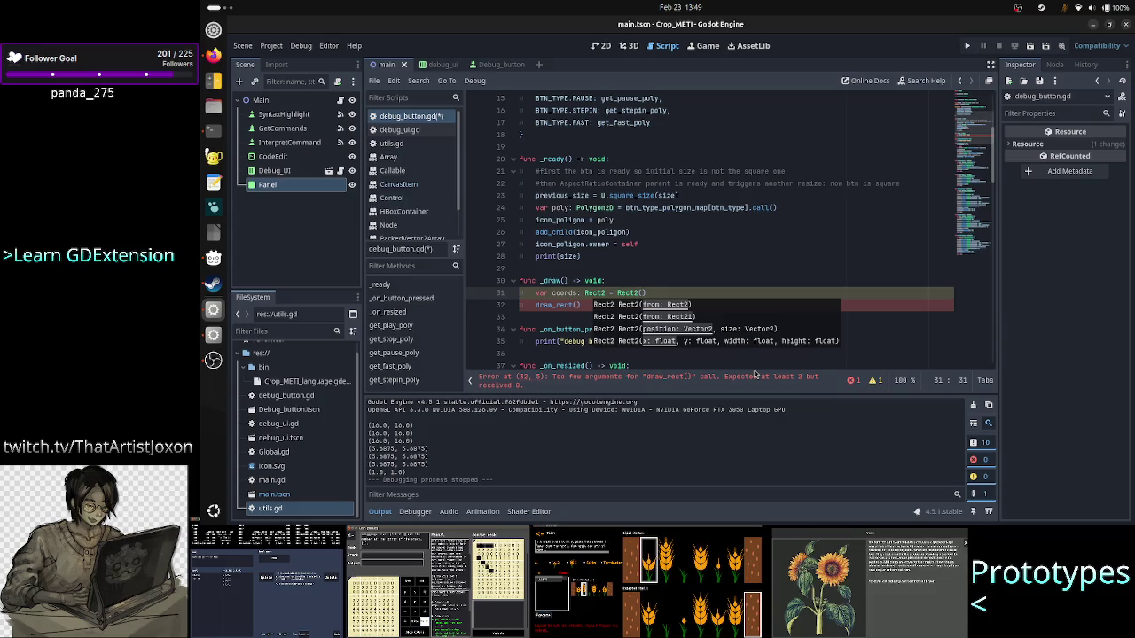
type("5")
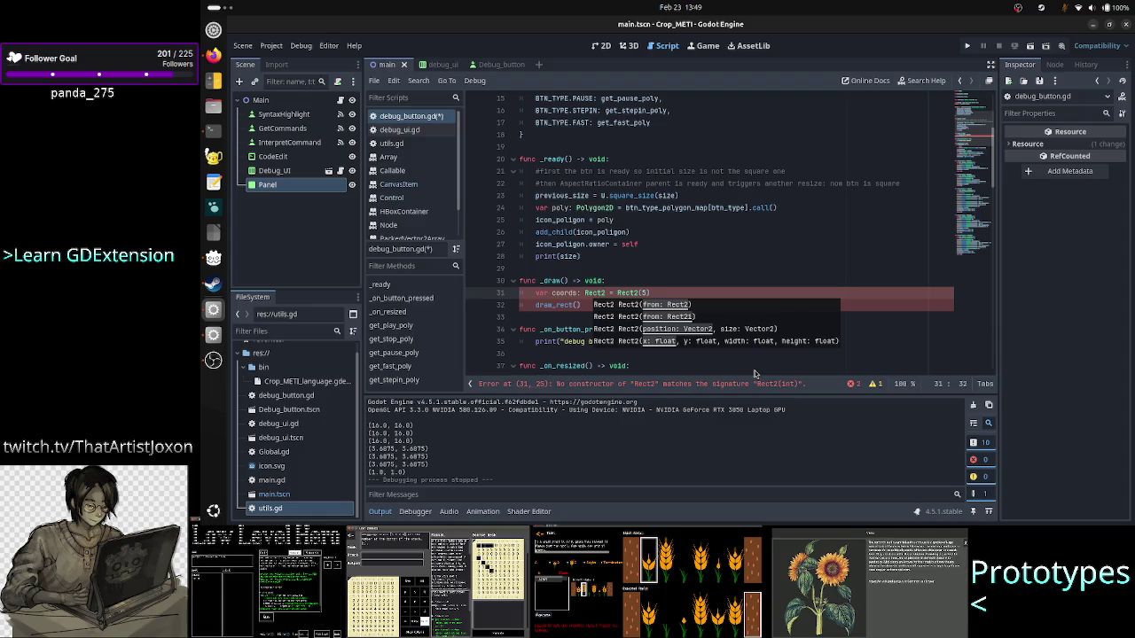
type(", 5")
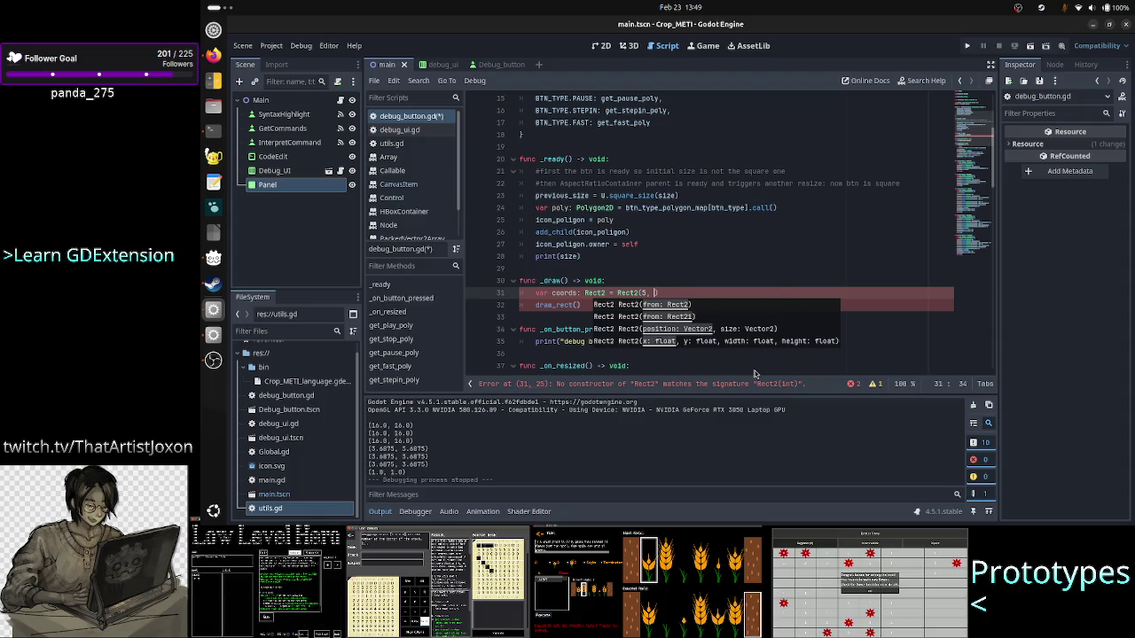
type(", ")
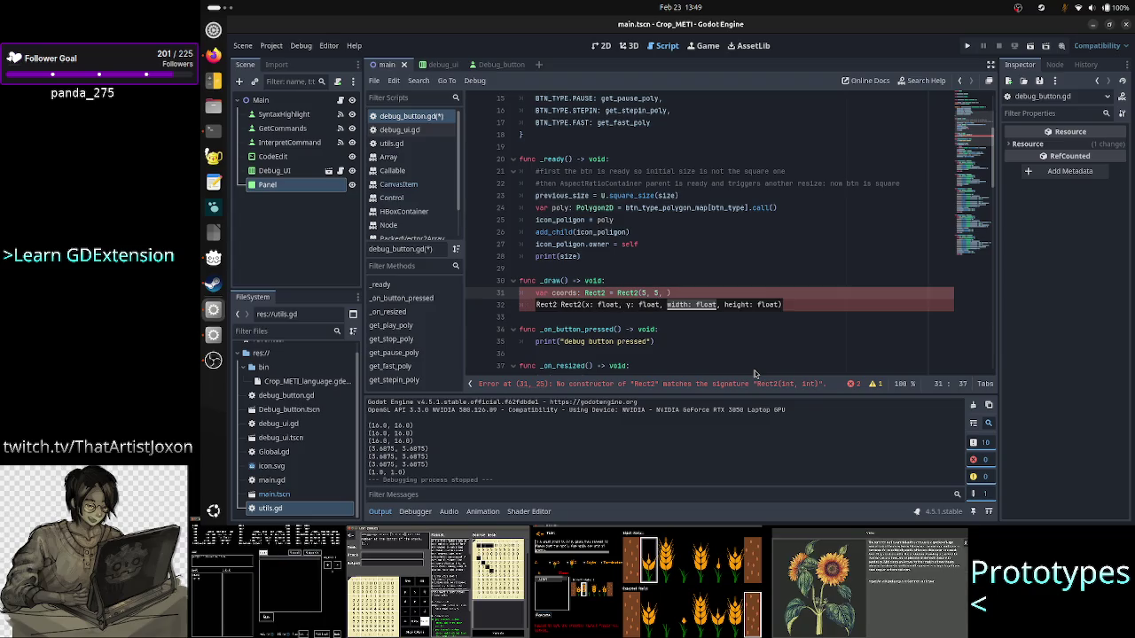
type("100,")
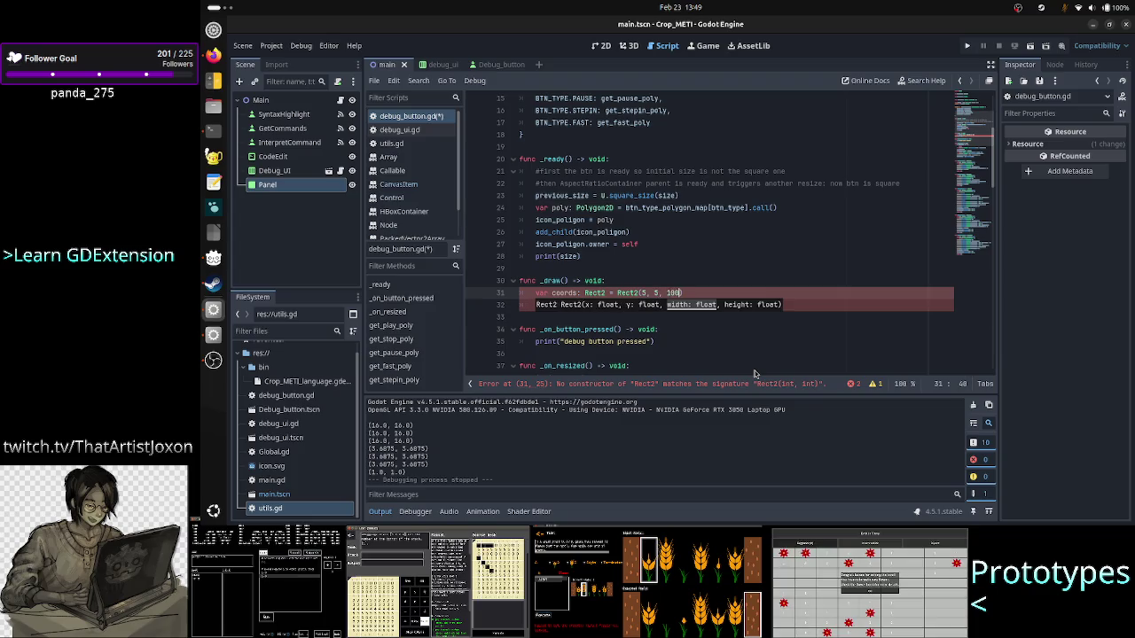
key("BackSpace")
key("BackSpace")
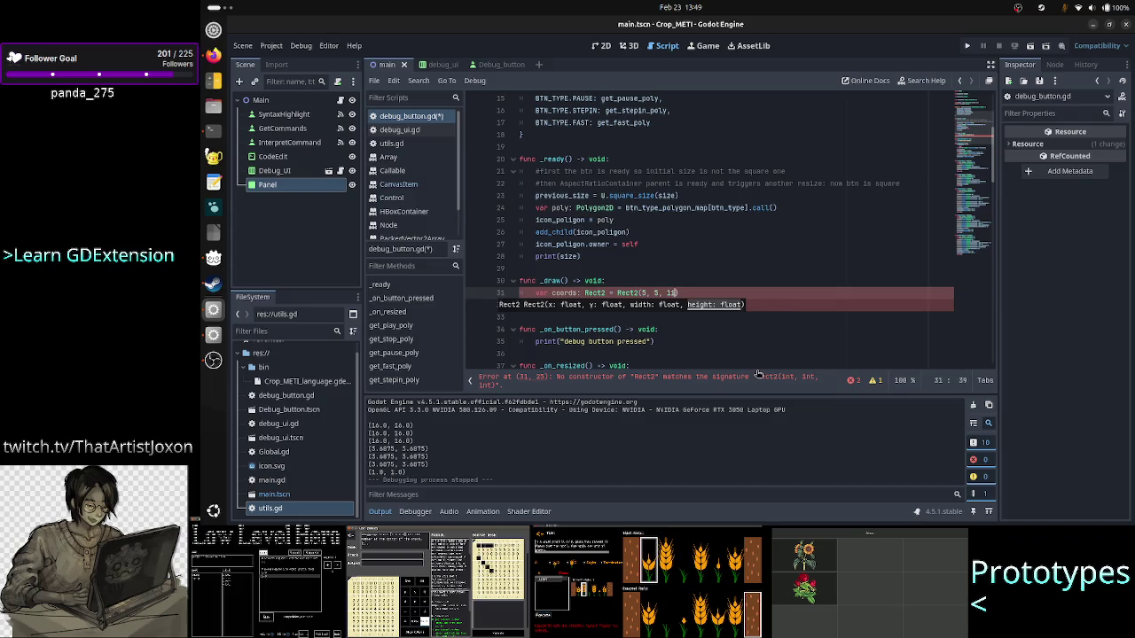
type("11")
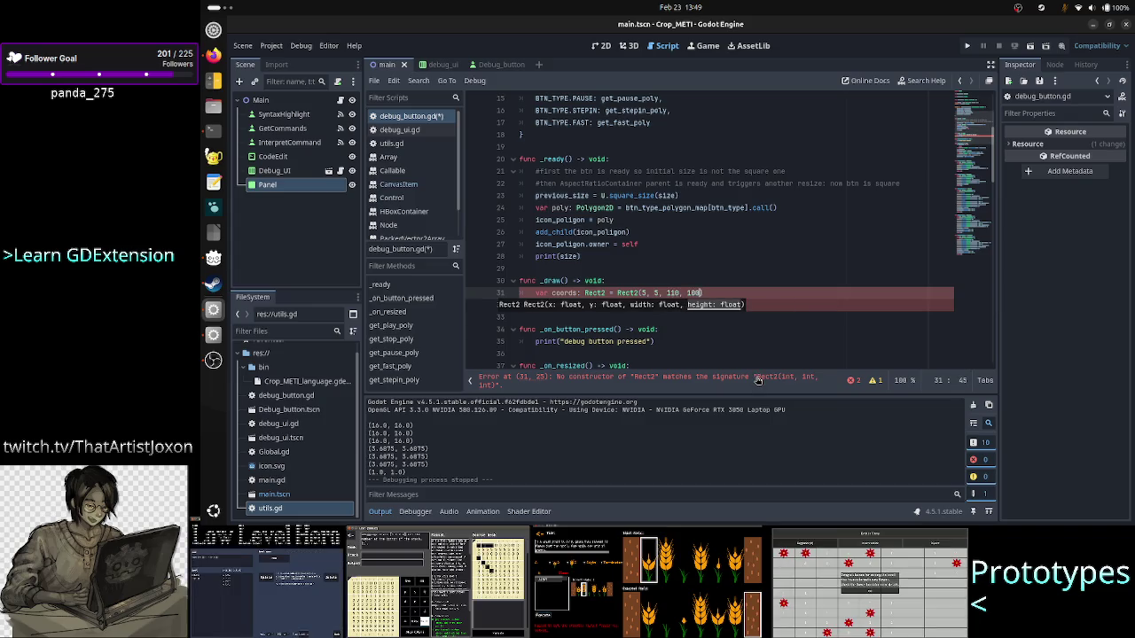
type("0")
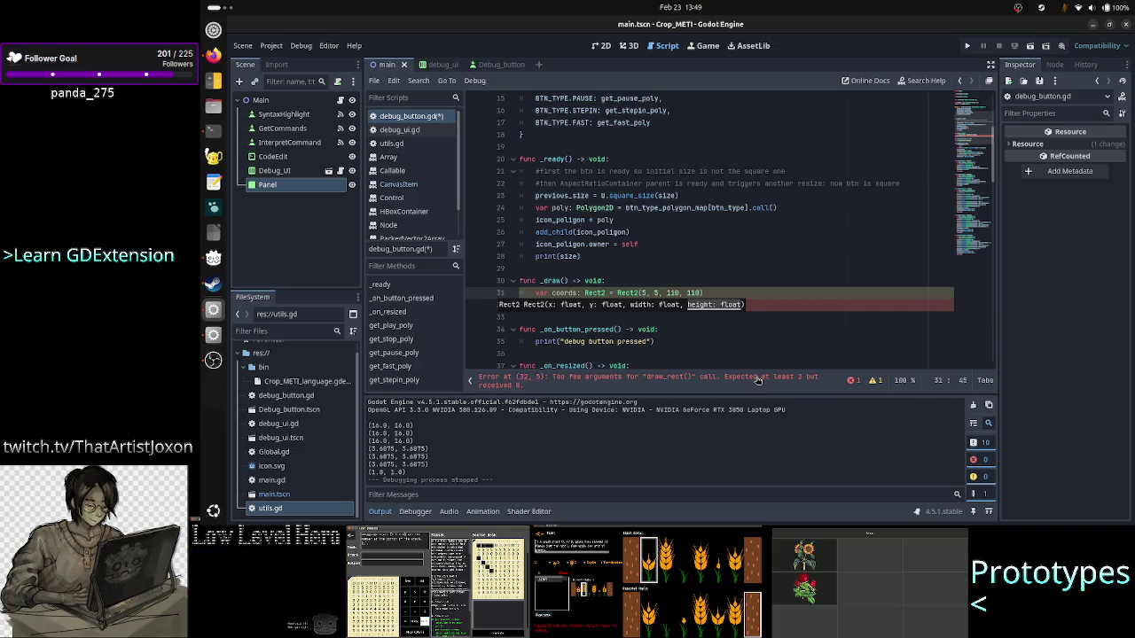
- Cut the Rect2(5, 5, 110, 110) value from the coords line to move it into draw_rect
key("Home")
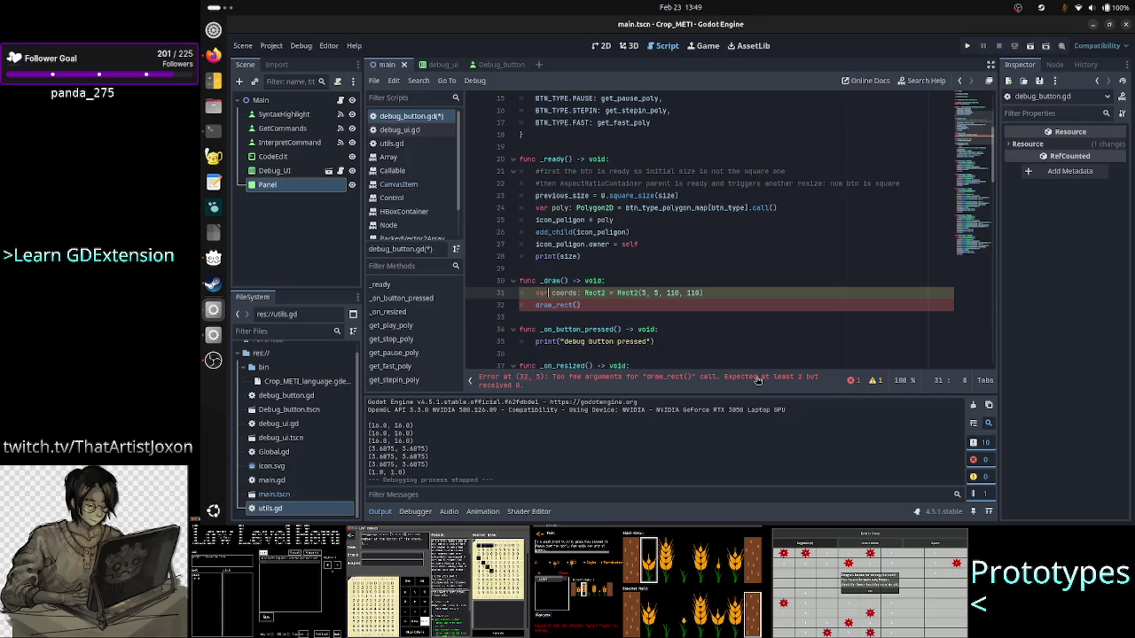
key("Right")
key("Right")
key("Right")
key("Down")
key("Home")
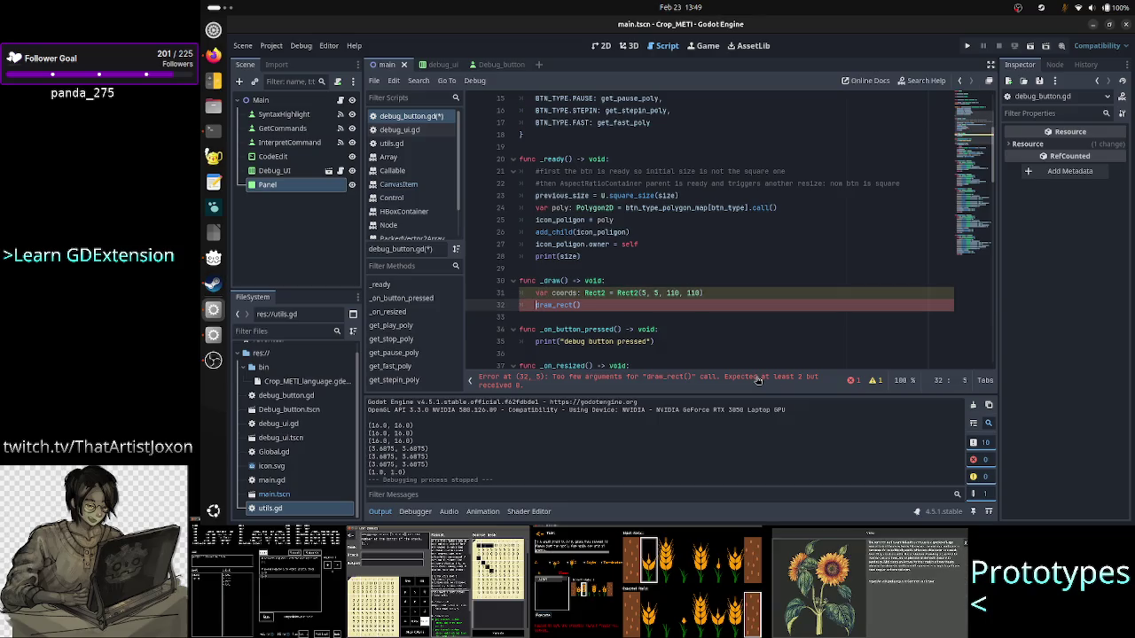
key("Left")
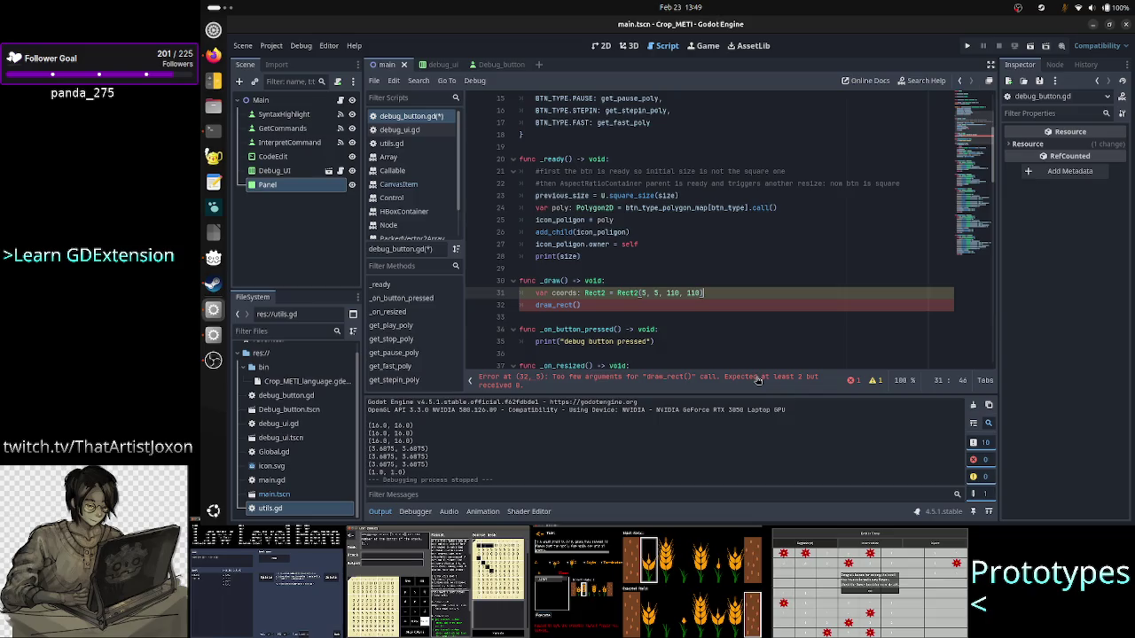
key("Down")
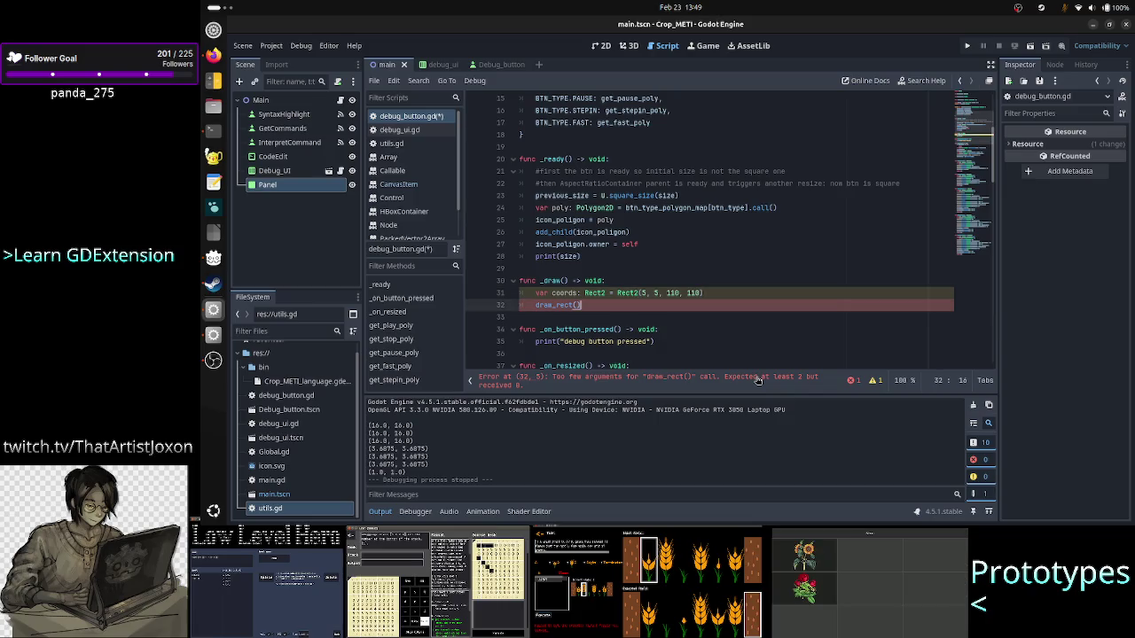
key("Up")
key("ctrl+Right")
key("ctrl+Right")
key("ctrl+Right")
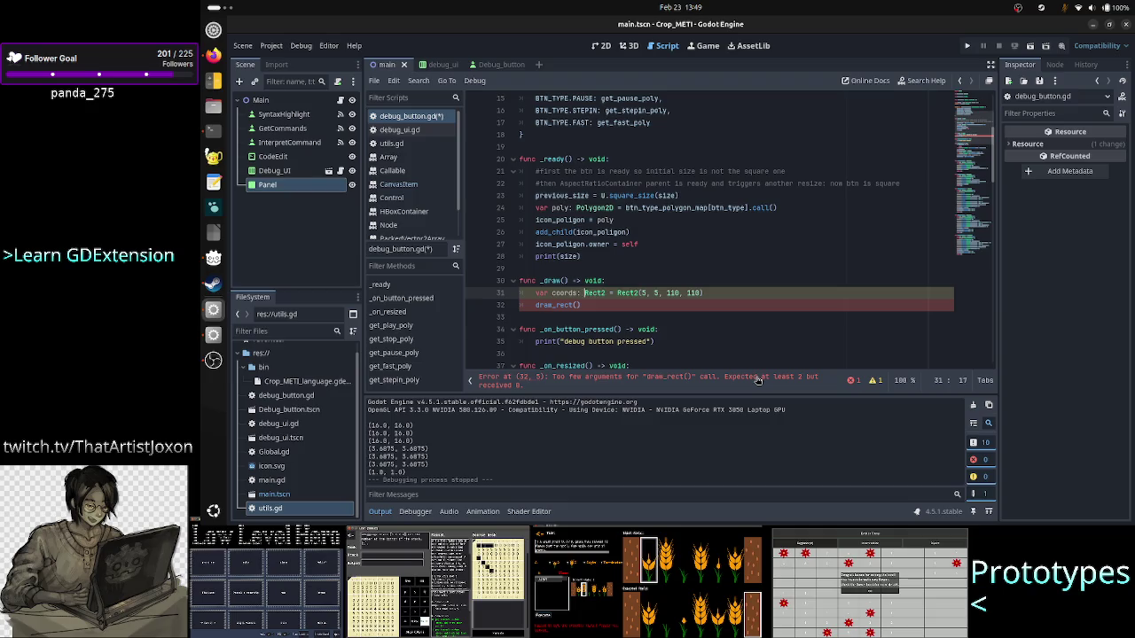
key("shift+Right")
key("shift+Right")
key("shift+Right")
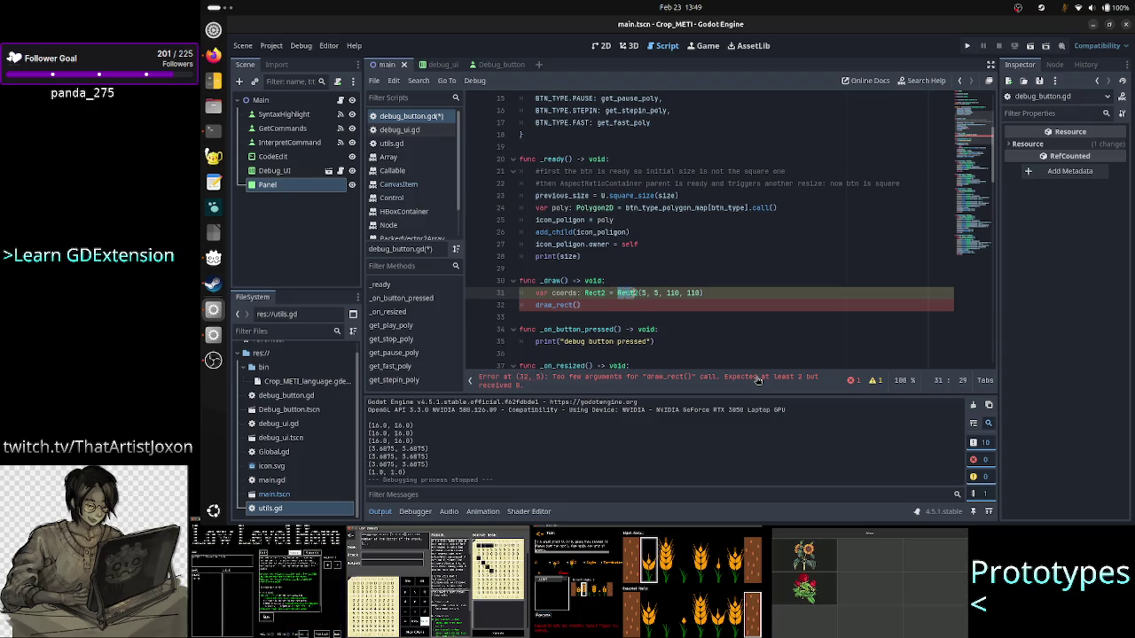
key("ctrl+x")
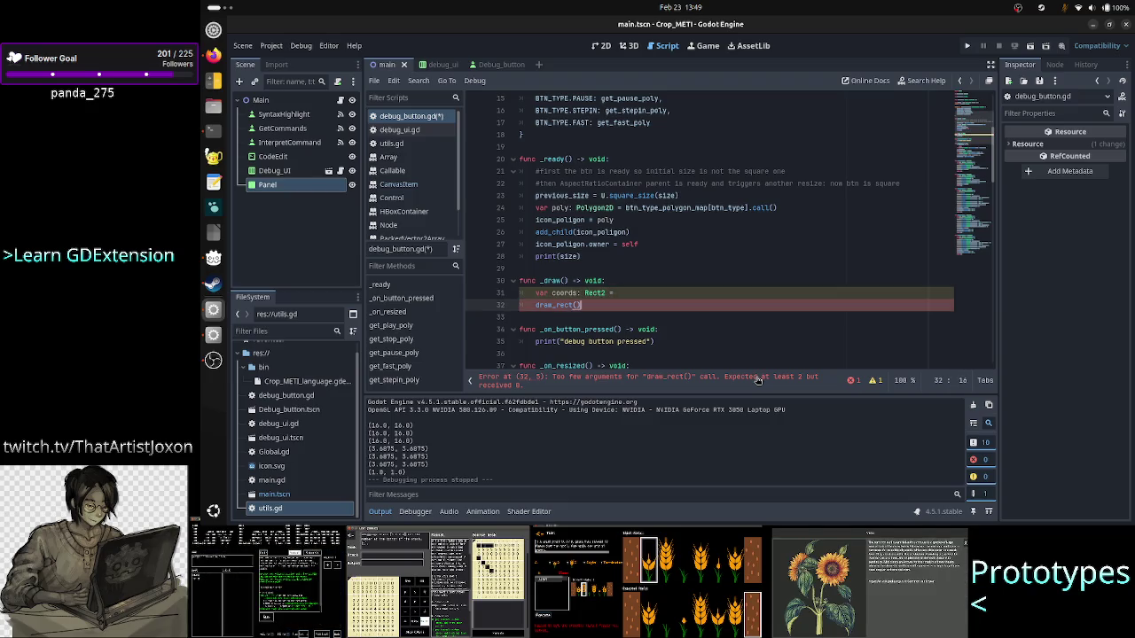
- Paste Rect2(5, 5, 110, 110) into draw_rect() and delete the unused coords line
key("Down")
key("Left")
key("ctrl+v")
key("Home")
key("Home")
key("Up")
key("shift+End")
key("BackSpace")
key("BackSpace")
- Add Color.WHITE as the second draw_rect argument to clear the argument error
key("Down")
key("End")
key("Left")
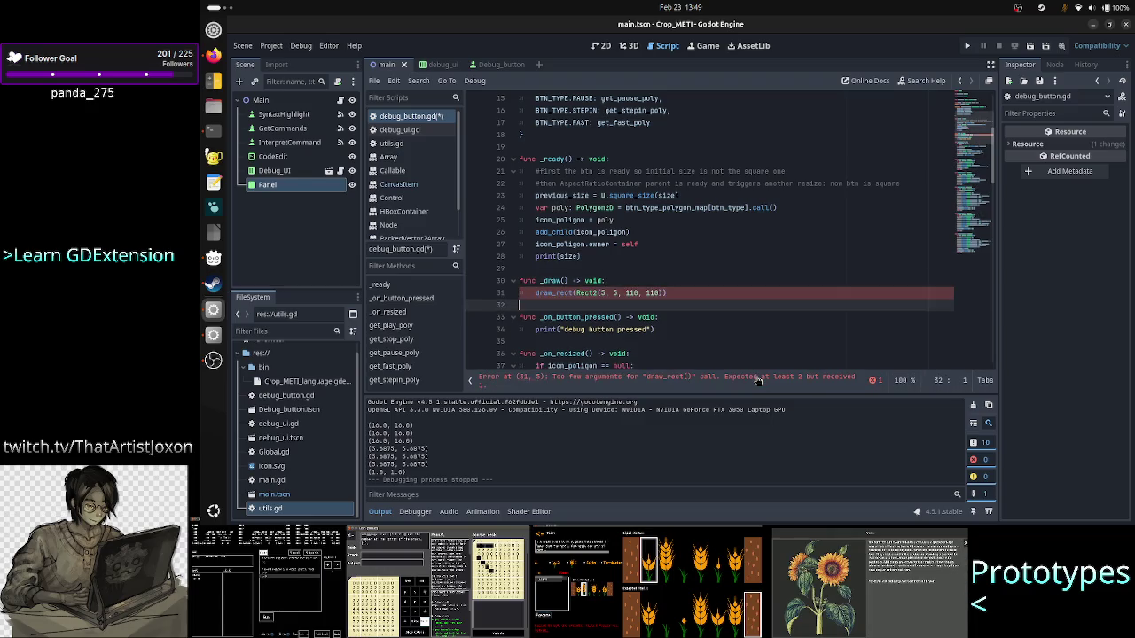
type(", ")
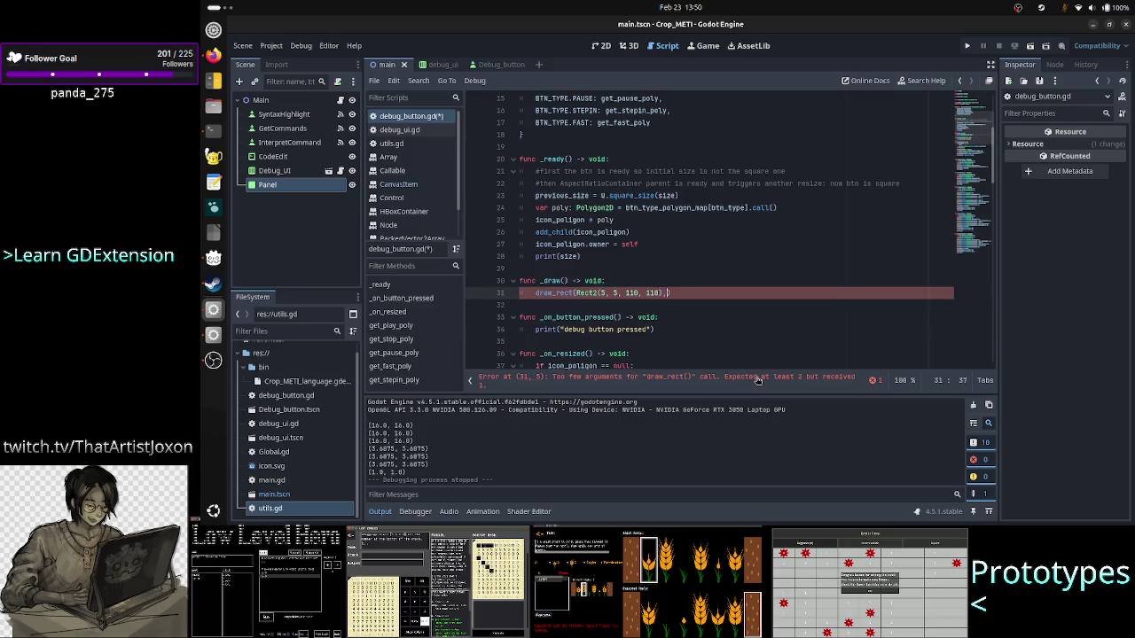
type("Colo")
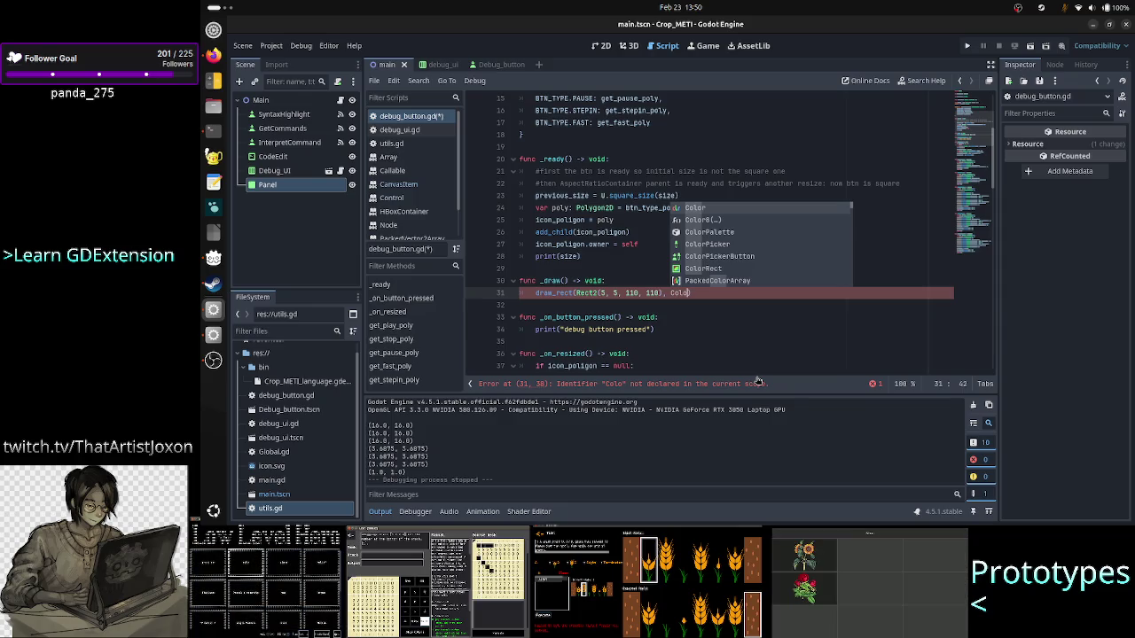
type("r")
key("BackSpace")
key("BackSpace")
key("BackSpace")
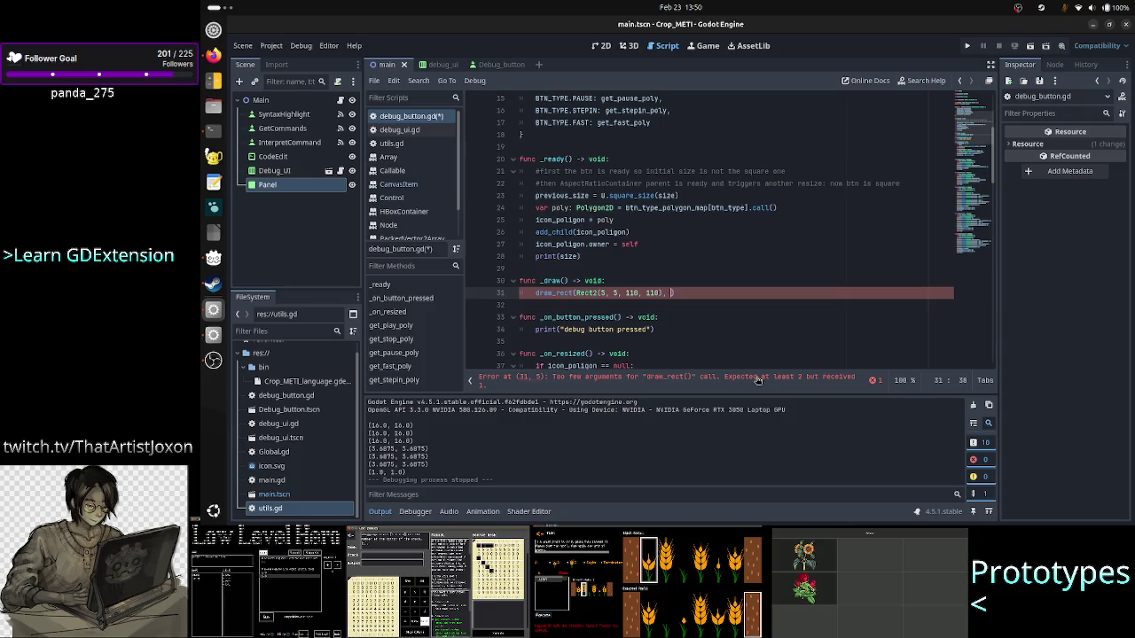
type("white")
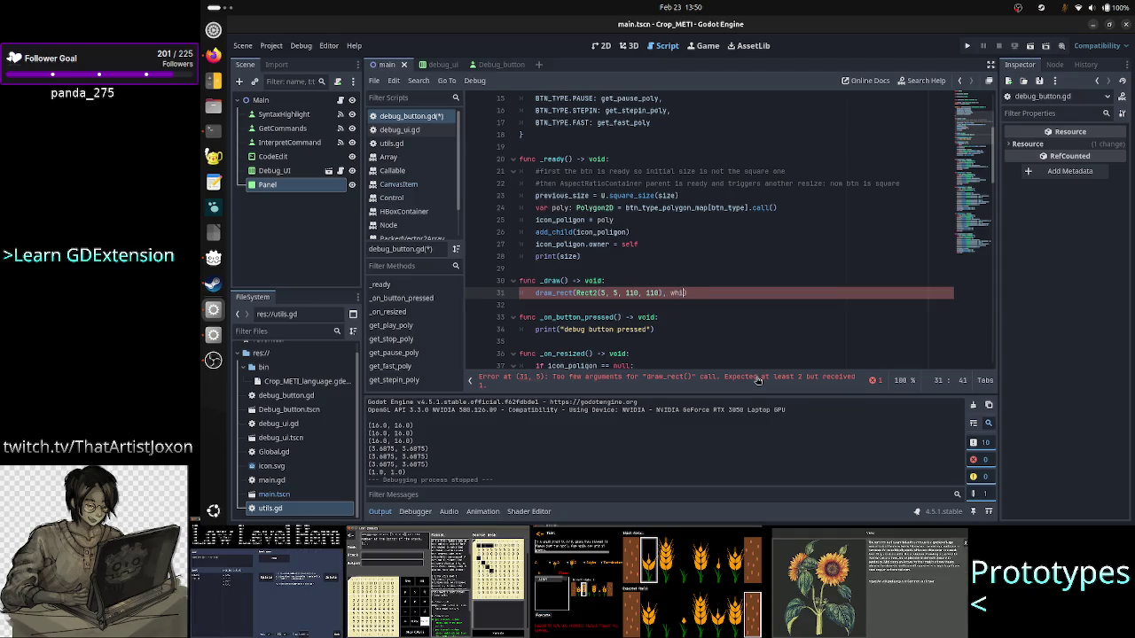
key("BackSpace")
key("BackSpace")
key("BackSpace")
type("Color")
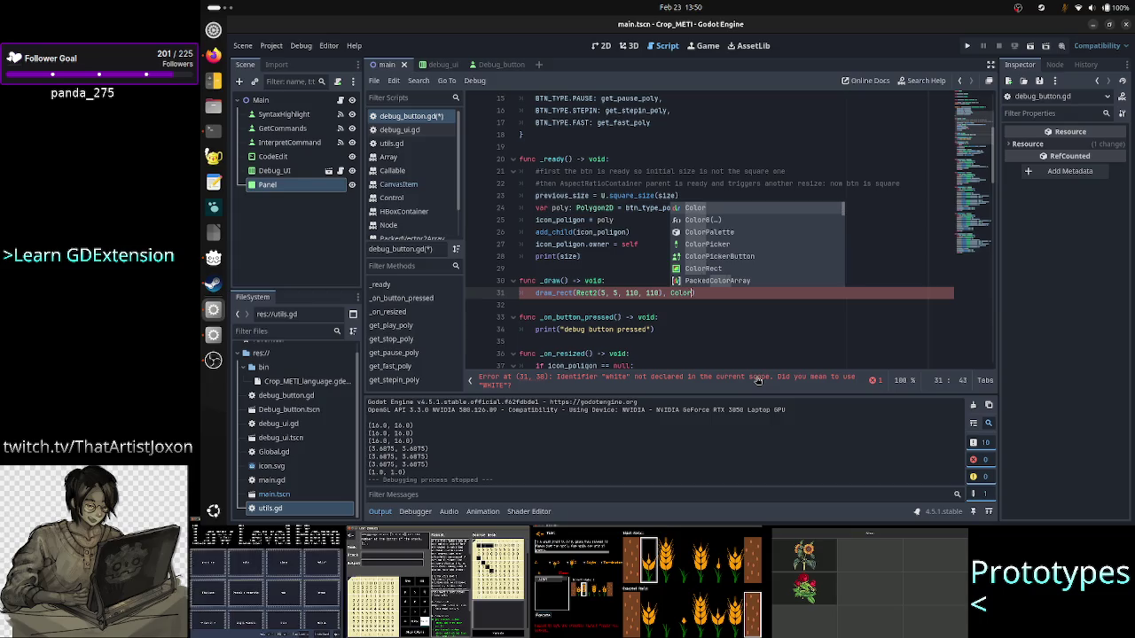
key("Return")
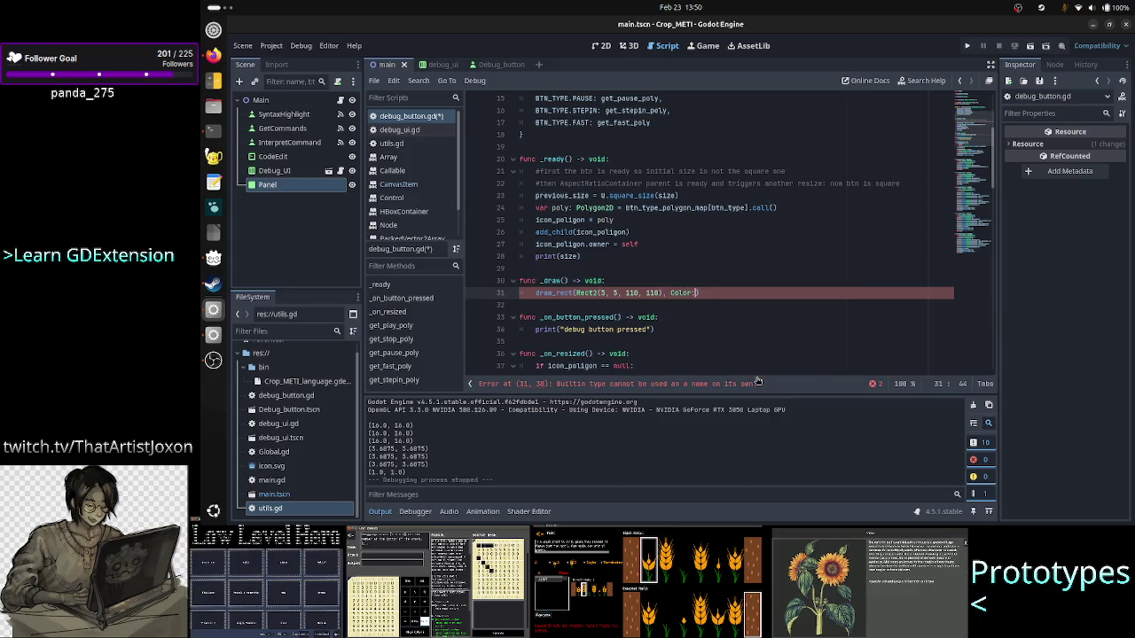
type(".white")
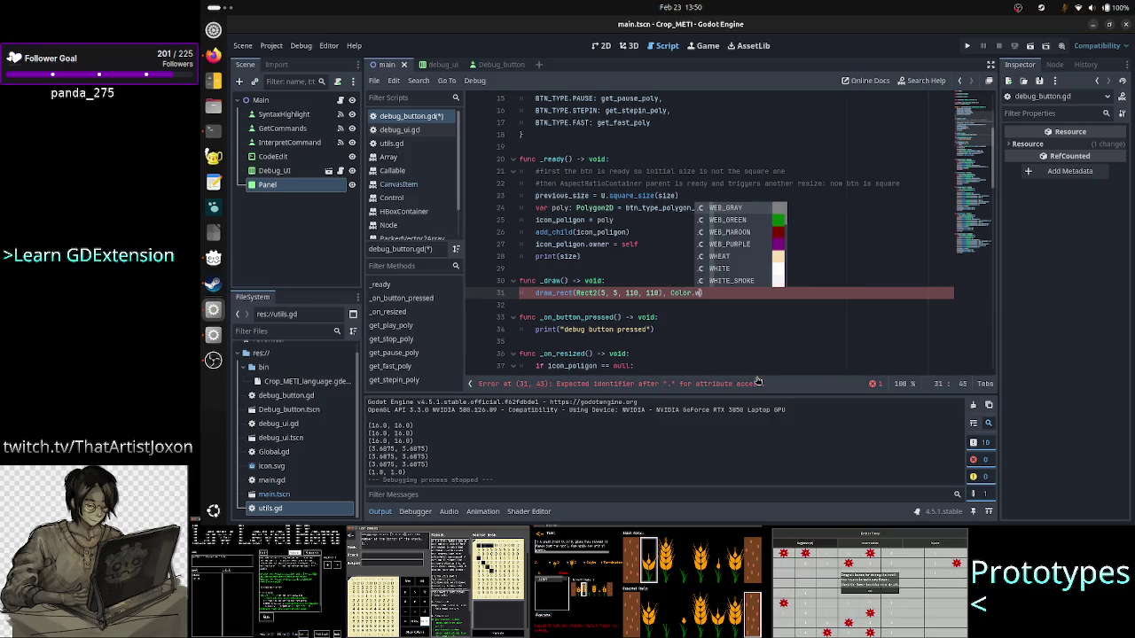
key("Return")
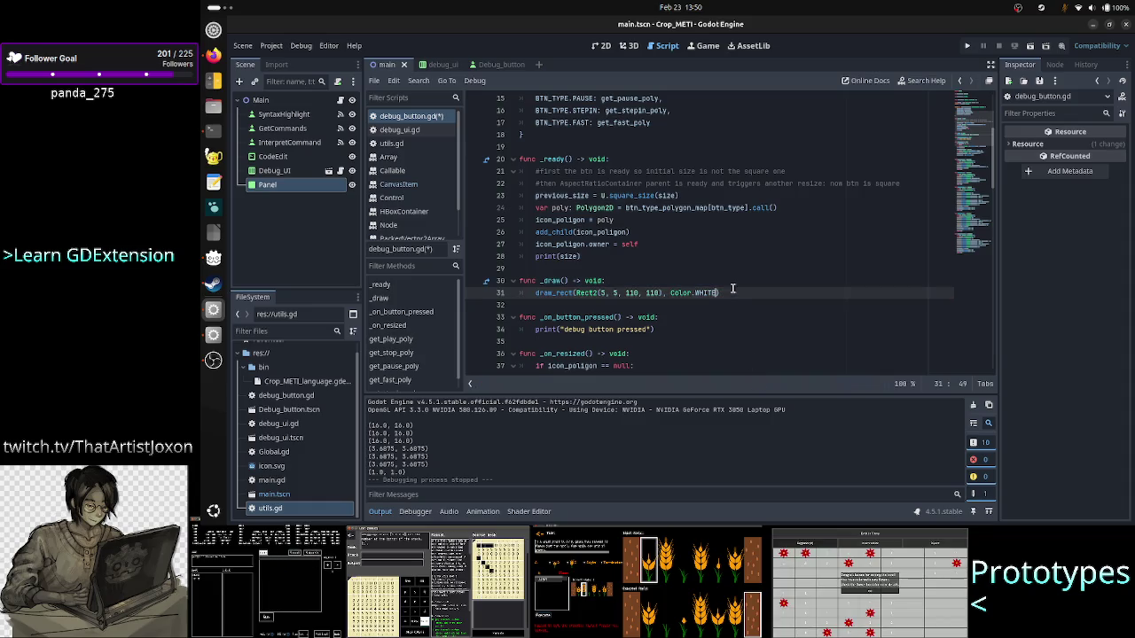
left_click(743, 196)
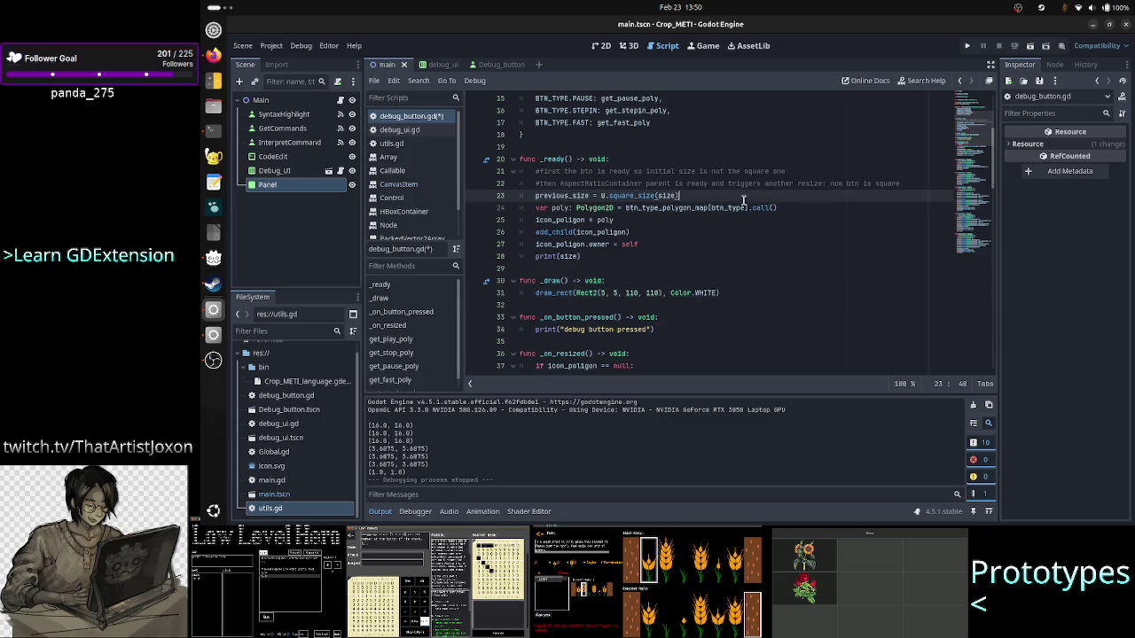
- Comment out the polygon setup on lines 23–28 in _ready
key("Right")
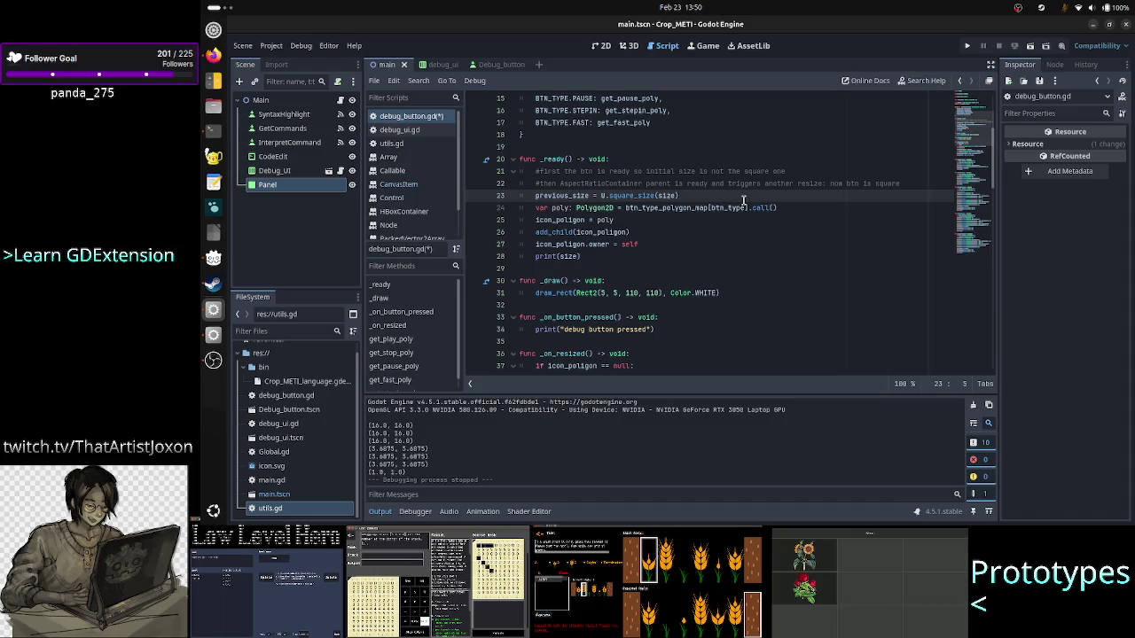
key("ctrl+k")
key("Down")
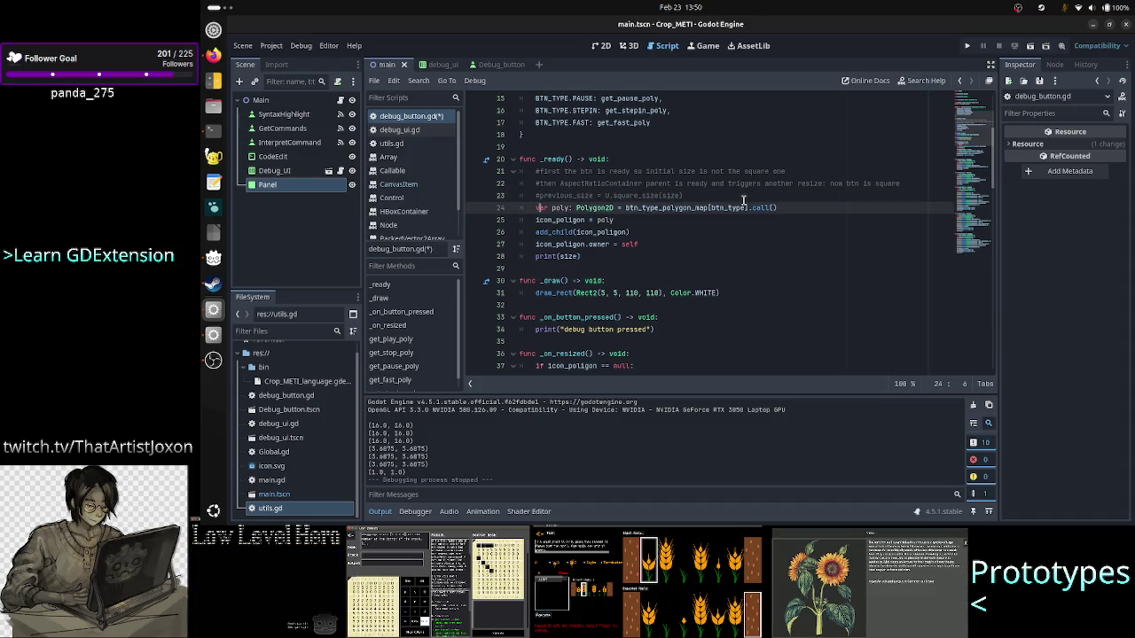
key("ctrl+k")
key("Down")
key("ctrl+k")
key("Down")
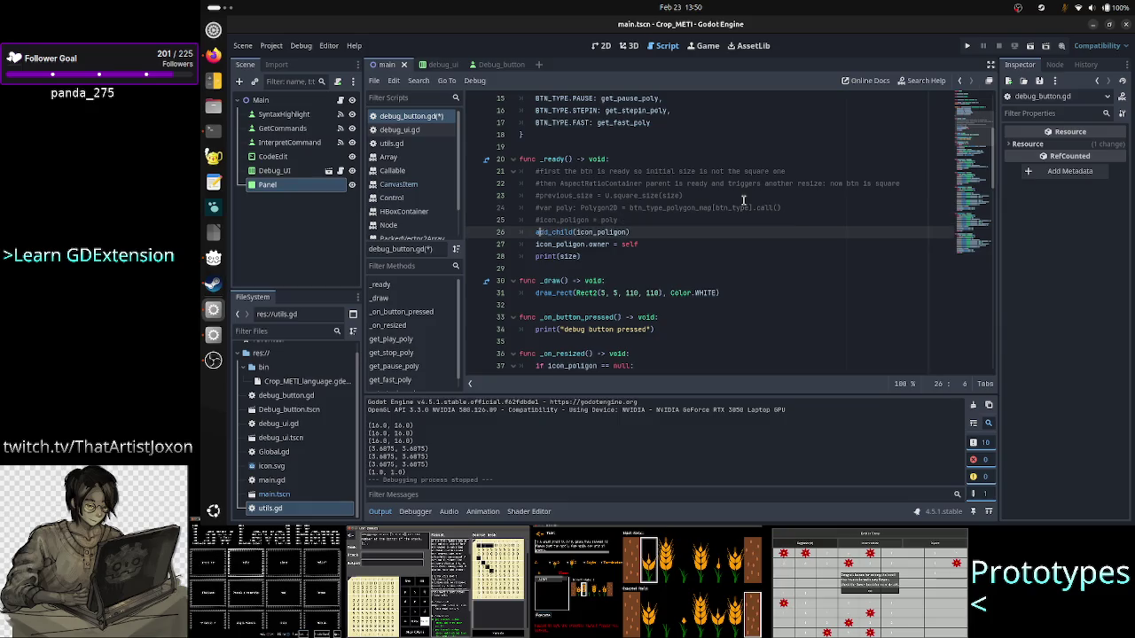
key("ctrl+k")
key("Down")
key("ctrl+k")
key("Down")
key("ctrl+k")
- Add a pass statement so _ready still has a body
key("Down")
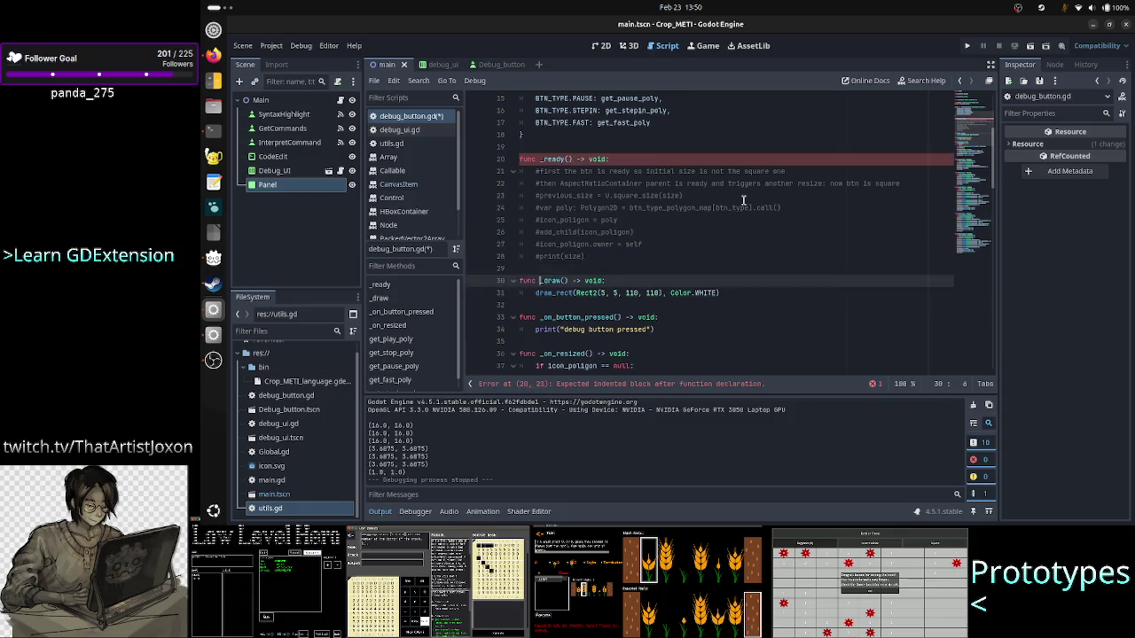
key("Return")
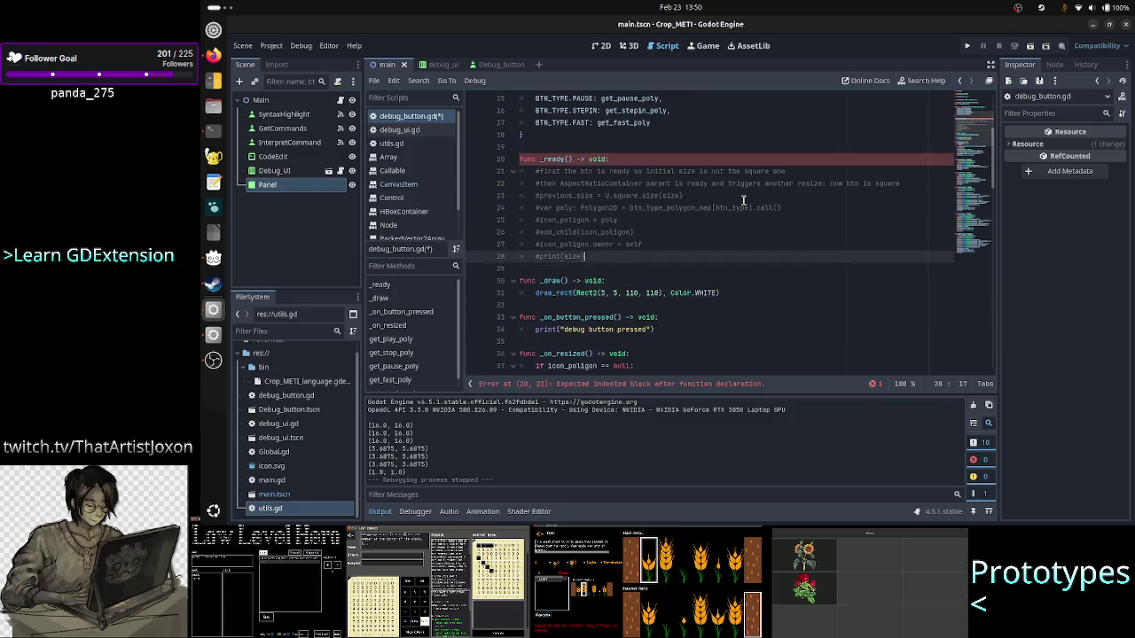
key("Up")
key("Tab")
type("pass")
key("Down")
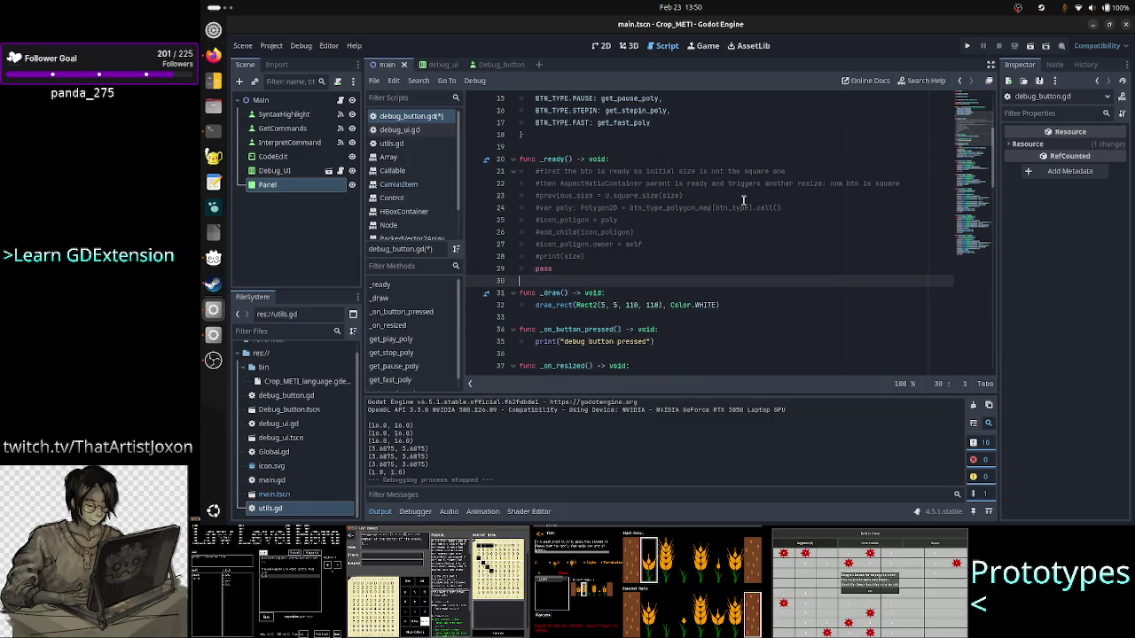
- Toggle-comment the entire _on_resized function and run the game to see the white rectangles
key("Down")
key("Down")
key("Down")
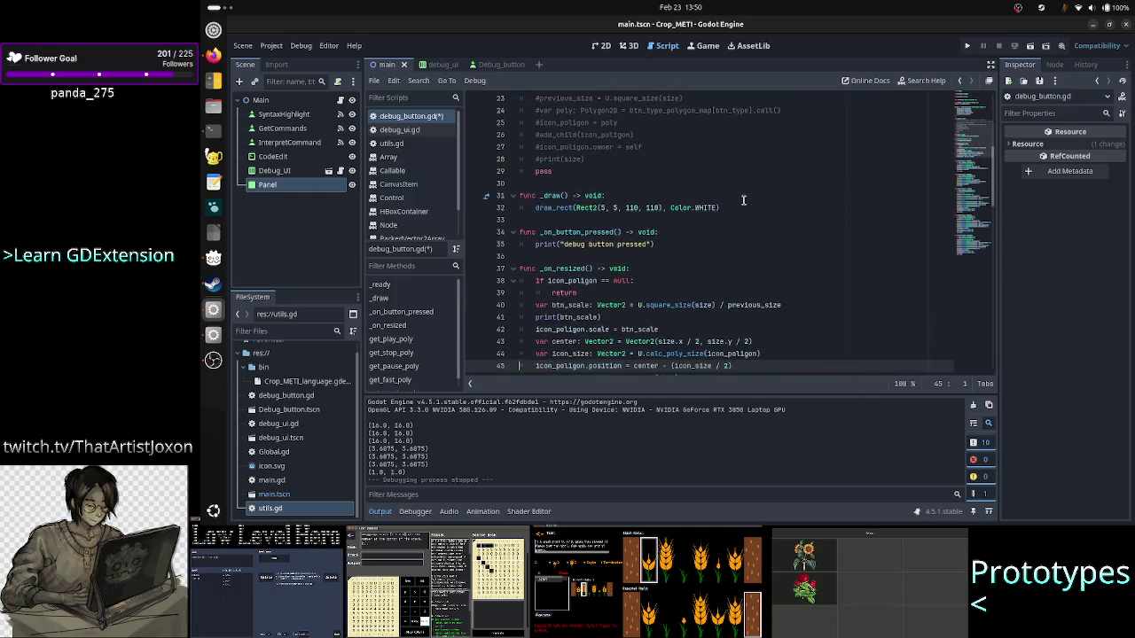
key("Up")
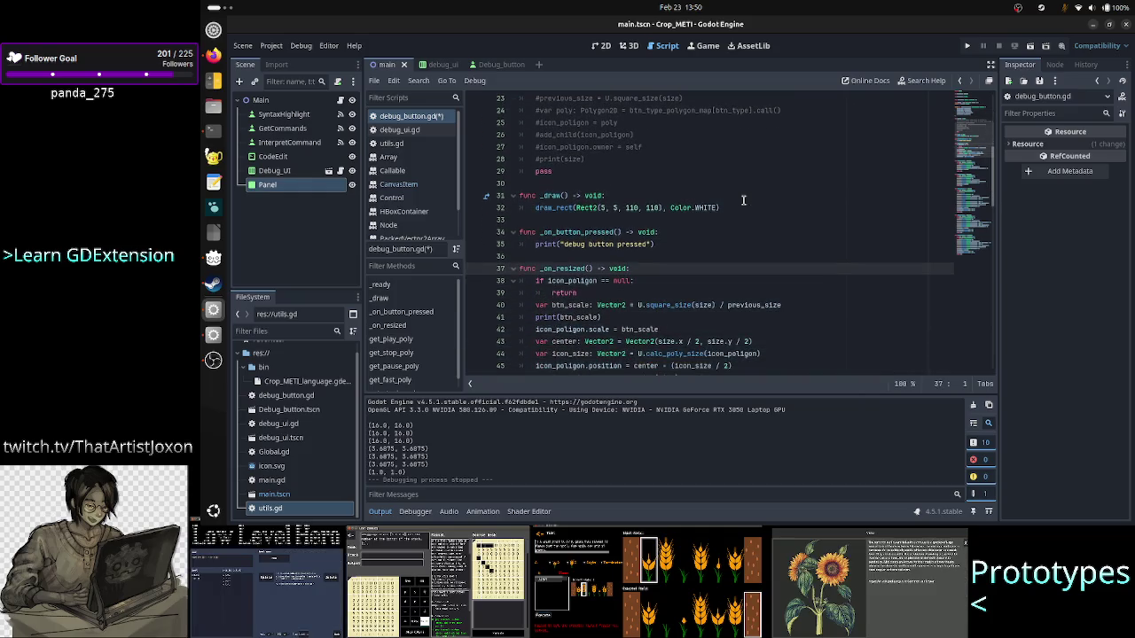
key("ctrl+k")
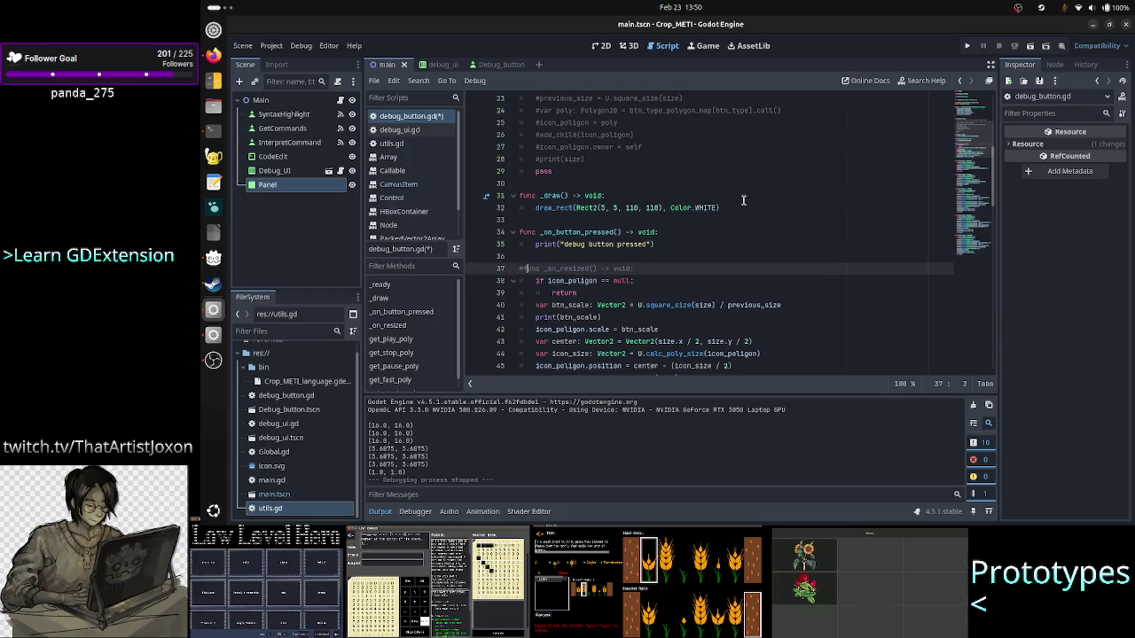
key("ctrl+k")
key("shift+Down")
key("shift+Down")
key("shift+Down")
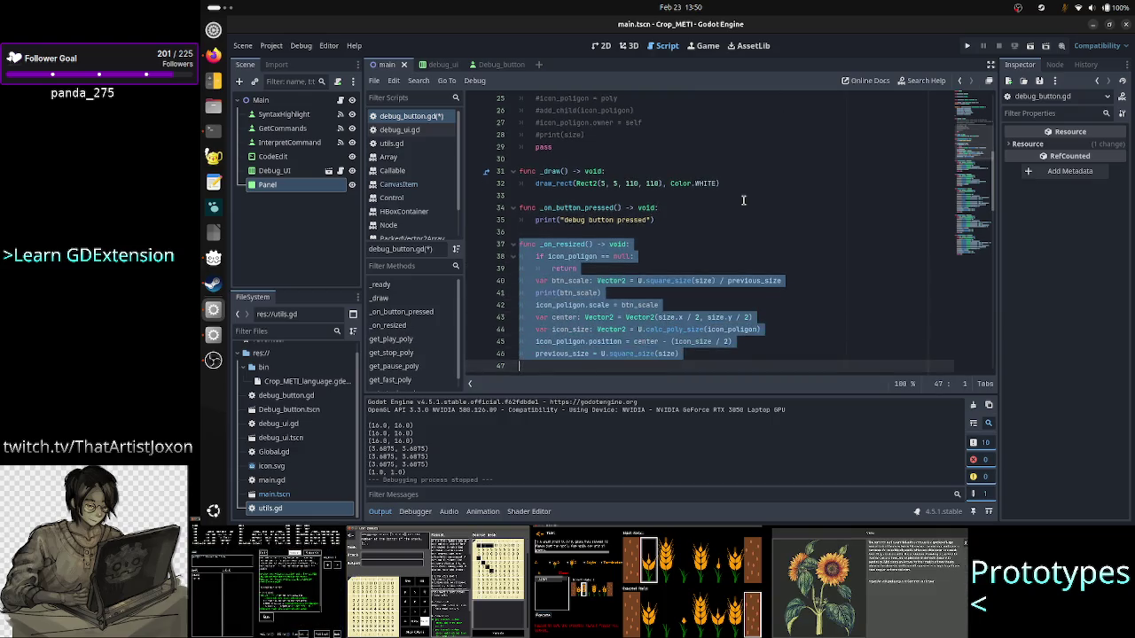
key("shift+End")
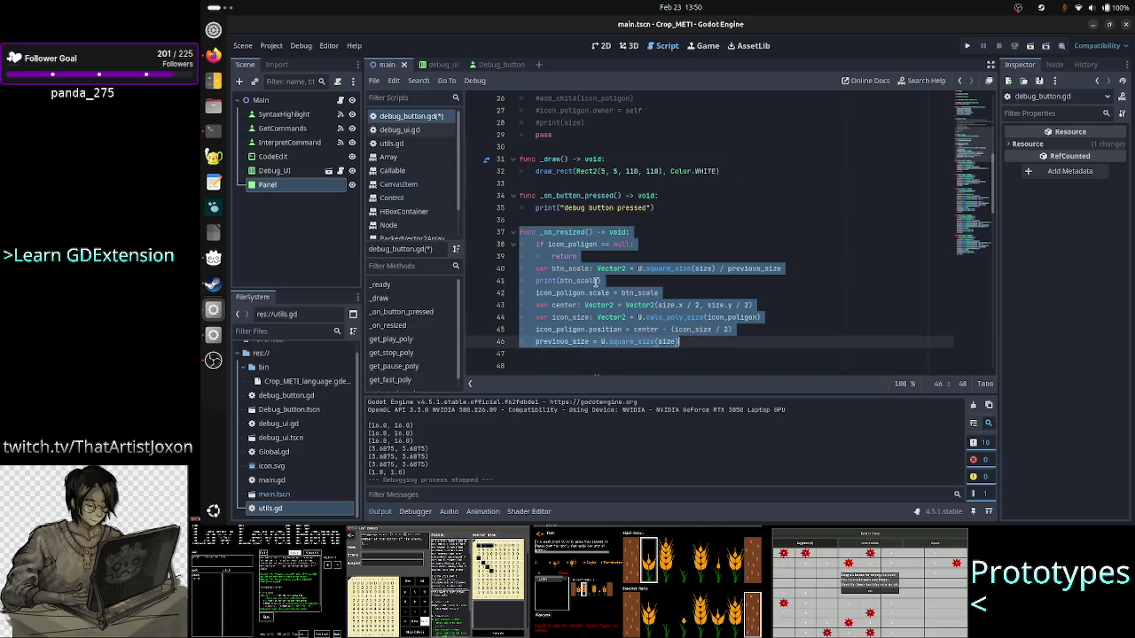
right_click(596, 282)
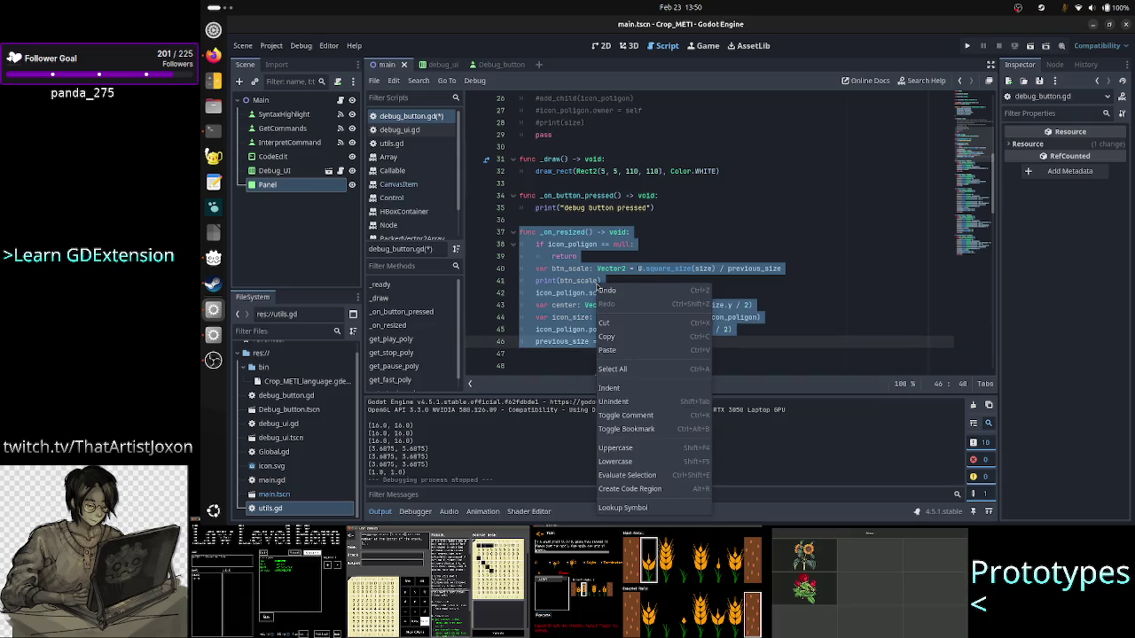
left_click(624, 414)
left_click(736, 353)
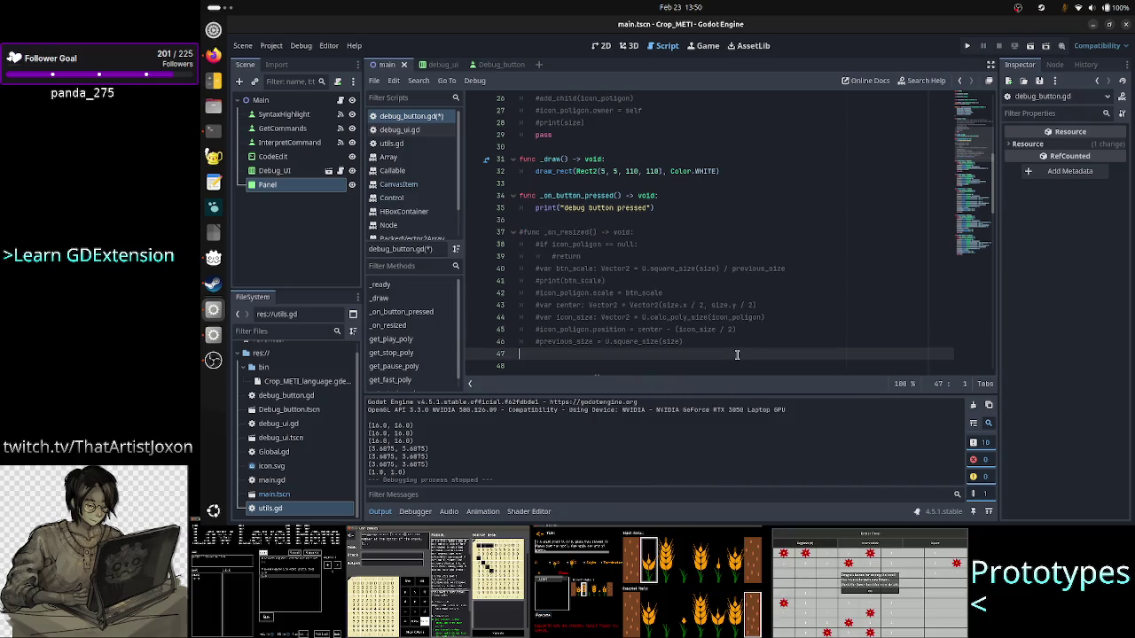
scroll(707, 316, "down", 3)
scroll(709, 302, "up", 11)
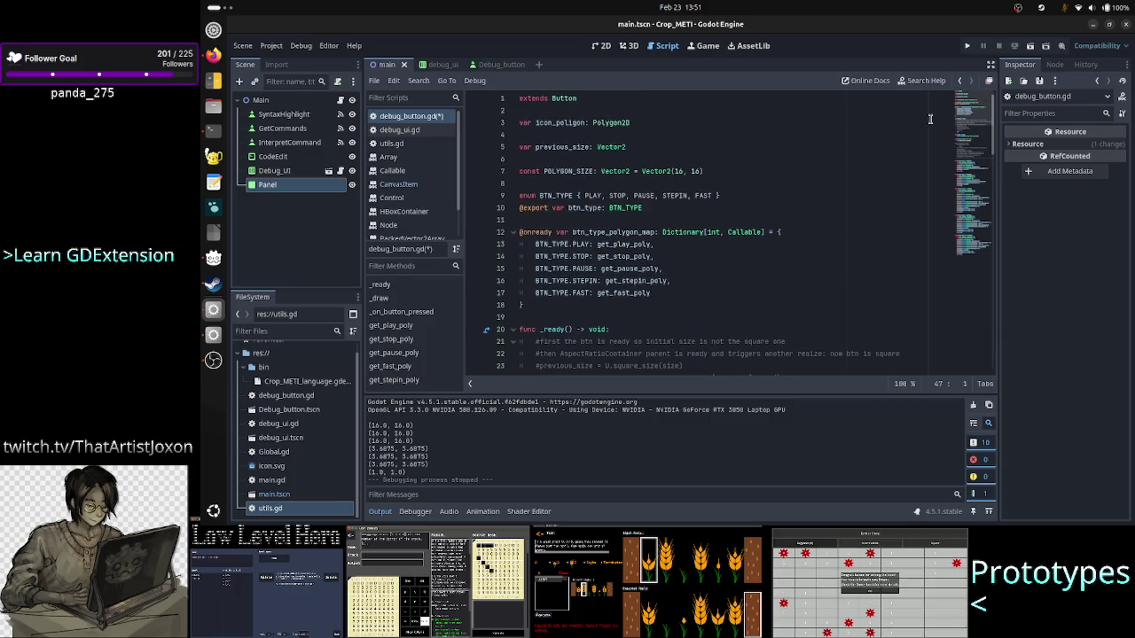
left_click(967, 46)
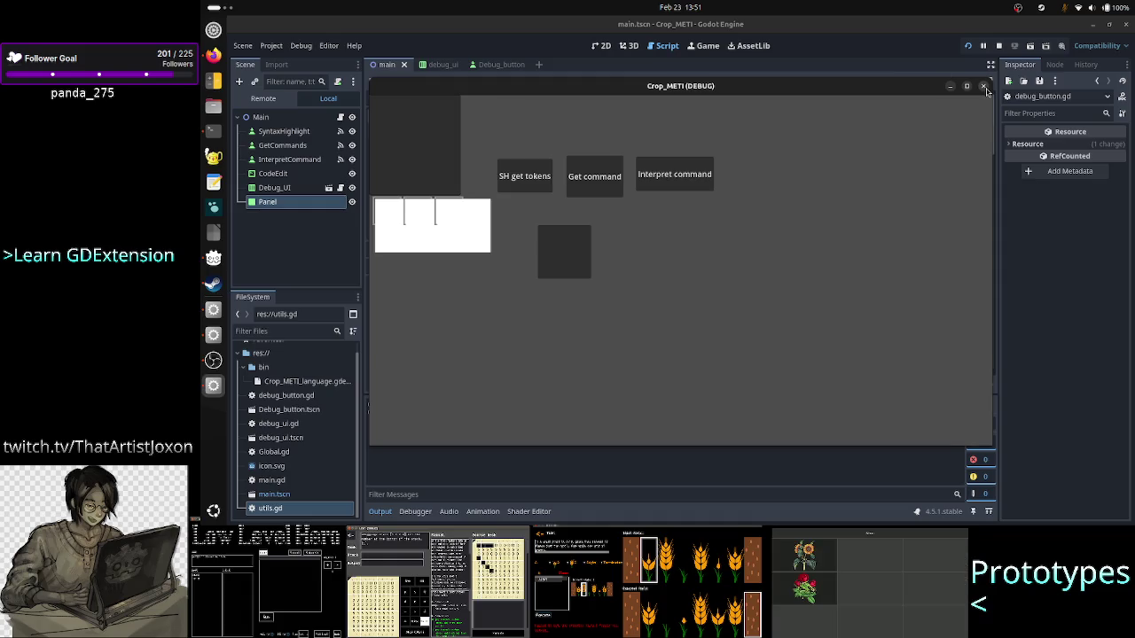
- Check the 271 value in the docs' coordinate example, then bring up a new Firefox tab
left_click(212, 55)
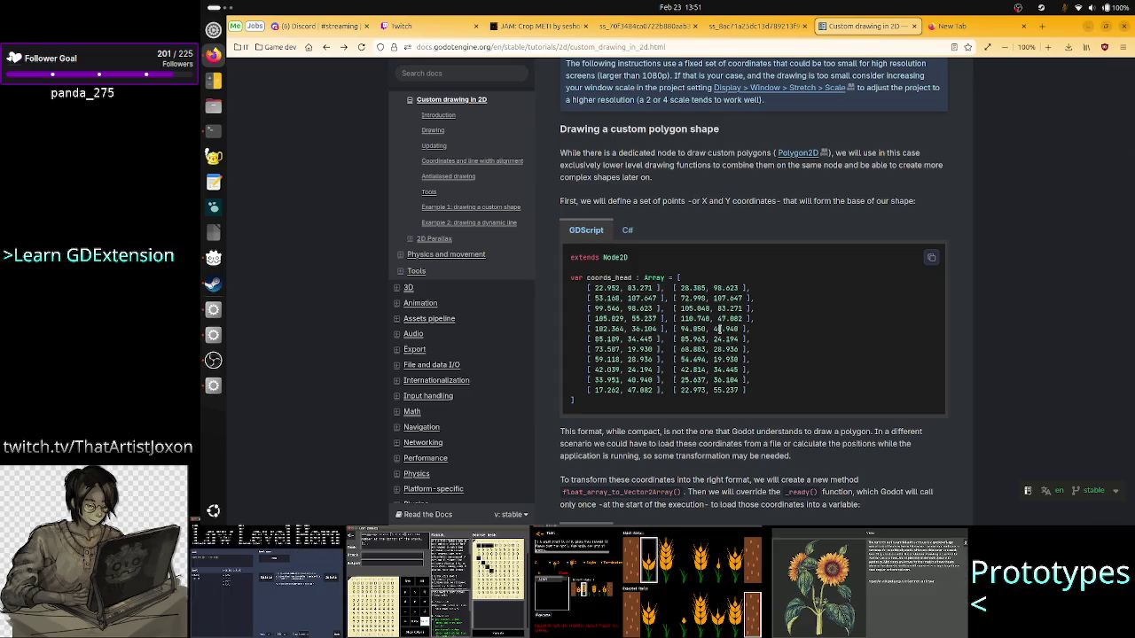
left_click_drag(636, 288, 654, 288)
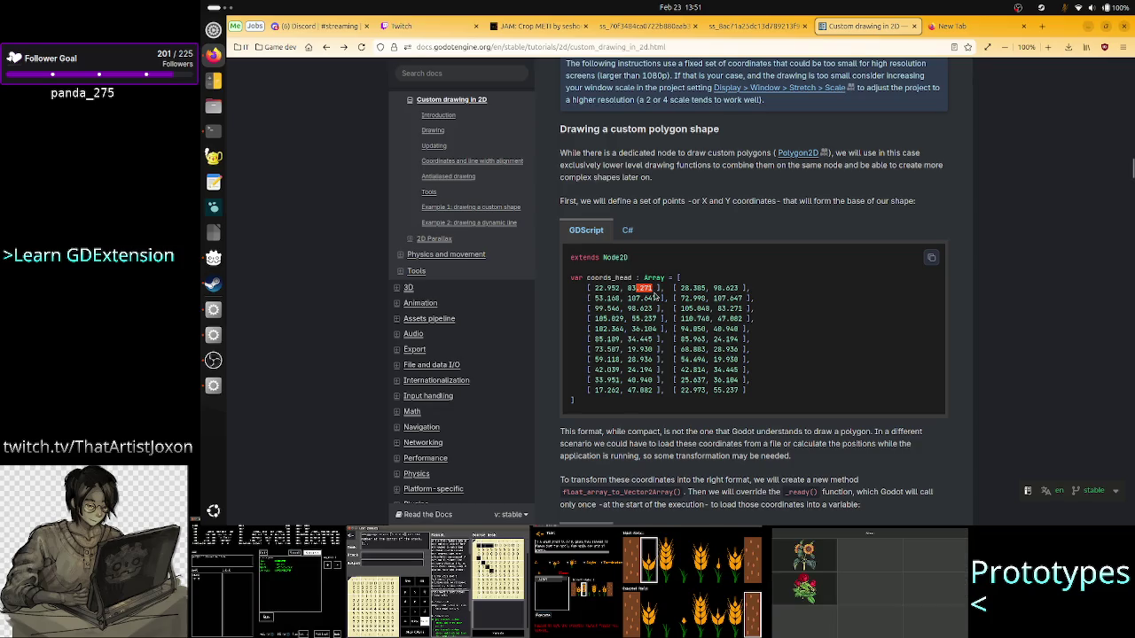
left_click(654, 297)
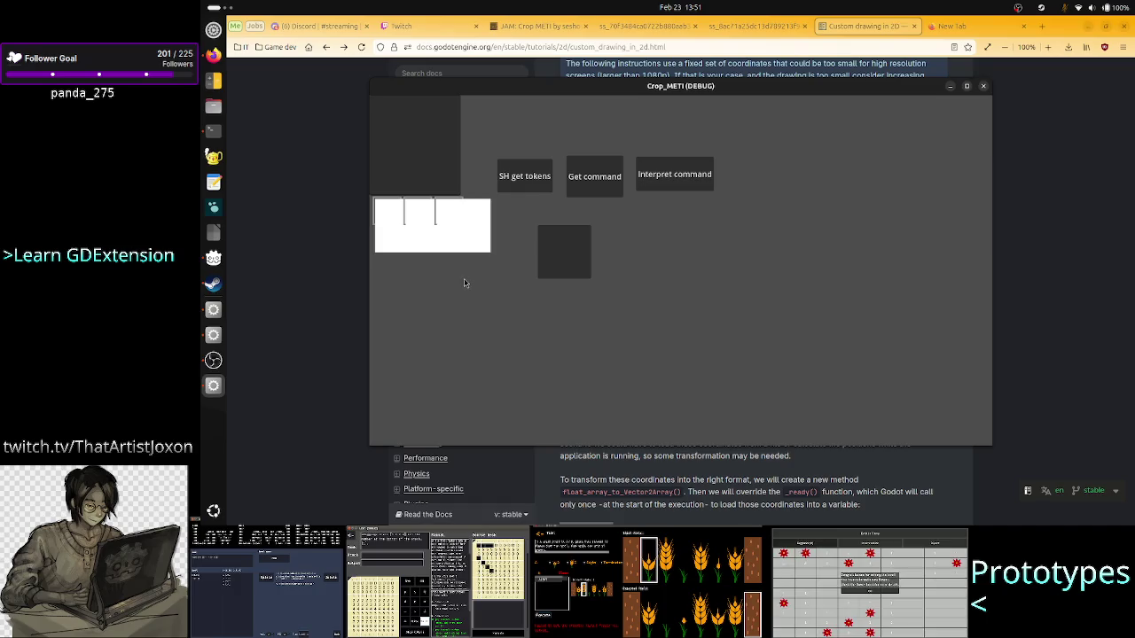
left_click(974, 21)
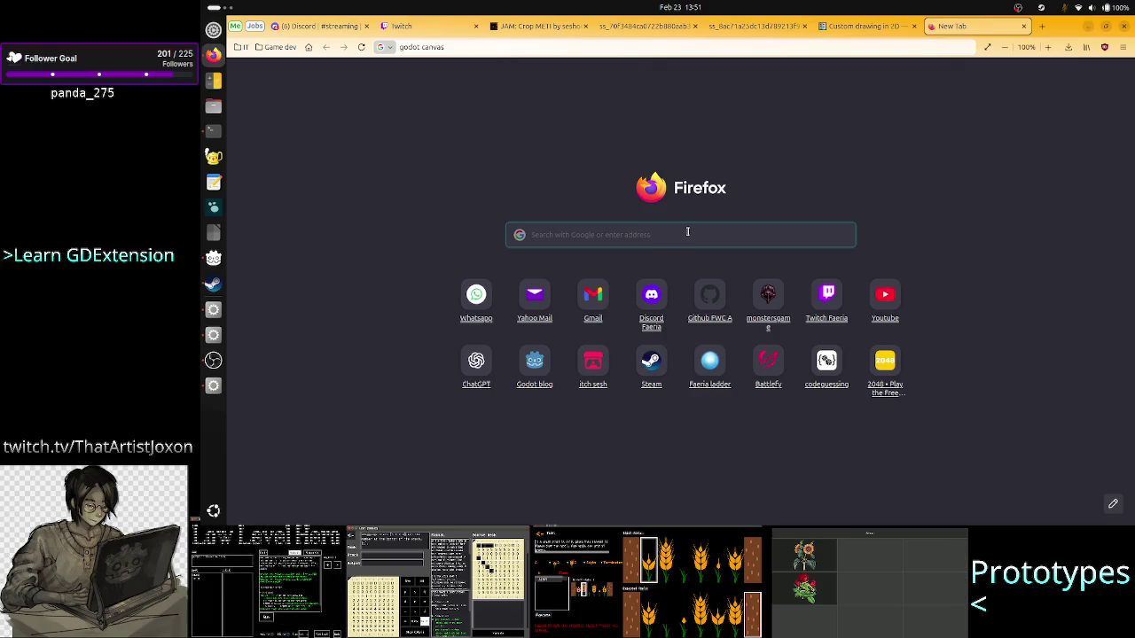
- Replace the empty tab with a fresh one and discard the stray 's' and 'cgo' address text
left_click(1024, 26)
left_click(934, 27)
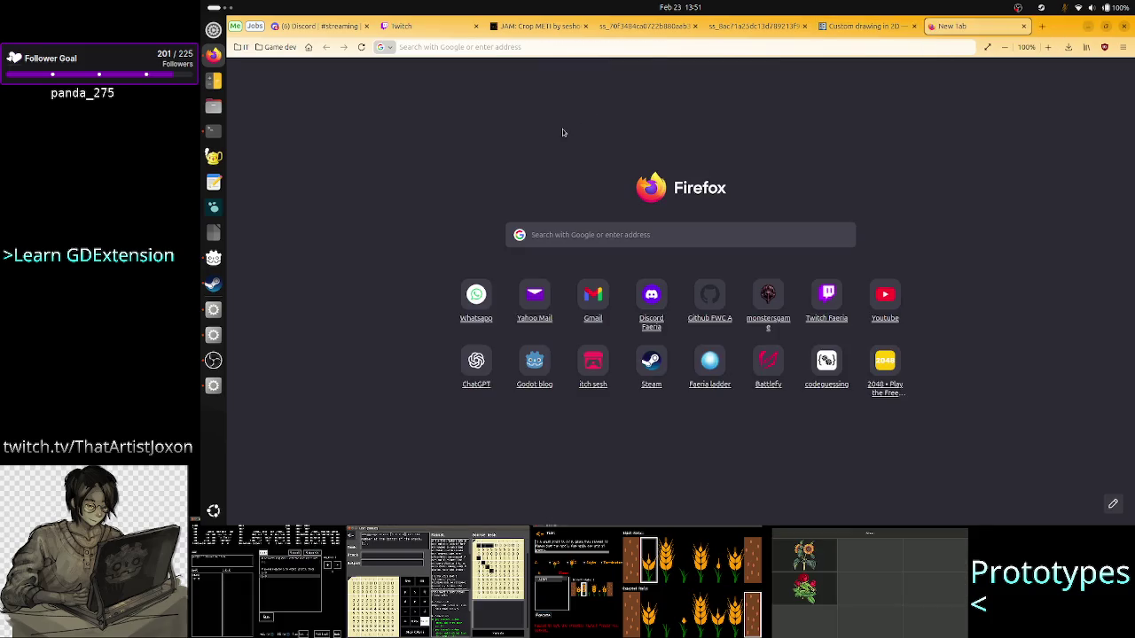
type("s")
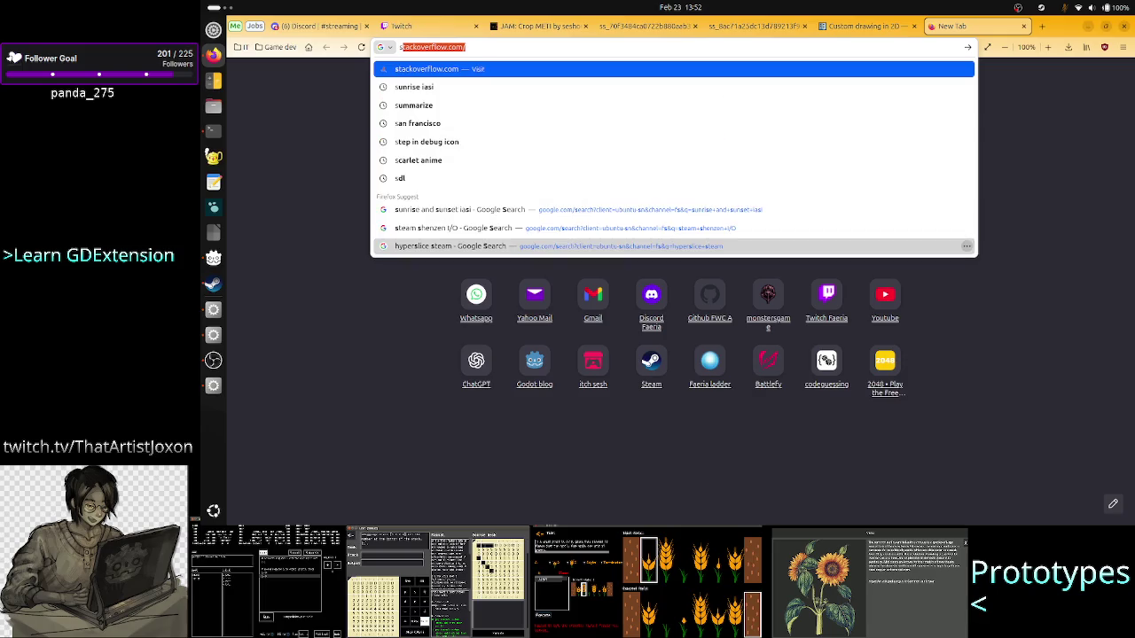
key("Escape")
key("Escape")
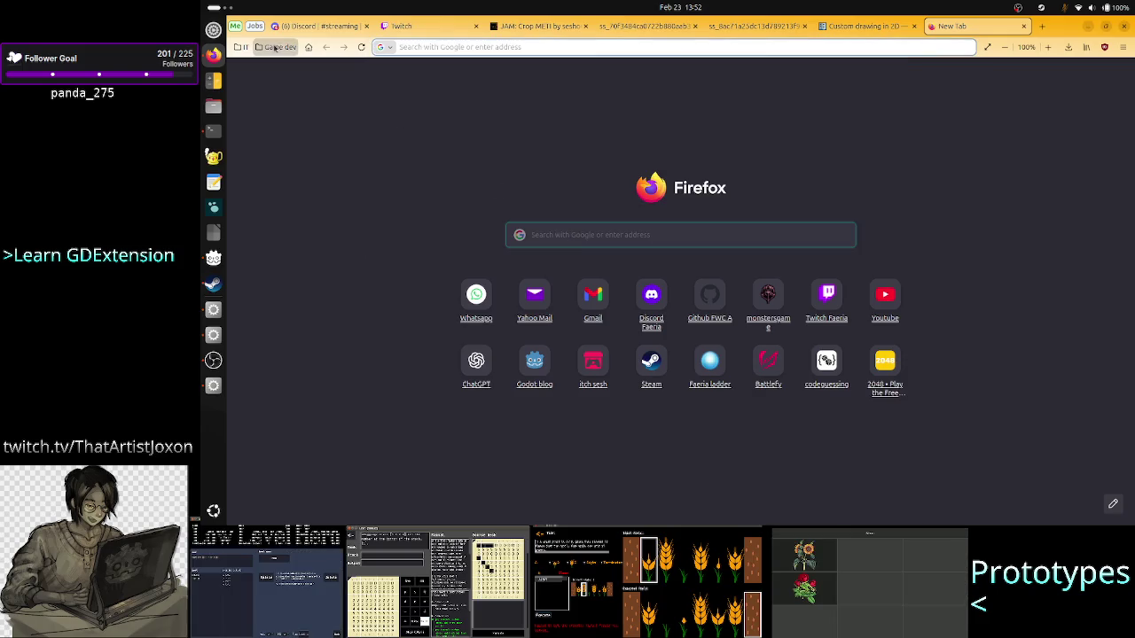
type("cgo")
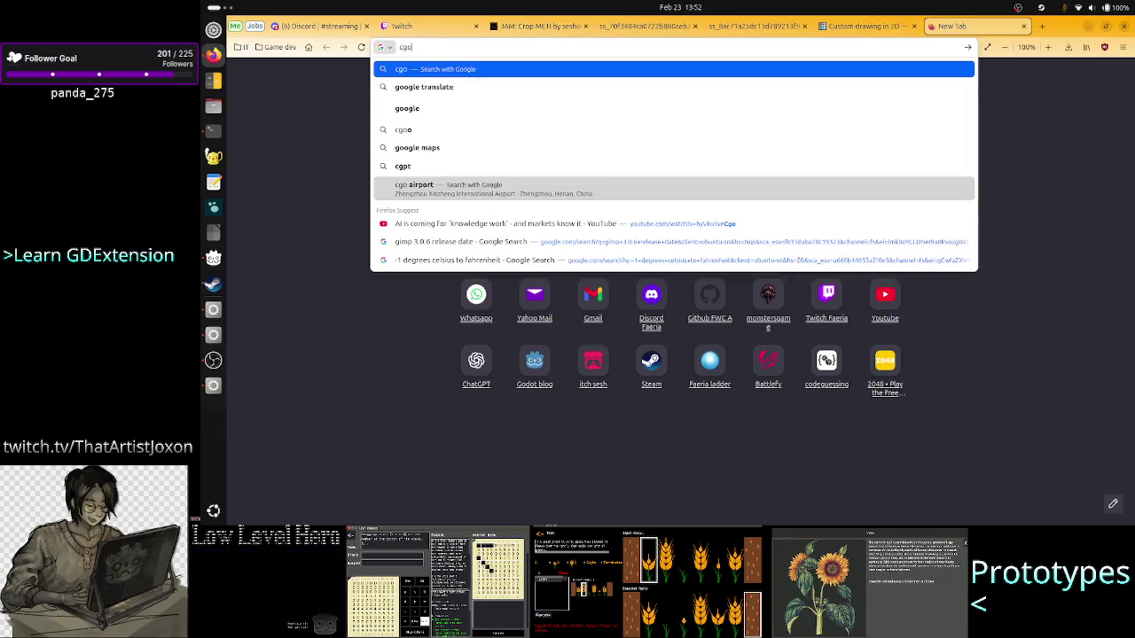
key("Escape")
key("Escape")
- Draft 'godot canvas item if coordinate system is not pixels in terms of size of', clear it, open bookmarks
type("godot can")
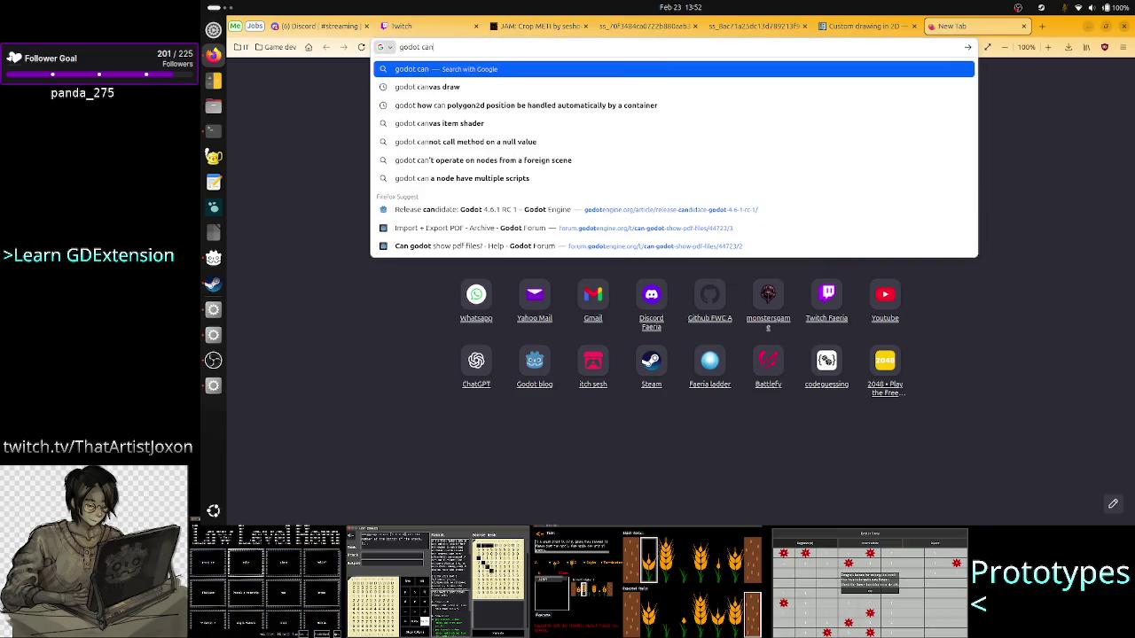
type("vas item ")
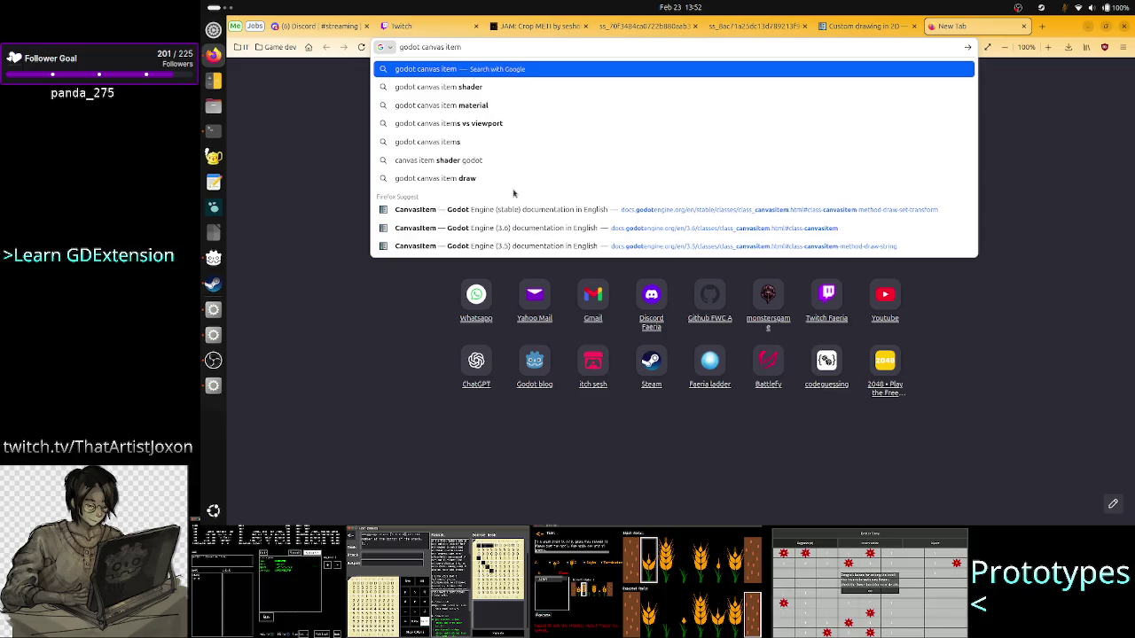
type("if co")
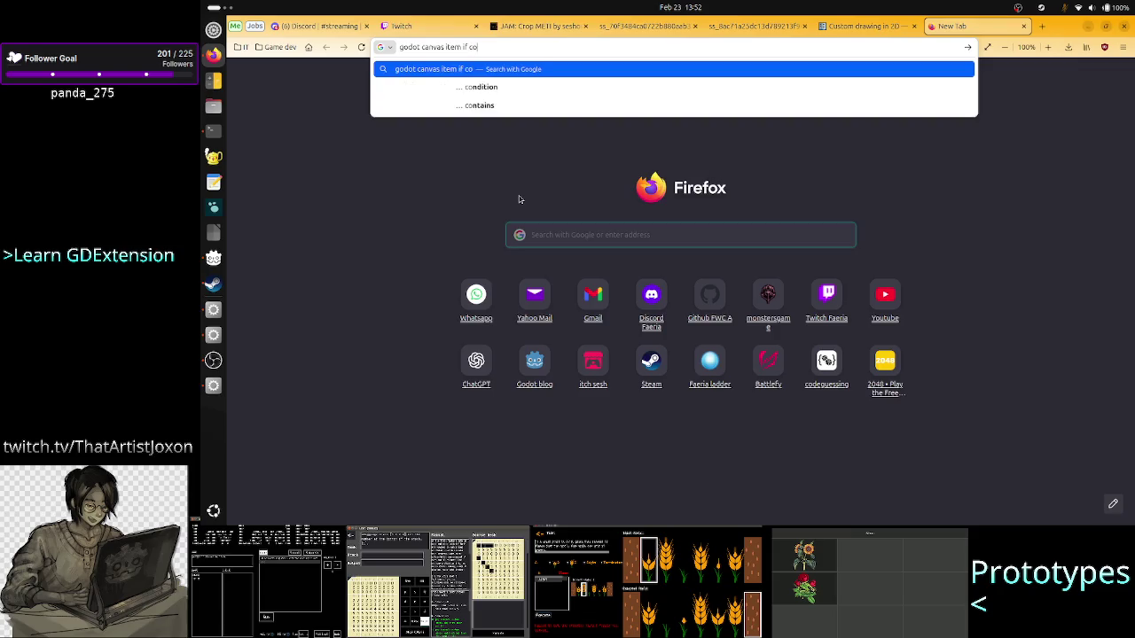
type("ordinate system is not")
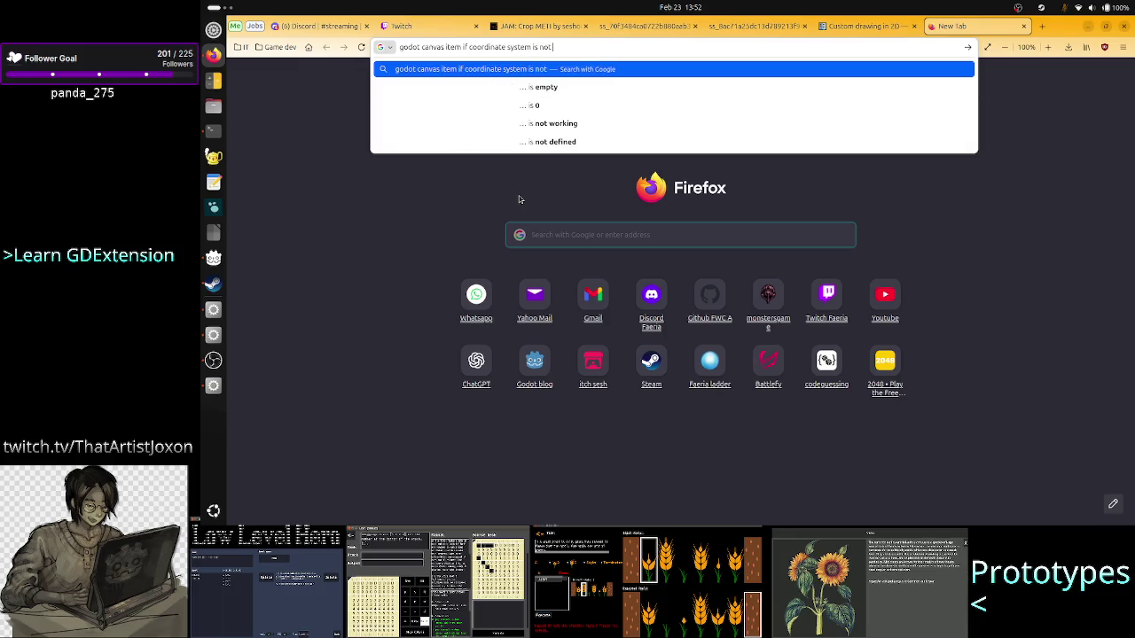
type(" pixels of ")
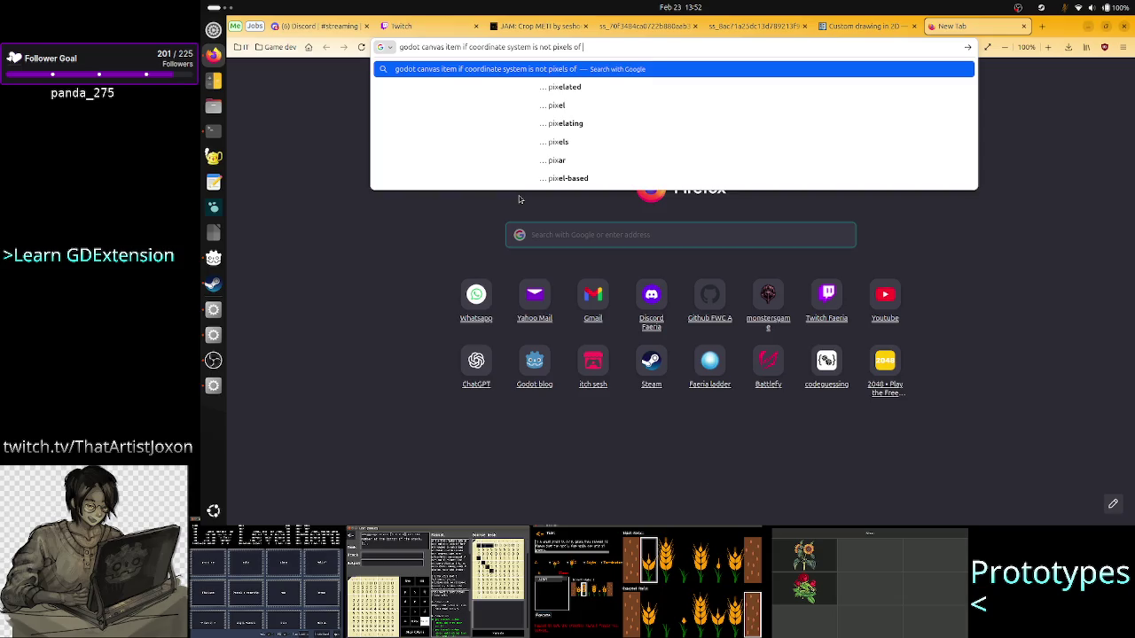
type("parent")
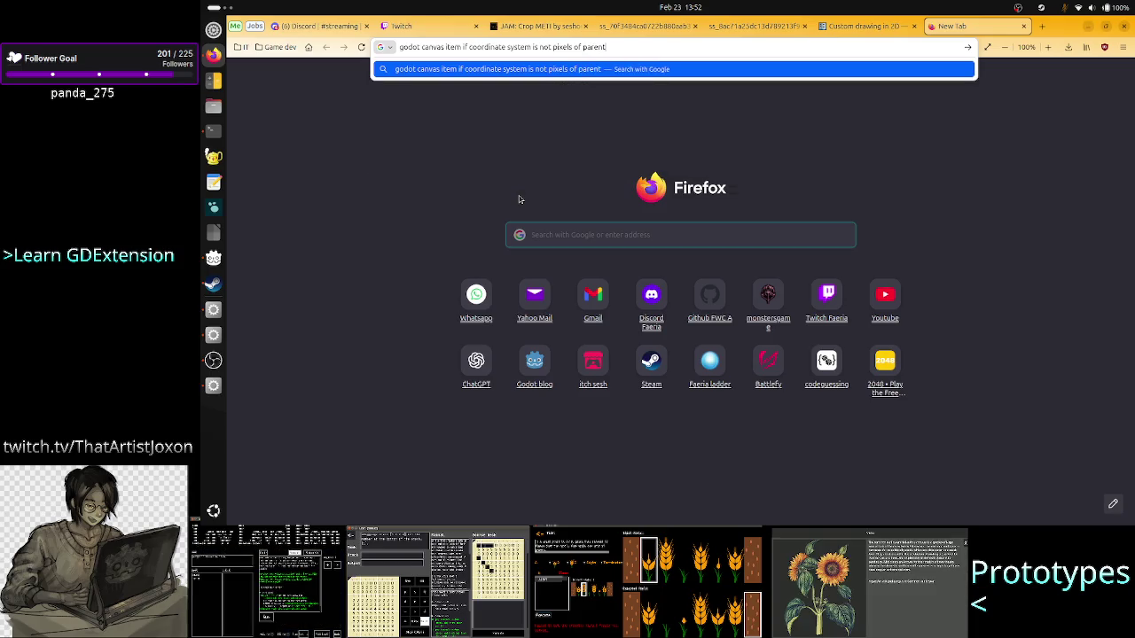
key("BackSpace")
key("BackSpace")
key("BackSpace")
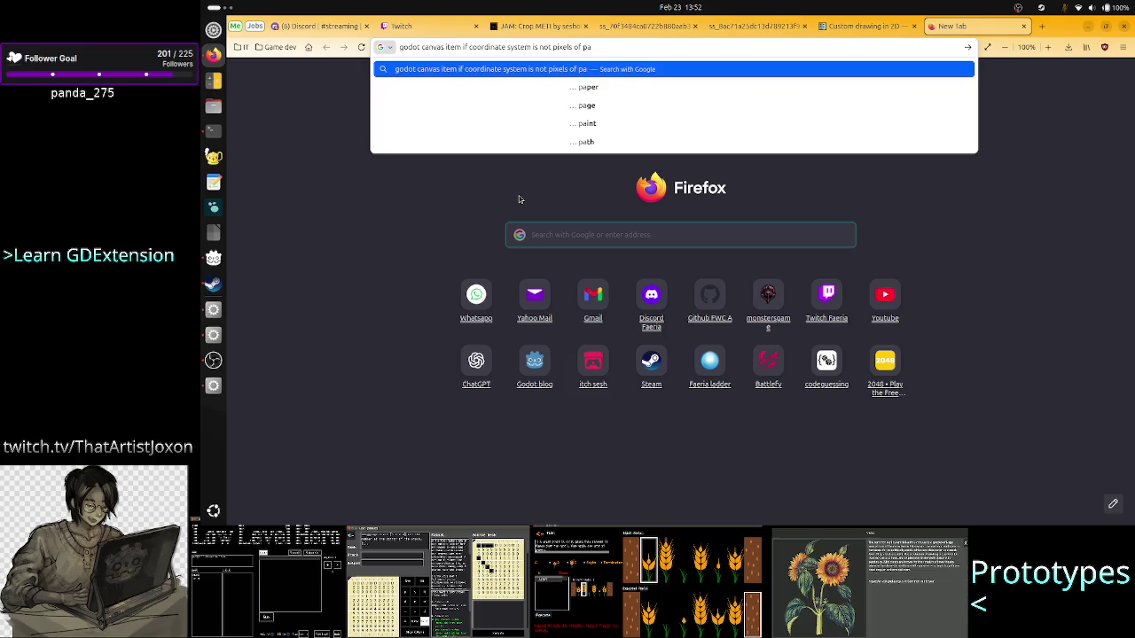
key("BackSpace")
key("BackSpace")
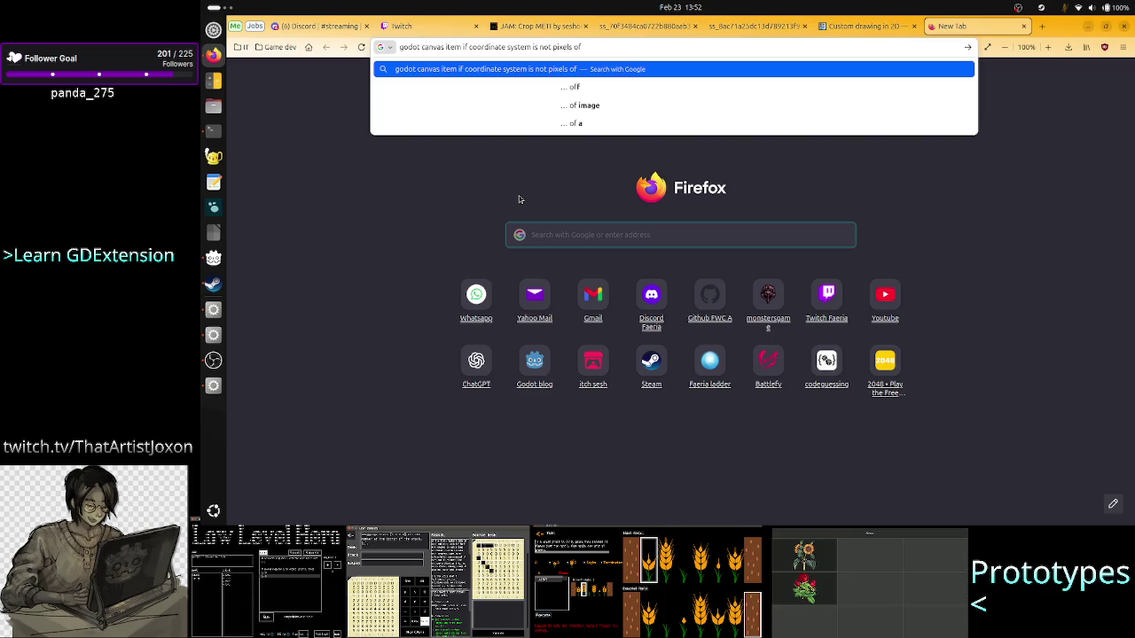
key("BackSpace")
key("BackSpace")
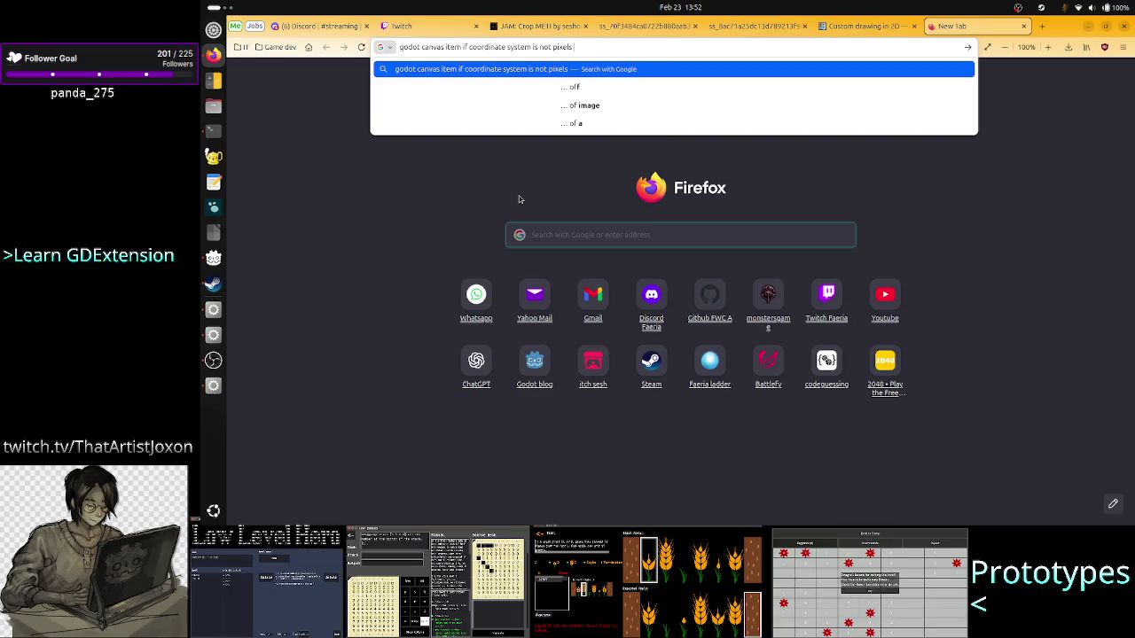
type("in terms of size of")
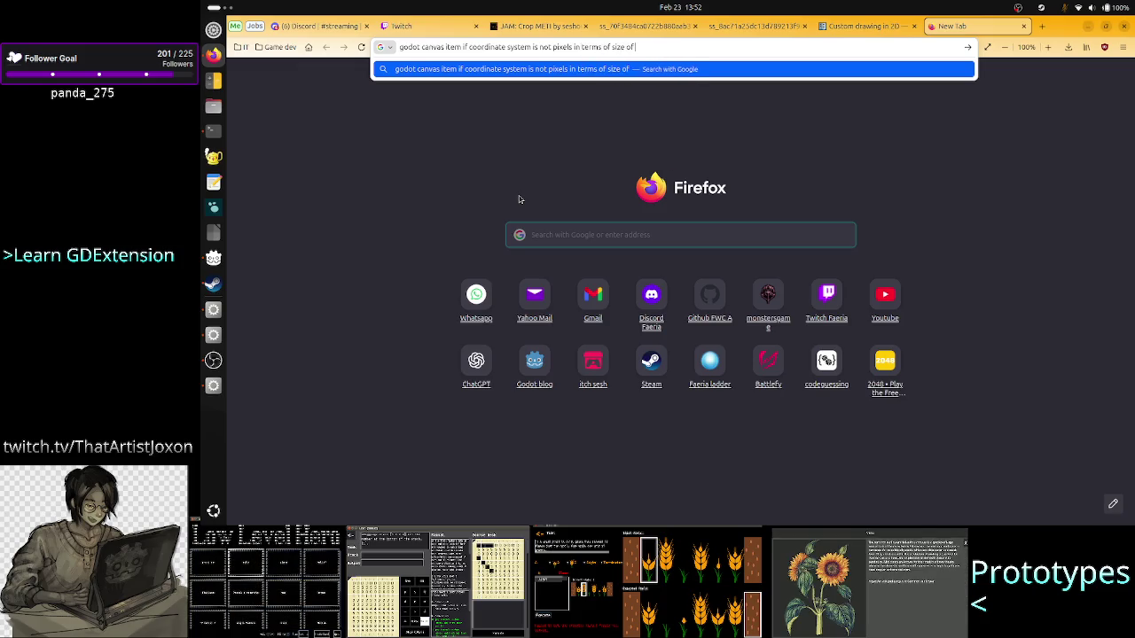
key("ctrl+a")
key("BackSpace")
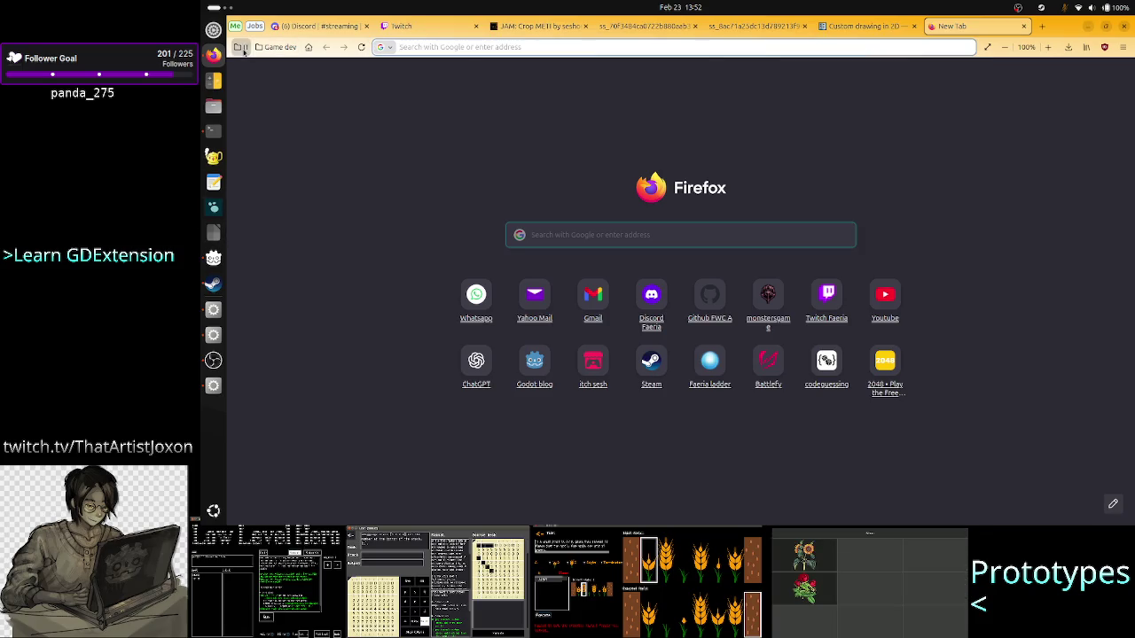
left_click(243, 50)
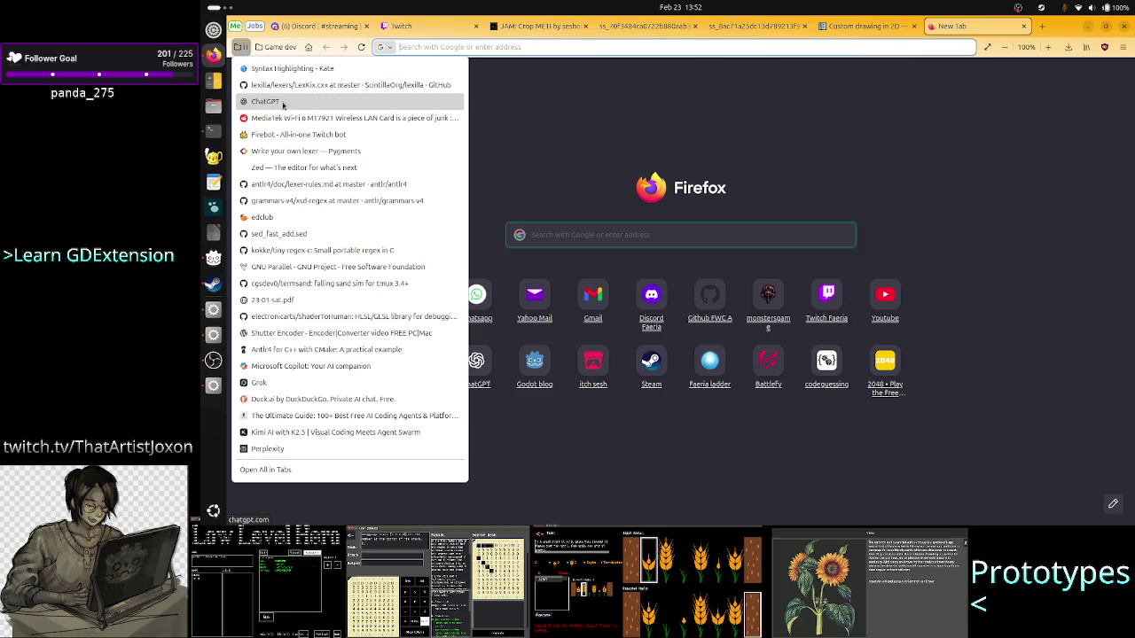
- Ask ChatGPT what a canvas item's coordinates are if not pixels, relative to the control node's size
left_click(282, 102)
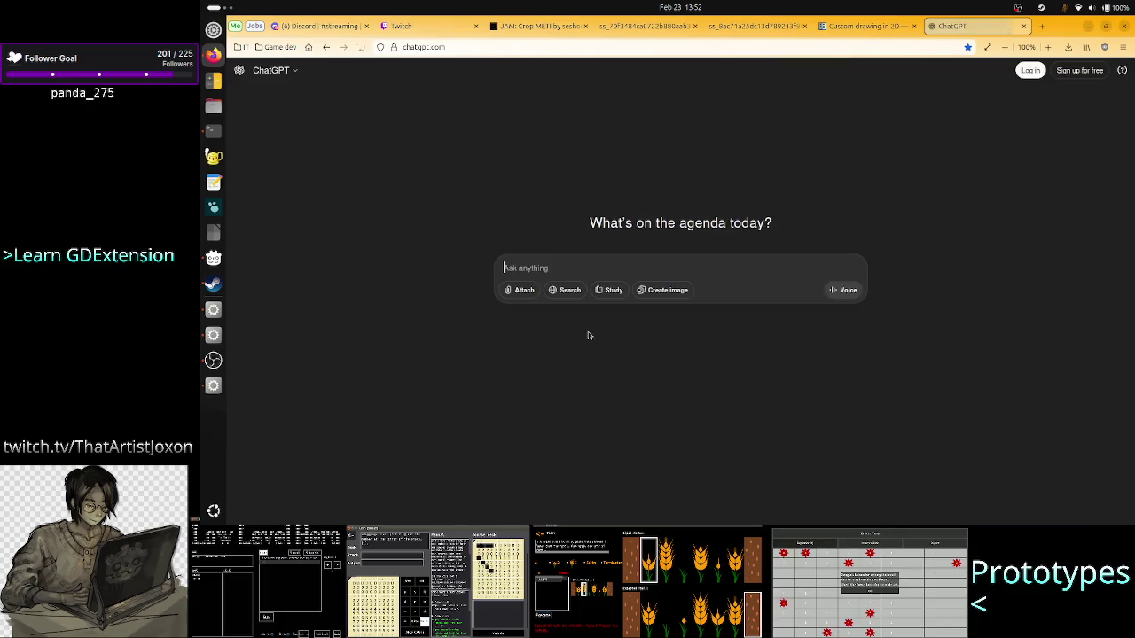
type("godot canvas item if coordinate system is not pixels in terms of size of ")
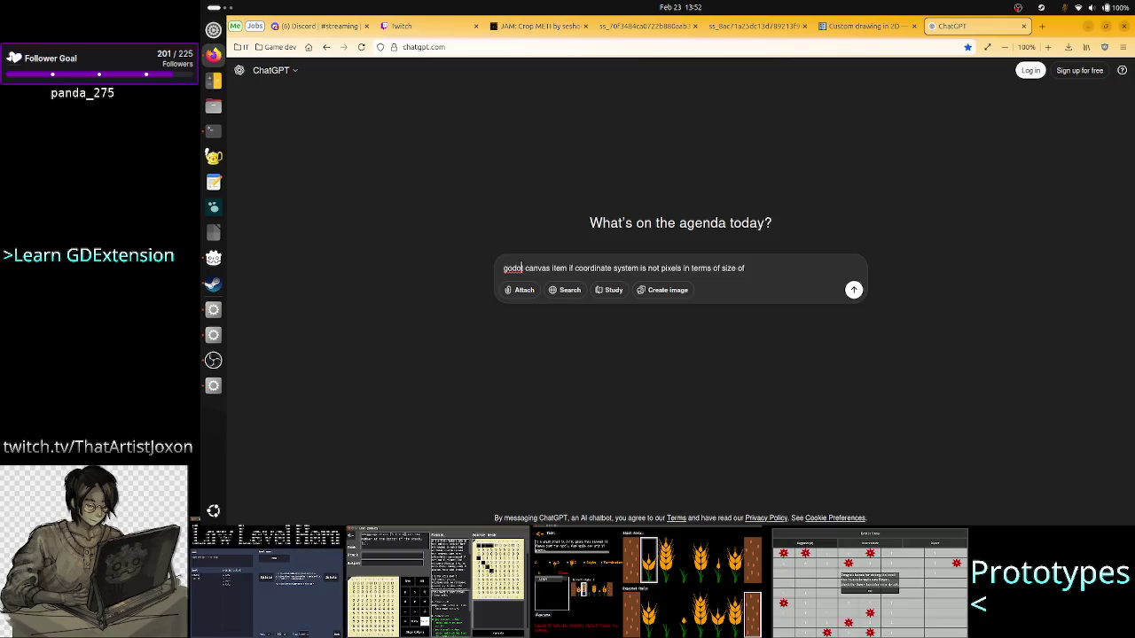
type(",")
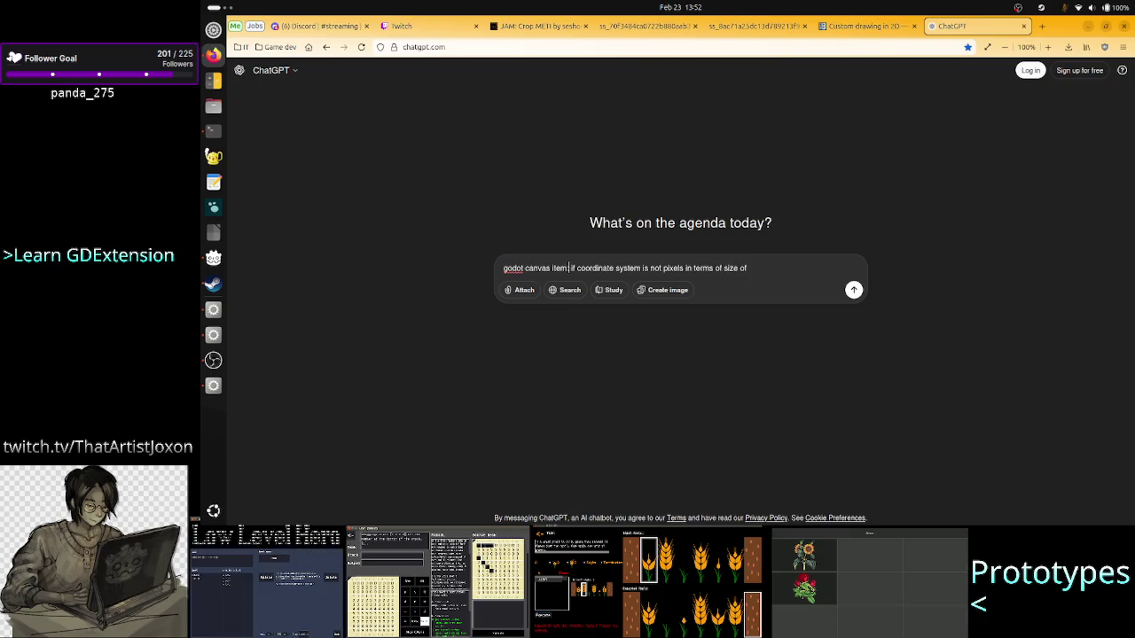
left_click(748, 268)
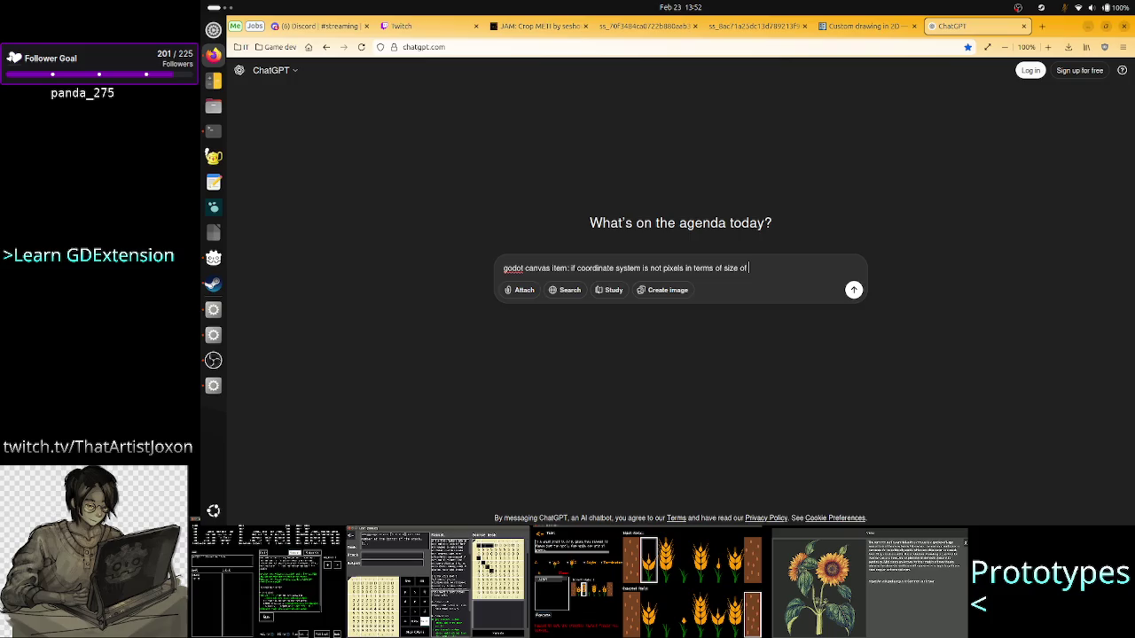
type("n")
key("BackSpace")
type("contr")
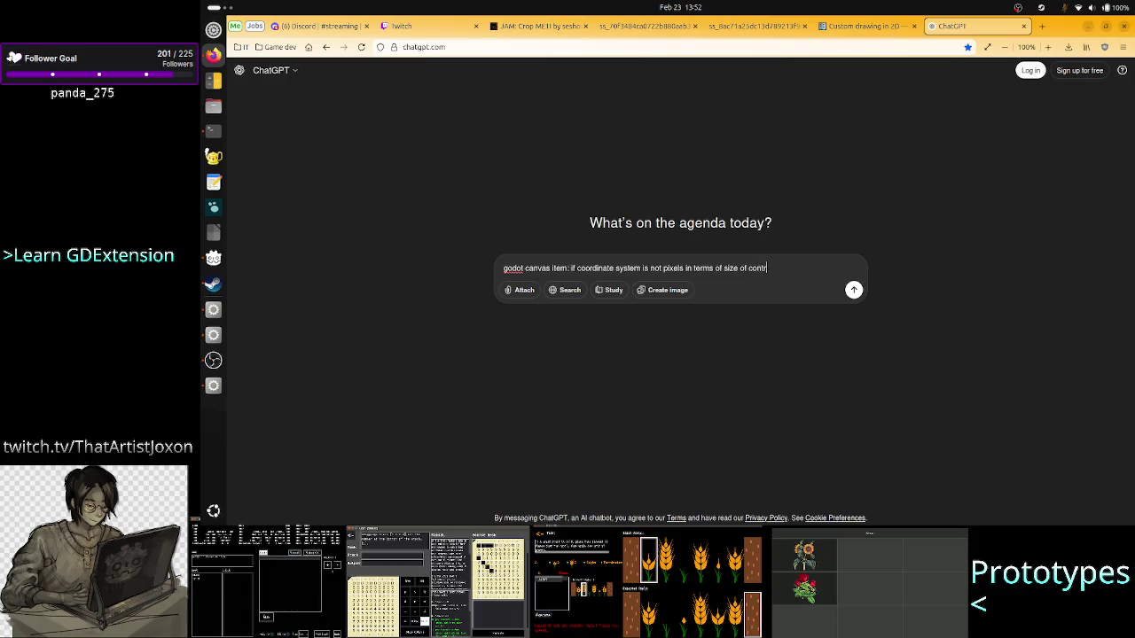
type("ol node")
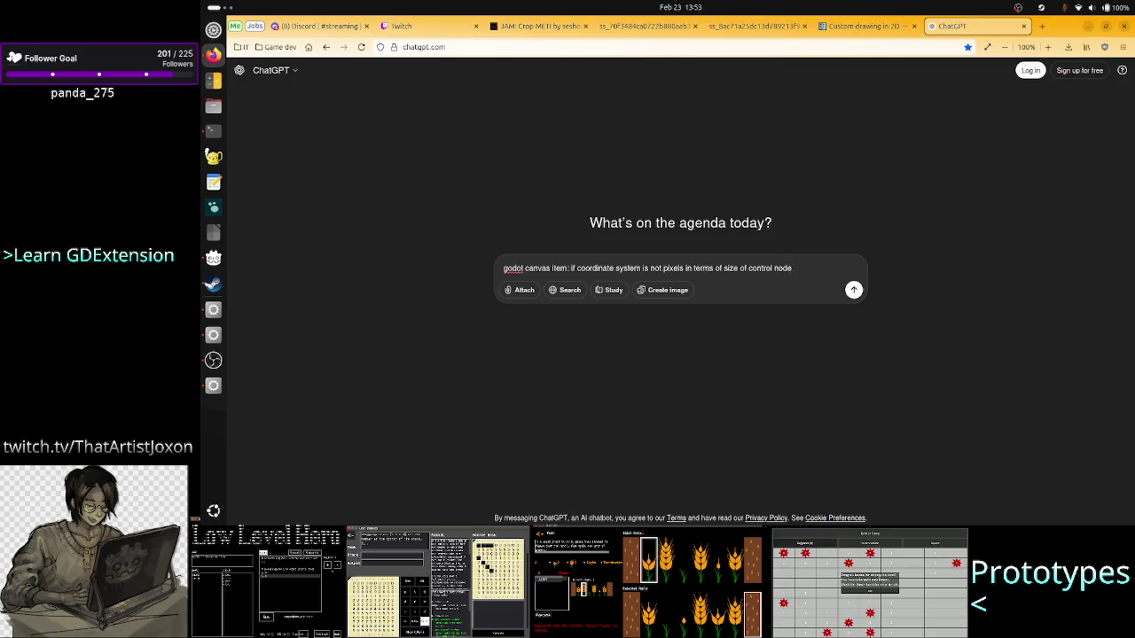
type(", what is")
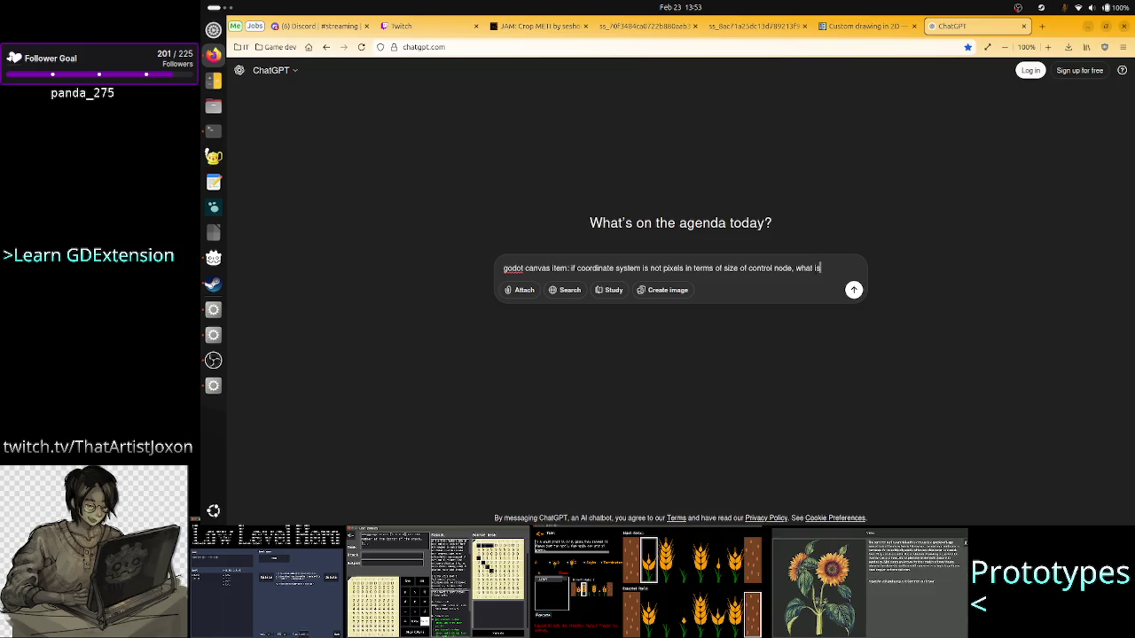
type(" it")
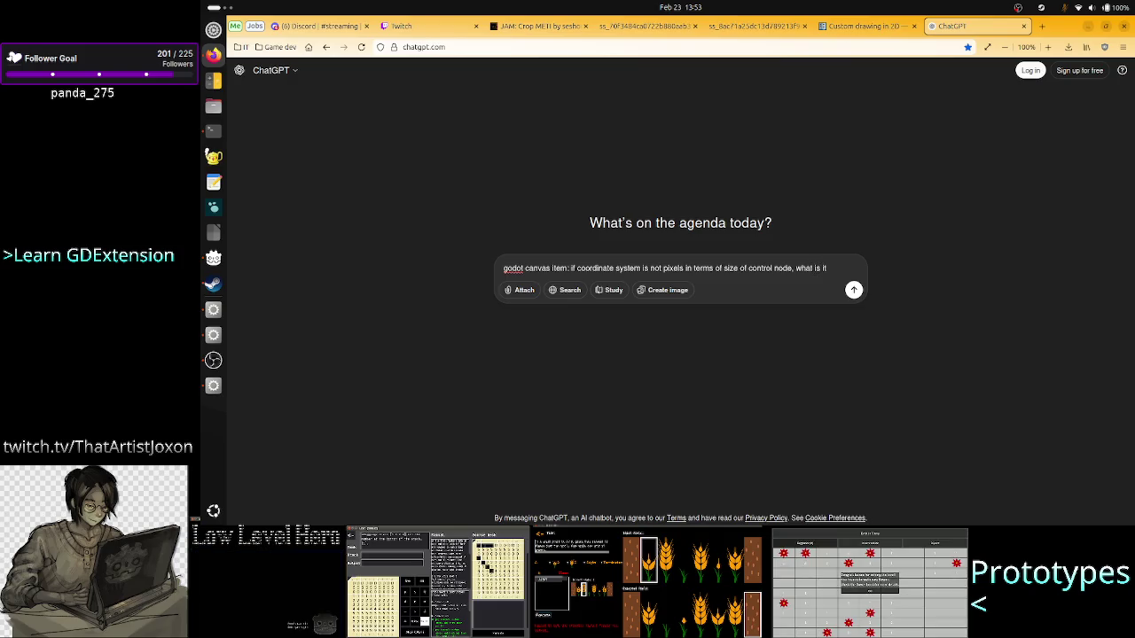
type(" instead a")
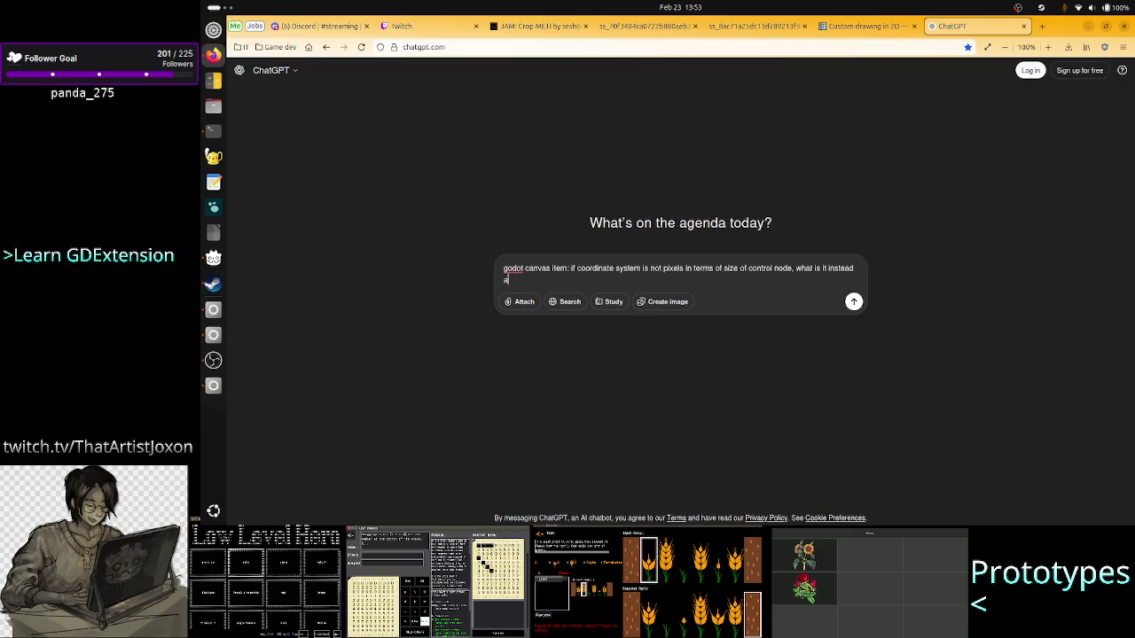
type("nd how does it relate to how")
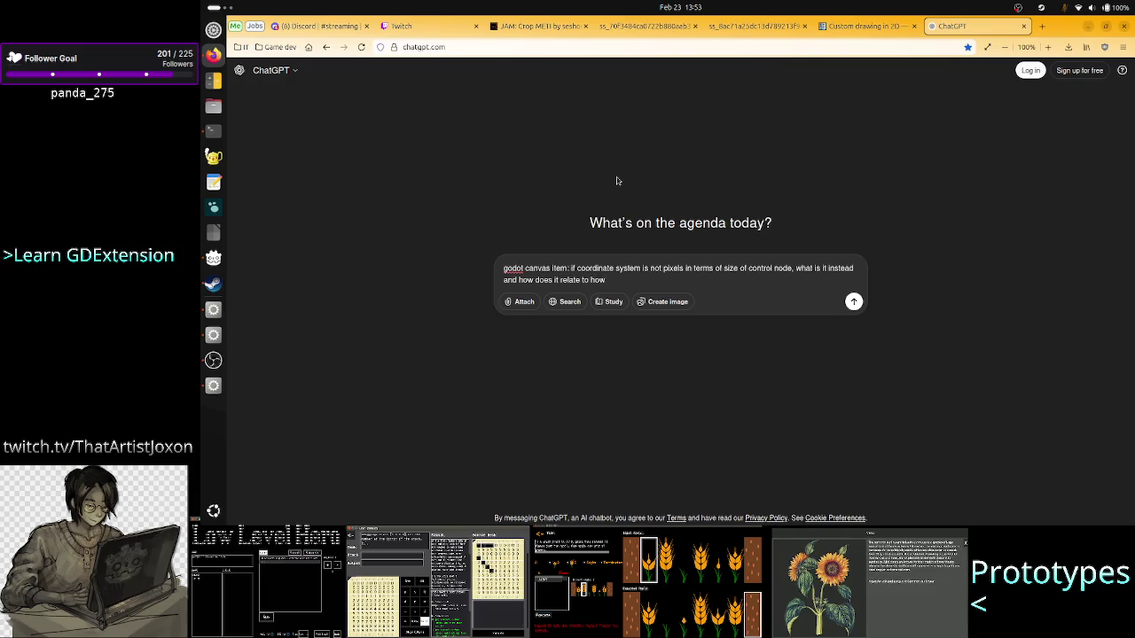
type(" big it is on the actual n")
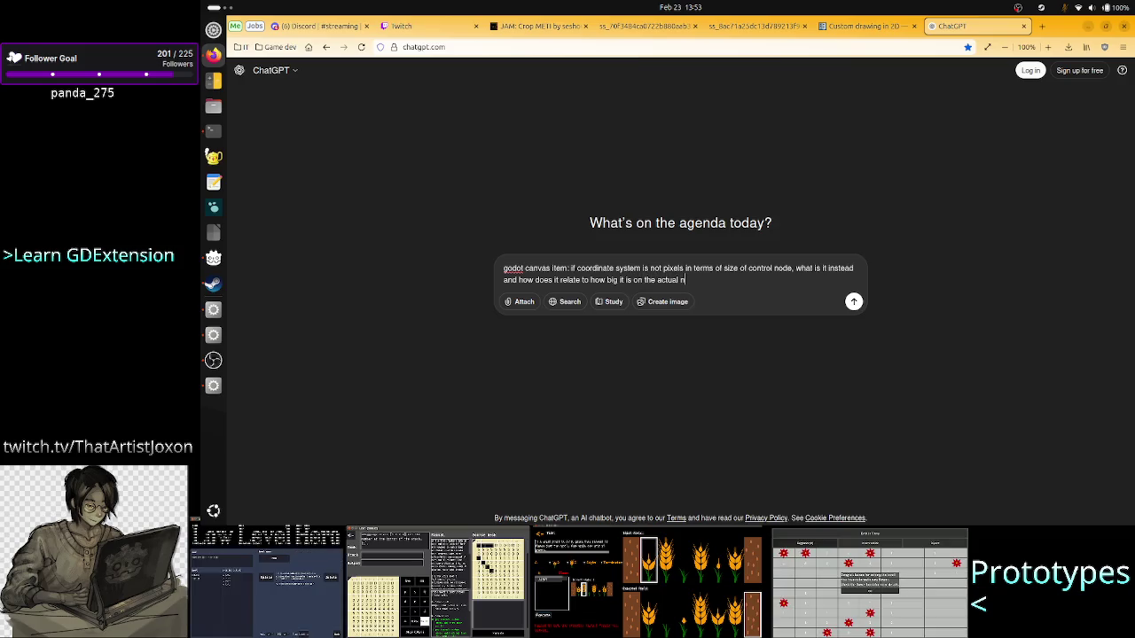
type("ode? Can it")
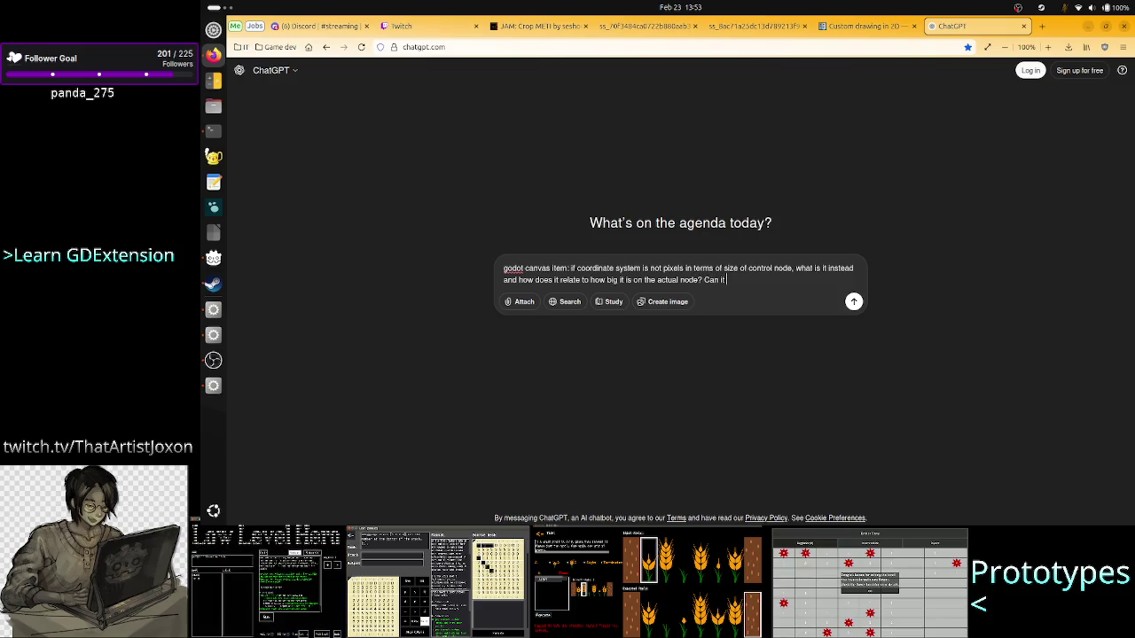
type(" draw")
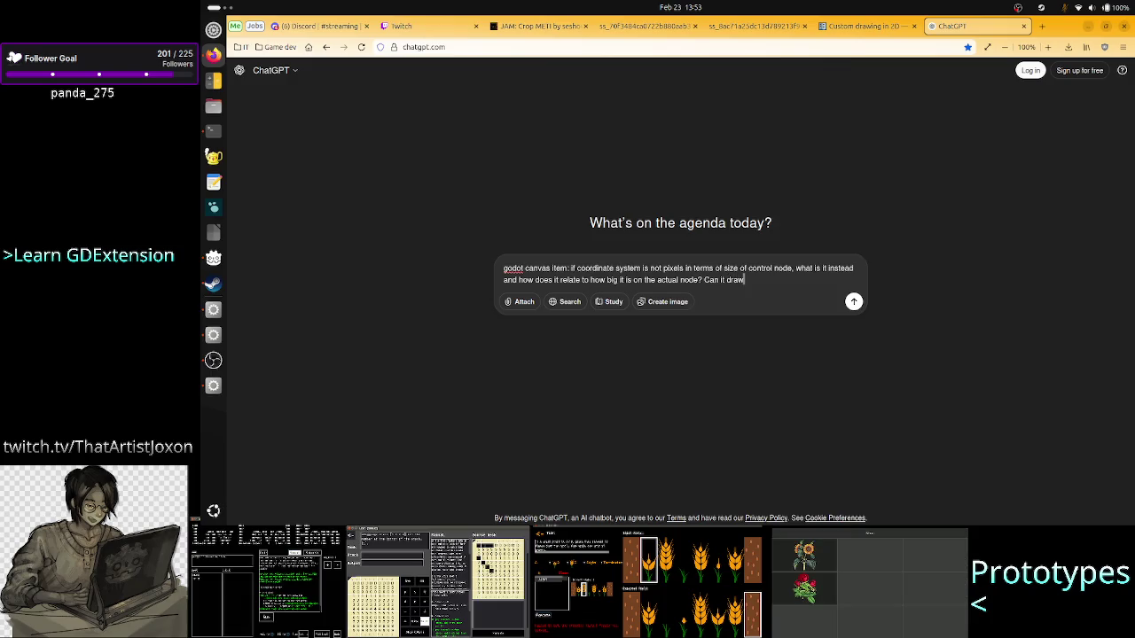
type(" outside of the n")
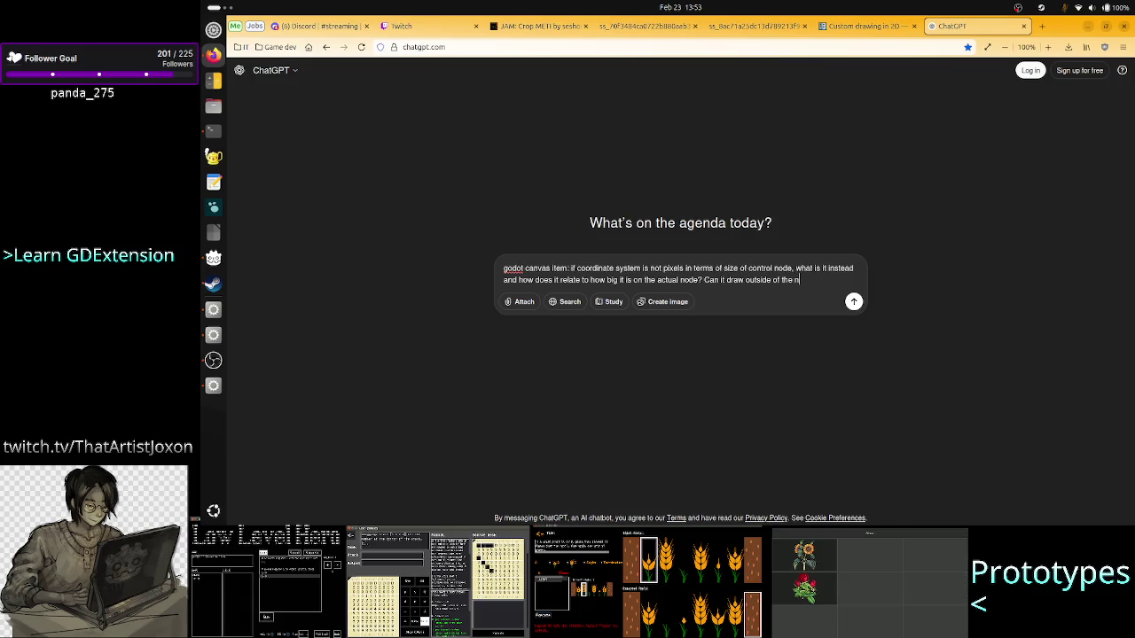
type("ode's bo")
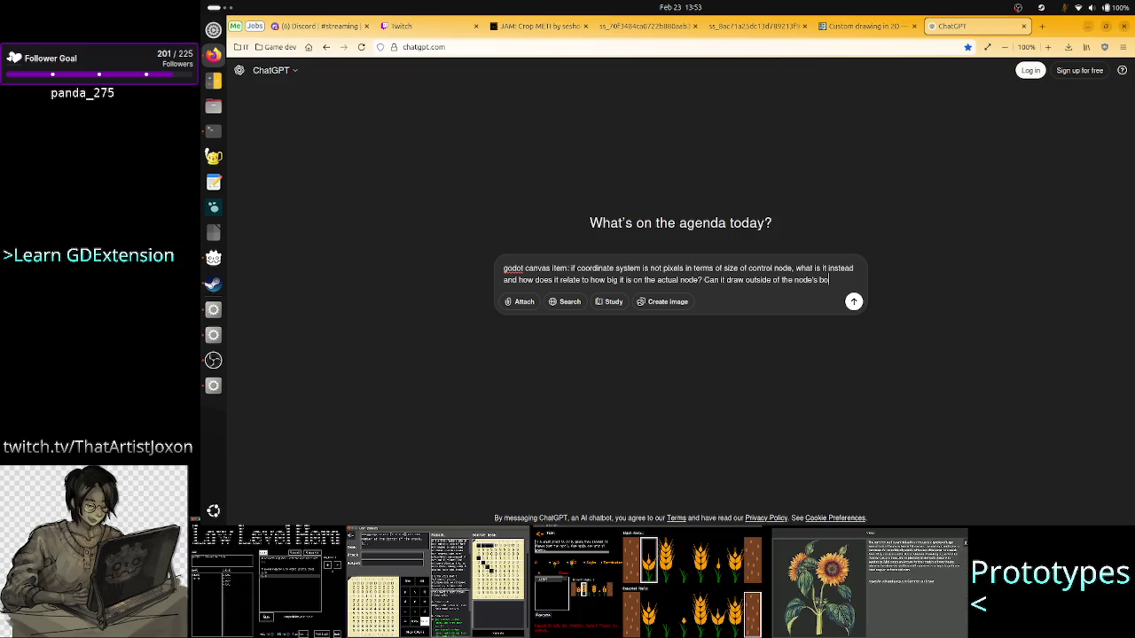
type("undary?")
key("Return")
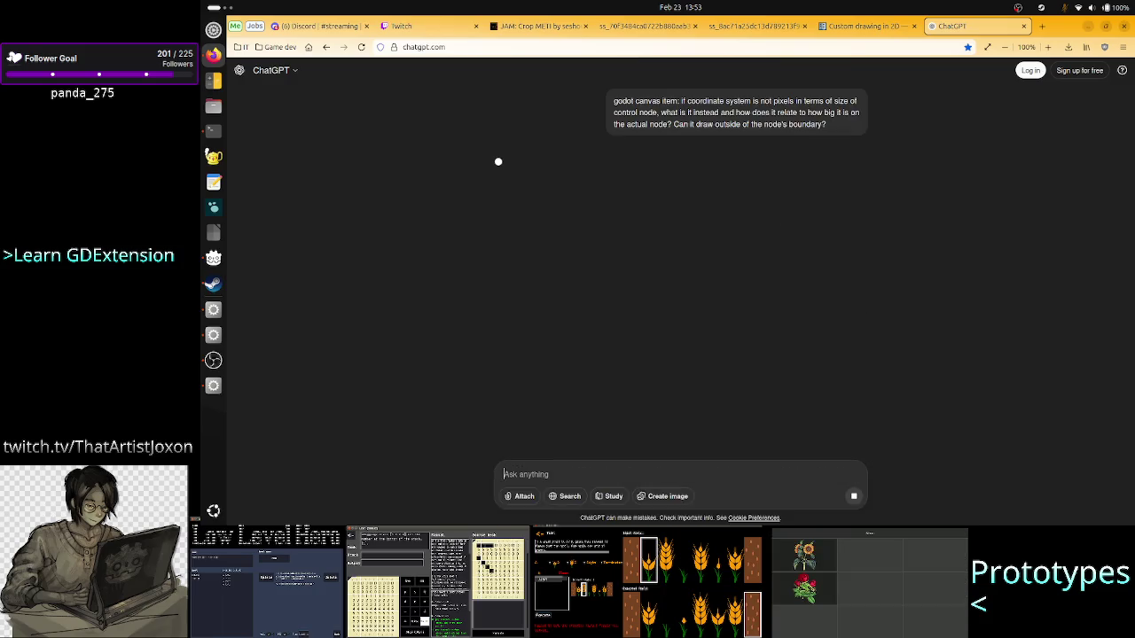
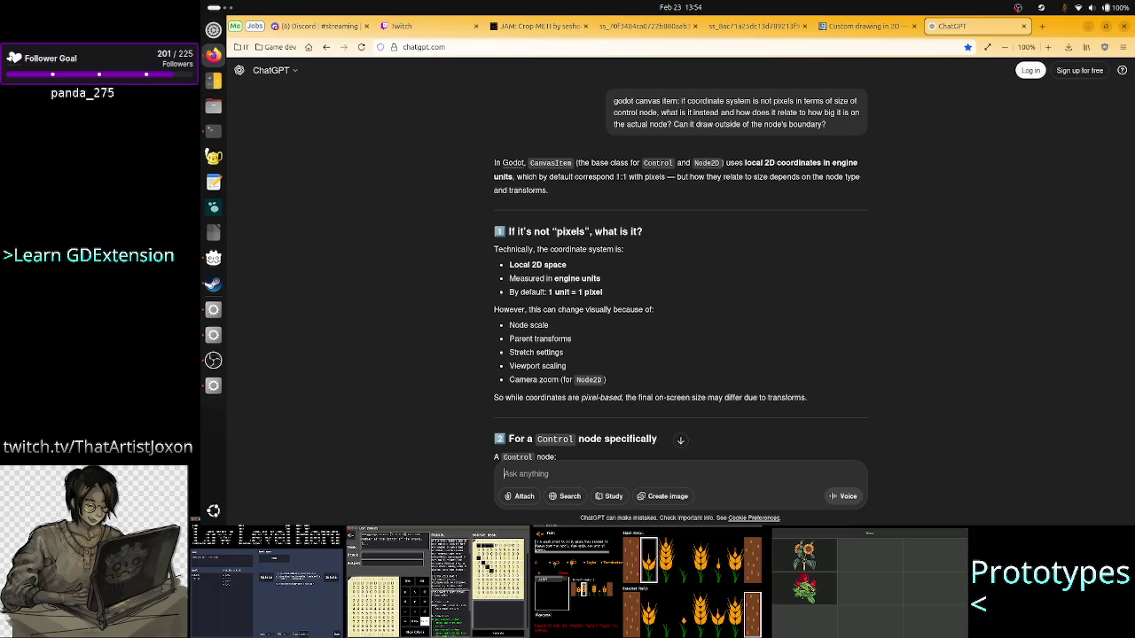
- Read the ChatGPT answer down to the Control node coordinate section, then bring up the window overview
left_click_drag(535, 393, 645, 399)
left_click(645, 400)
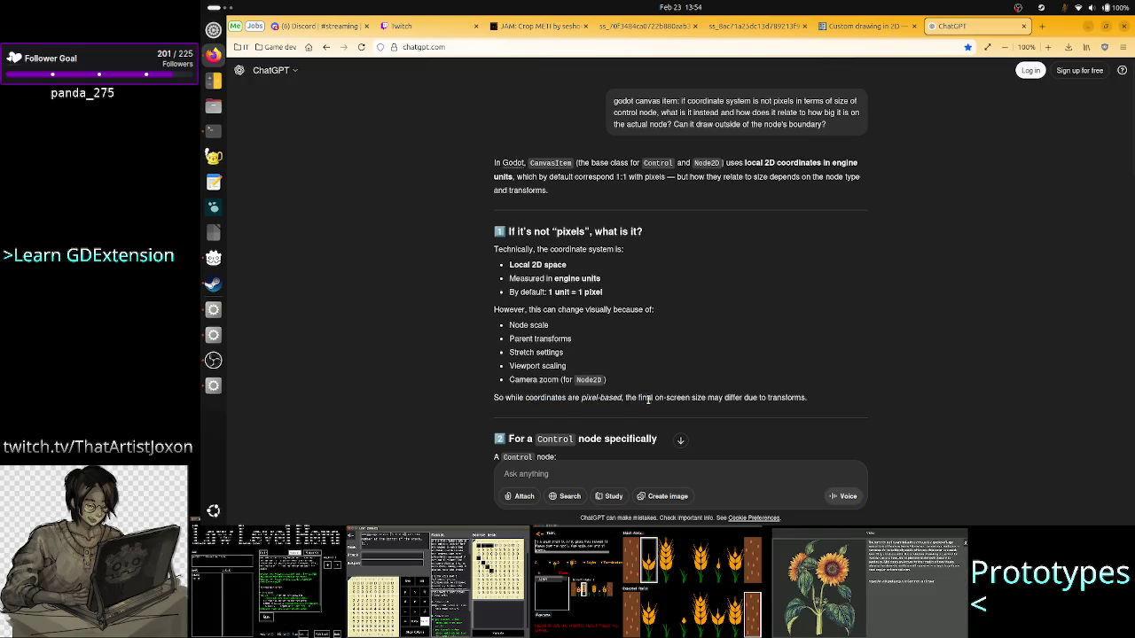
left_click_drag(725, 398, 814, 402)
scroll(766, 333, "down", 3)
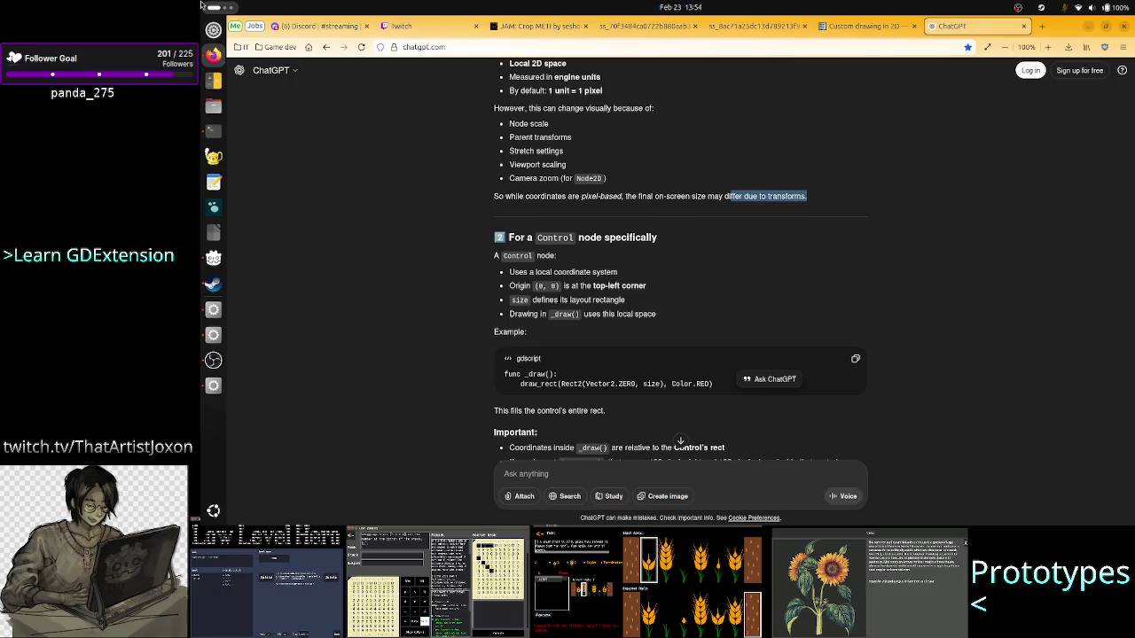
mouse_move(202, 6)
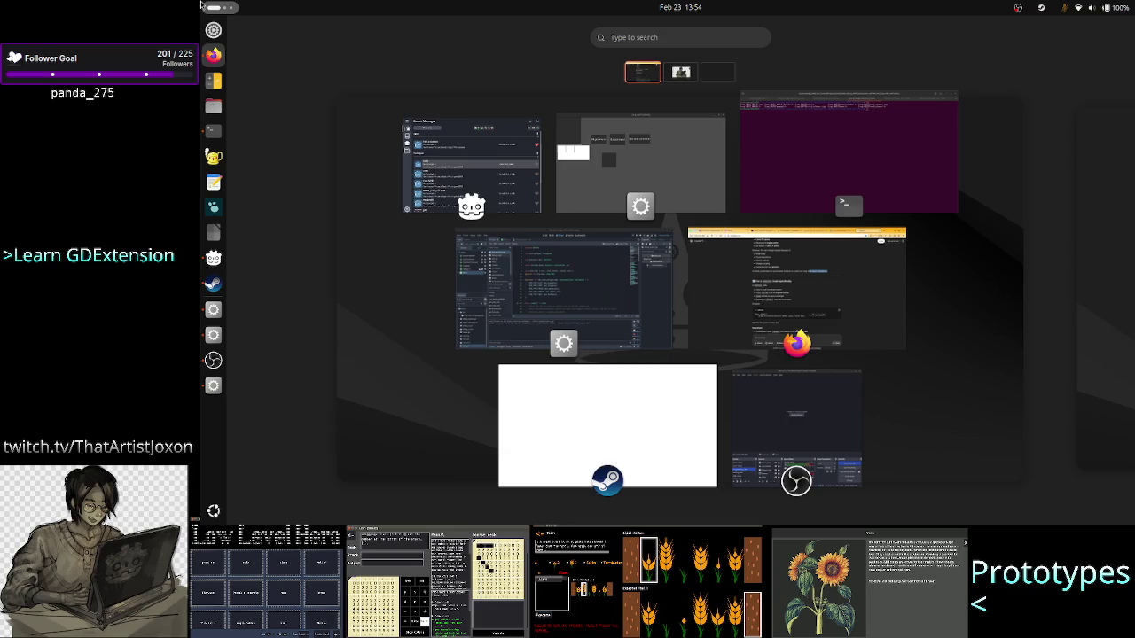
- Search Google in a new Firefox tab for 'godot svg support'
key("Escape")
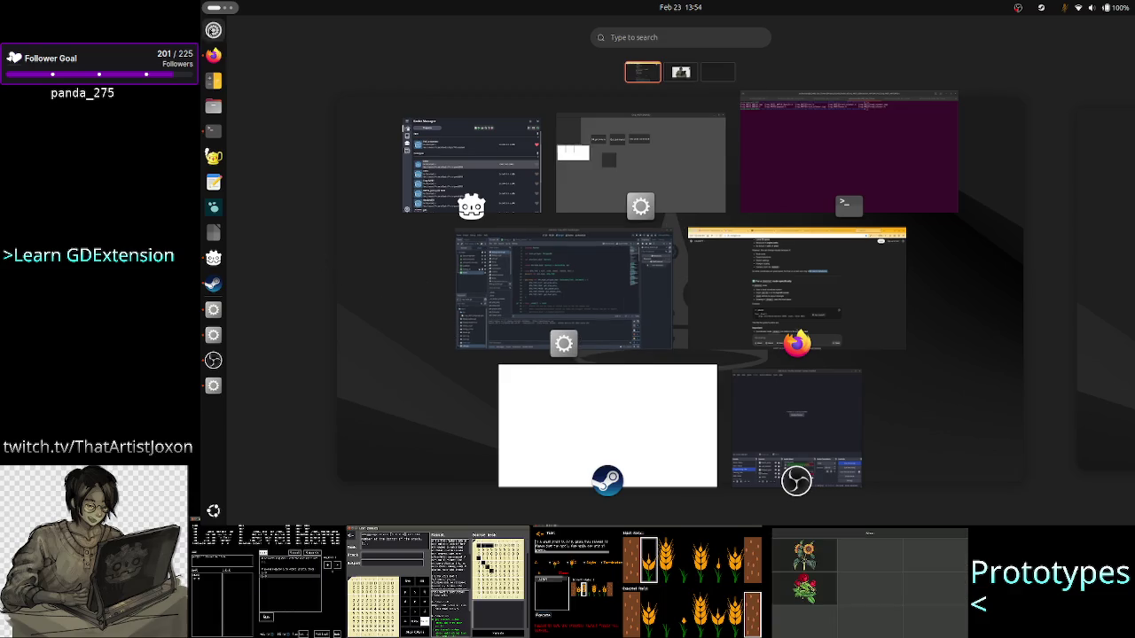
left_click(206, 54)
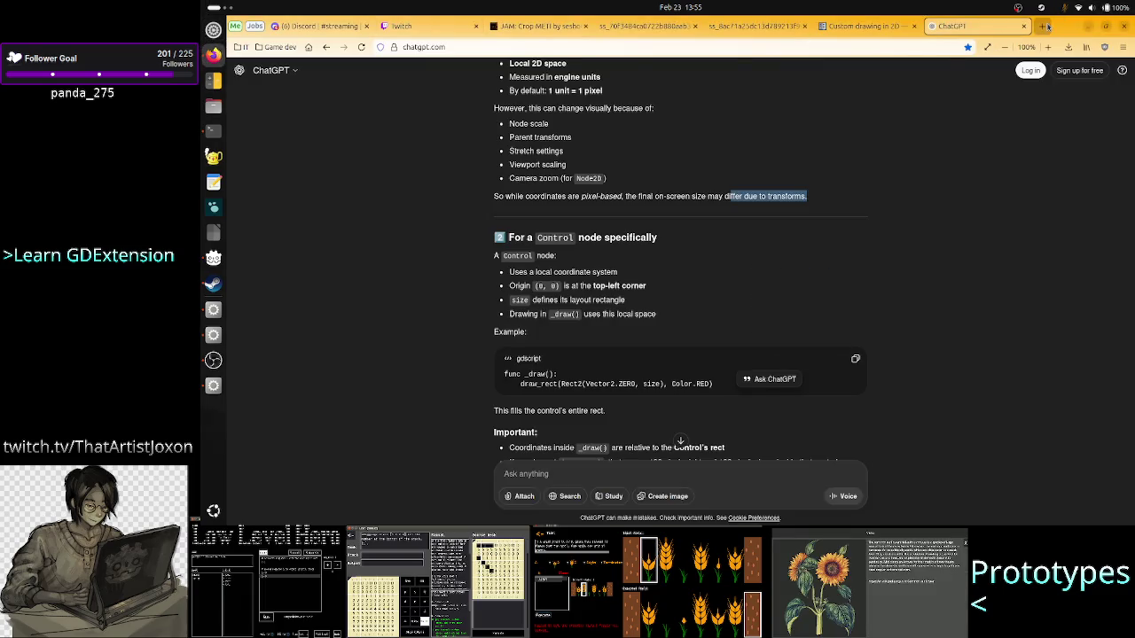
left_click(1044, 26)
type("godot")
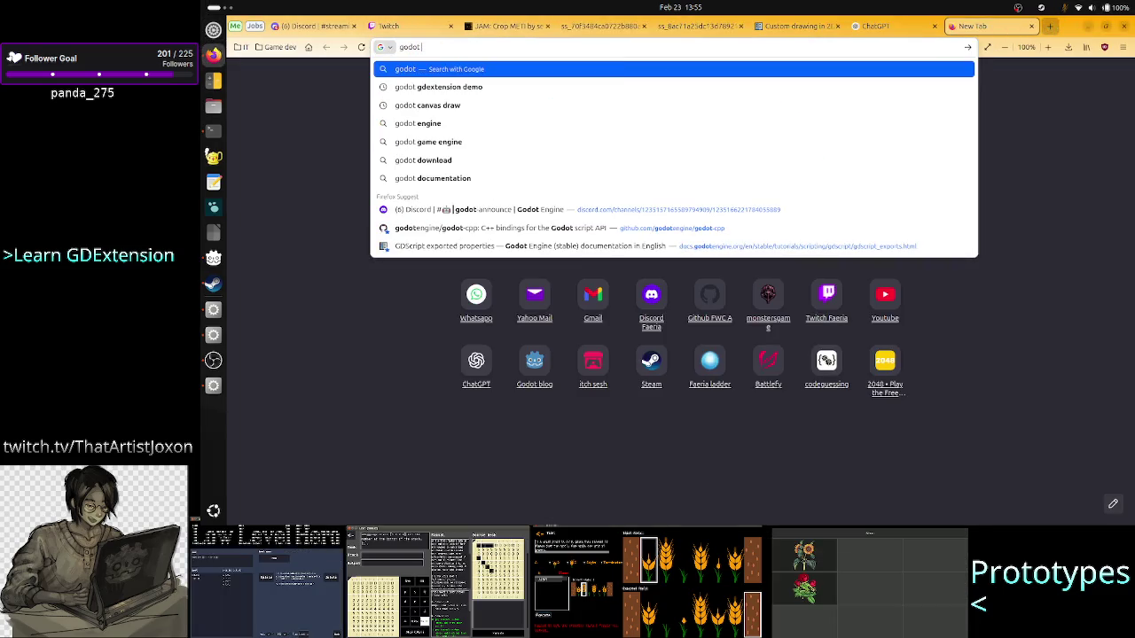
type(" svg support")
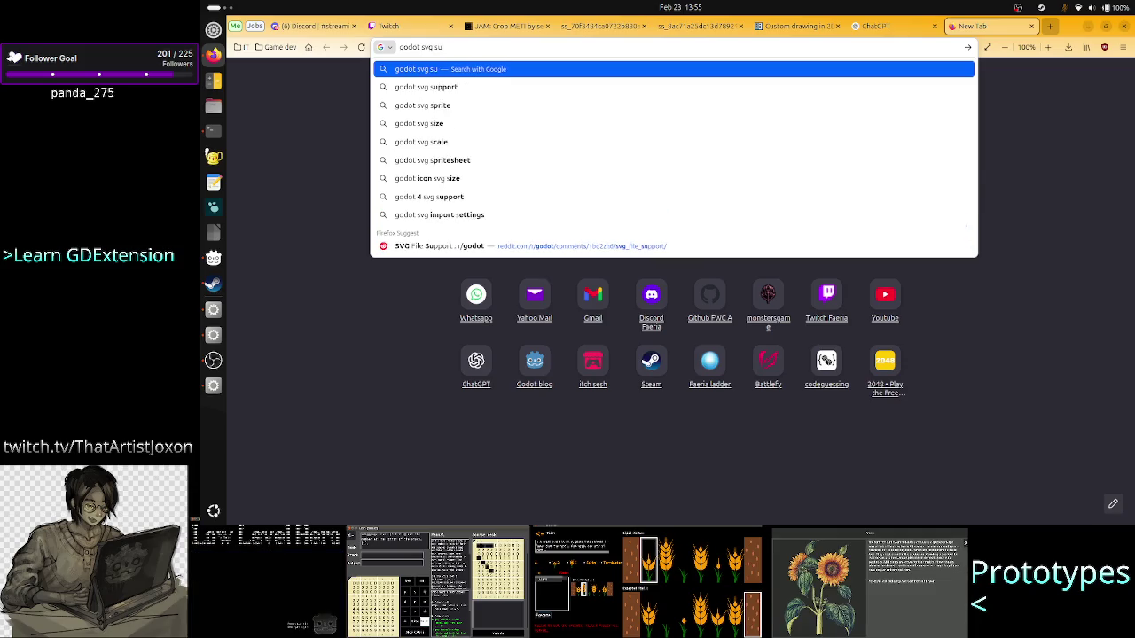
key("Return")
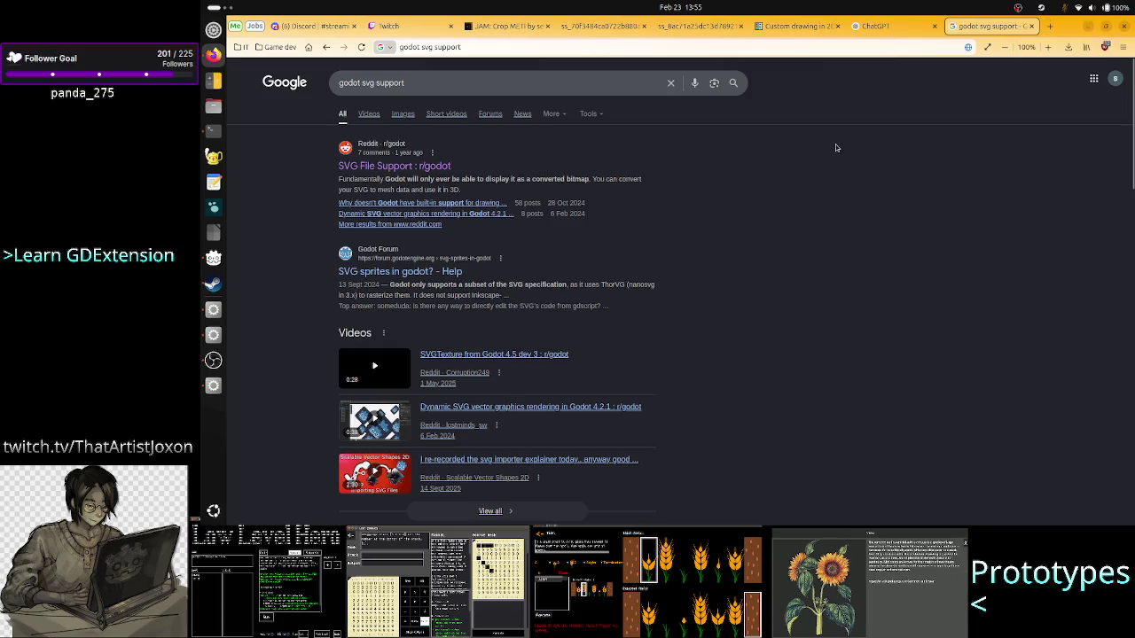
- Read the top result's snippet about converted bitmaps, then close the search results tab
mouse_move(551, 179)
left_mouse_down()
mouse_move(589, 183)
mouse_move(427, 184)
left_mouse_up()
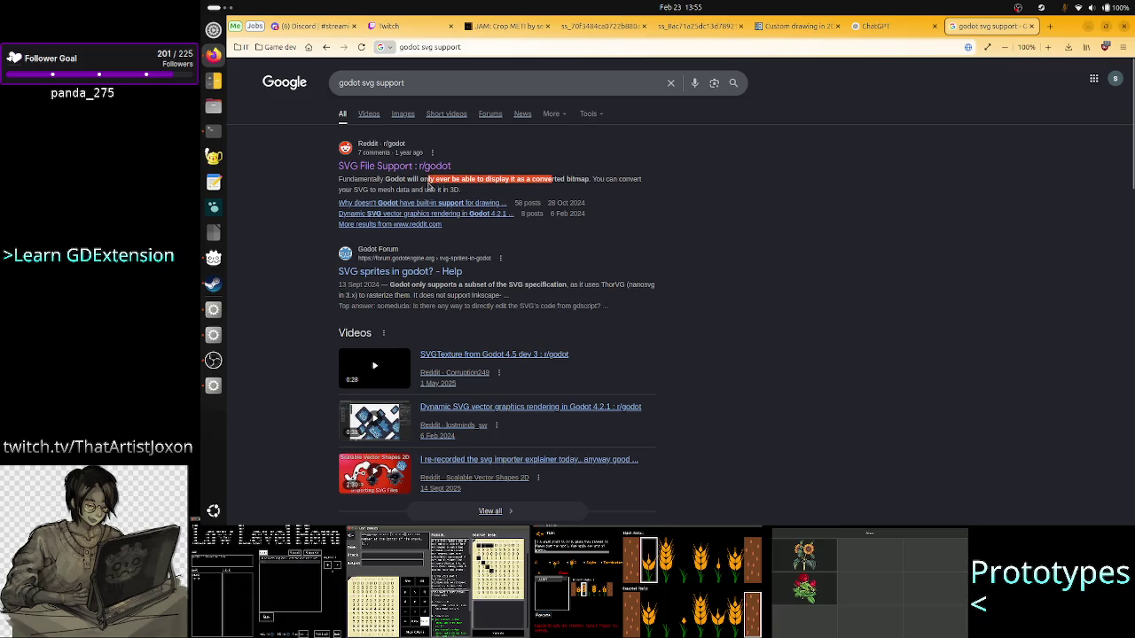
left_click(428, 186)
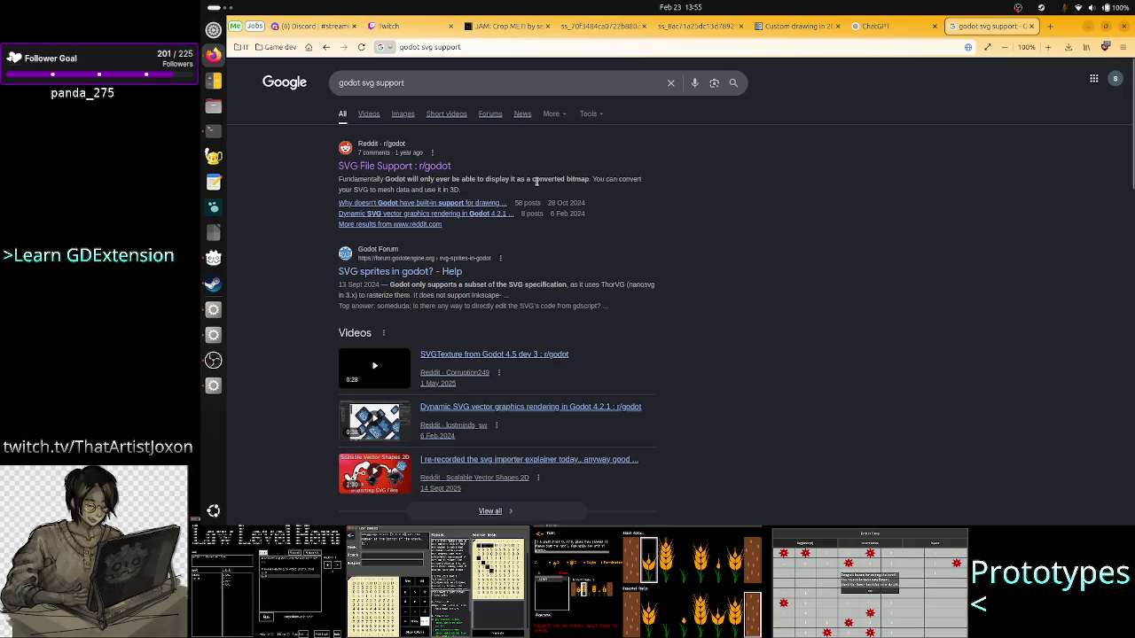
left_click_drag(536, 180, 580, 181)
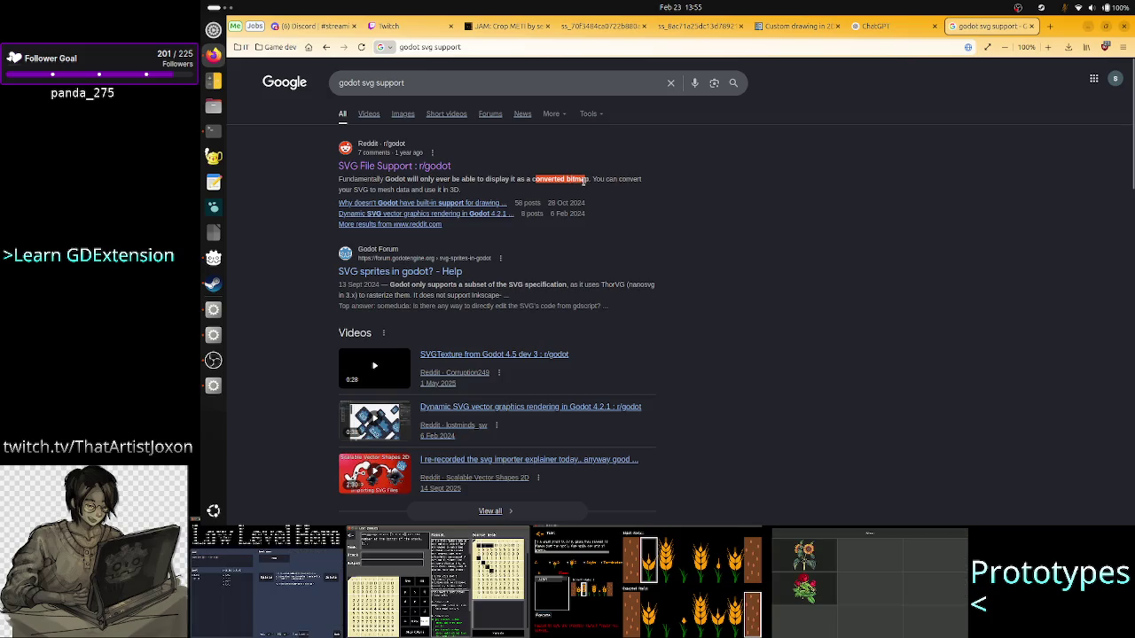
left_click(714, 197)
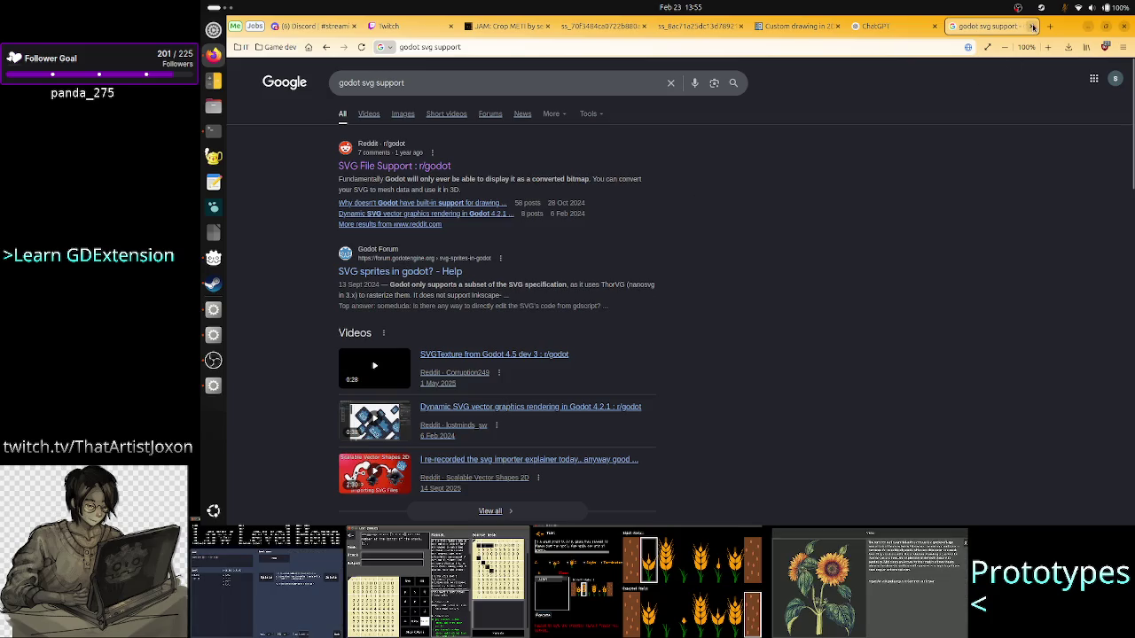
left_click(1032, 26)
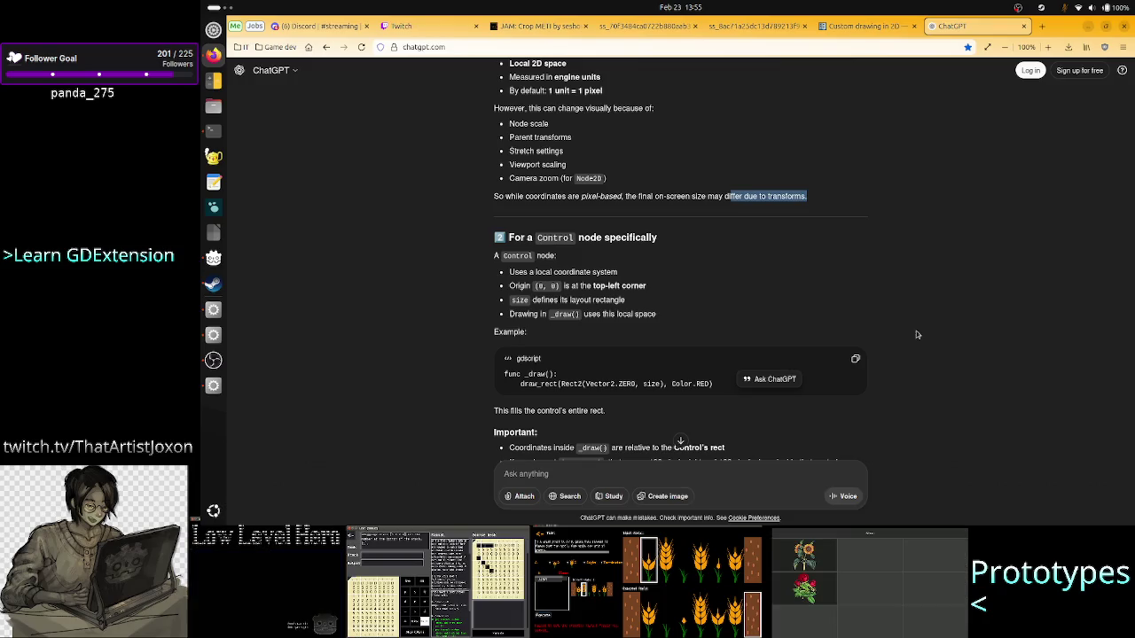
- Close the running Crop_METI debug game window
left_click(1039, 26)
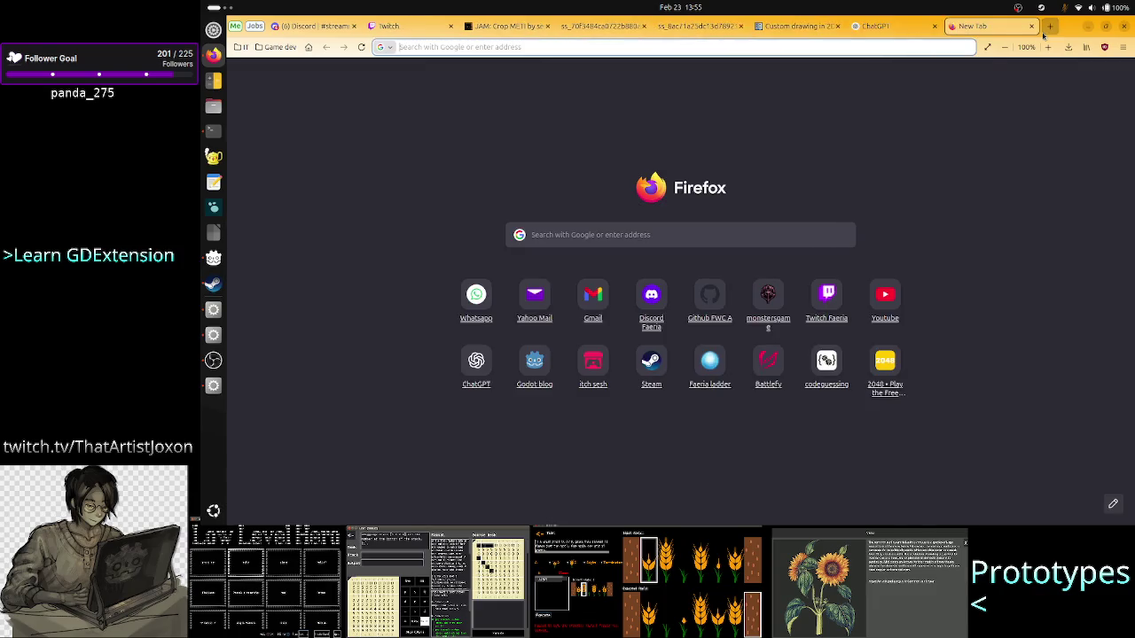
left_click(714, 232)
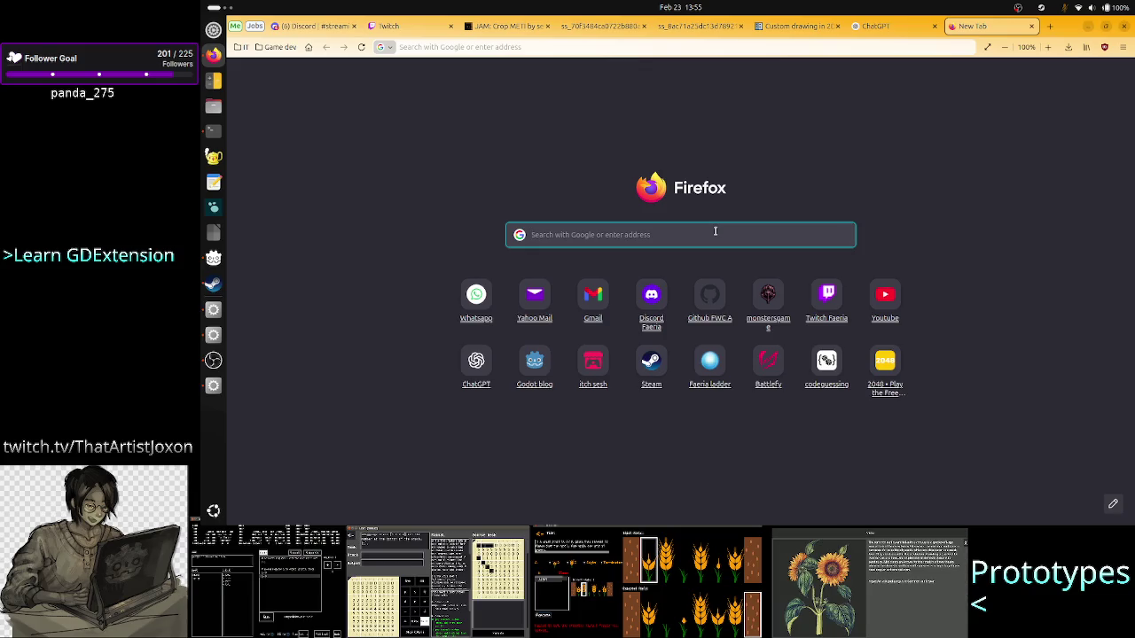
key("alt+Tab")
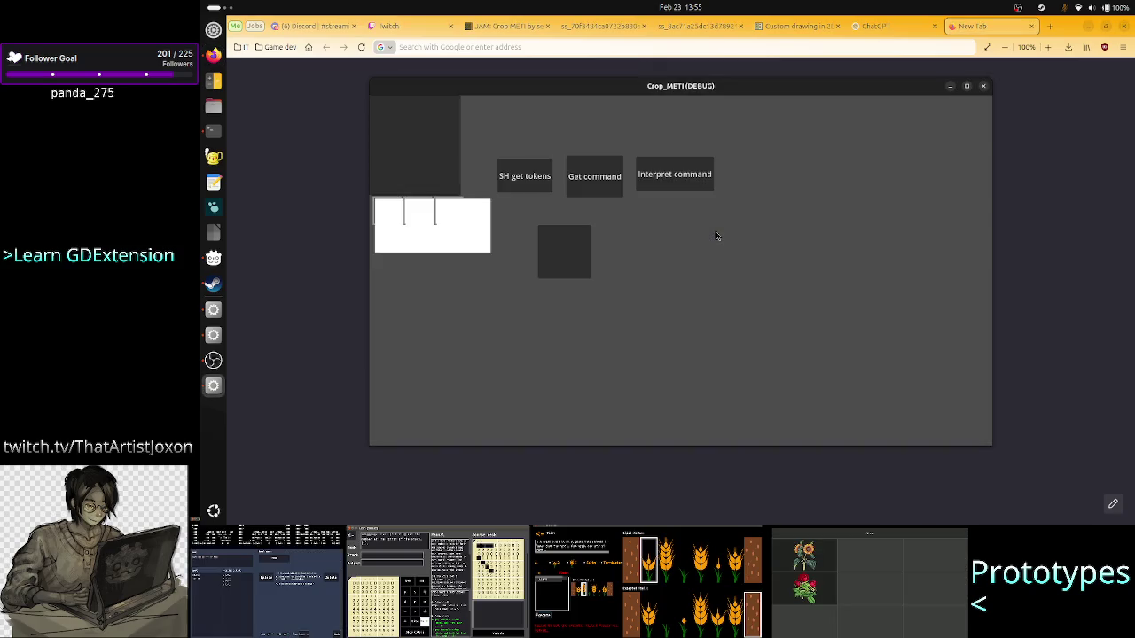
left_click(983, 88)
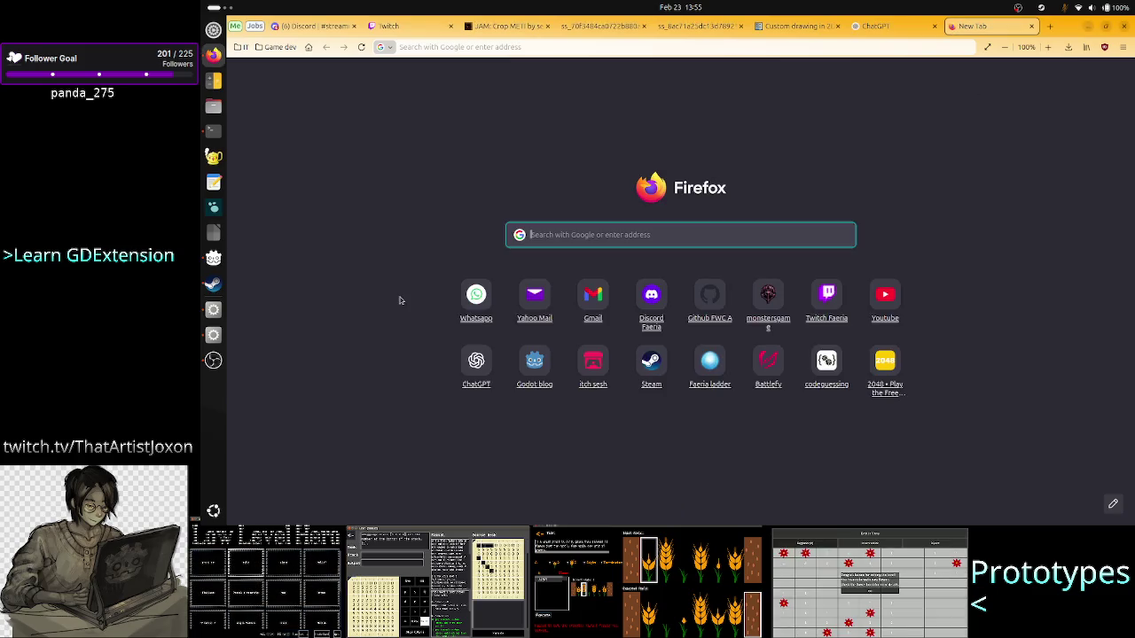
- From the Godot editor, search the app launcher for Inkscape with 'inksca'
left_click(214, 312)
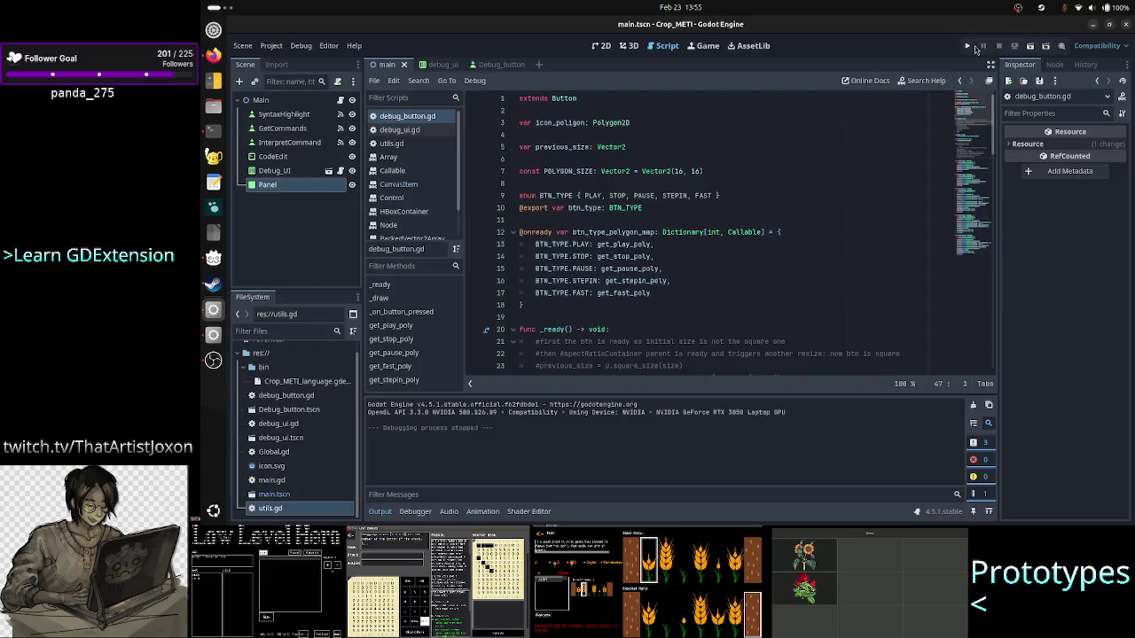
left_click(203, 6)
type("inksca")
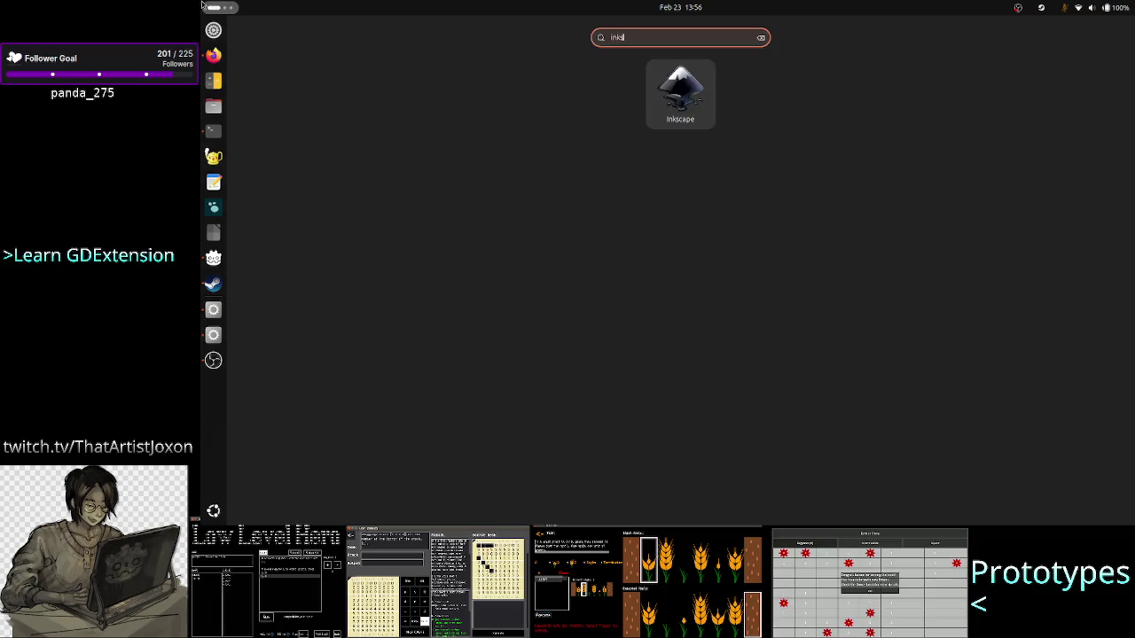
- Launch Inkscape on a new blank document
left_click(679, 98)
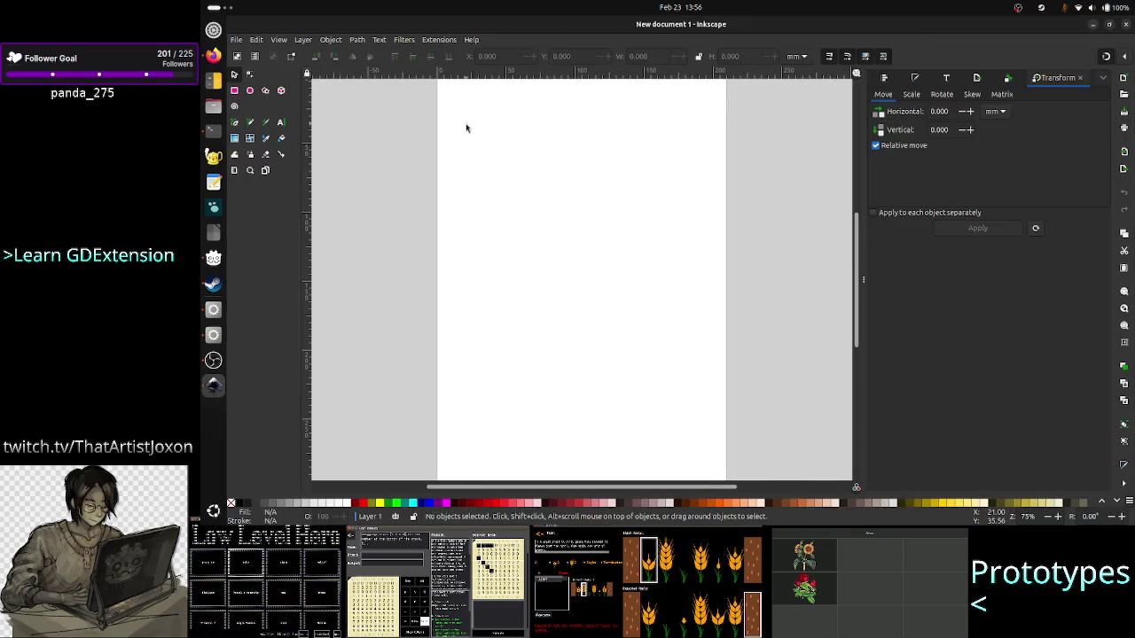
left_click_drag(495, 164, 550, 205)
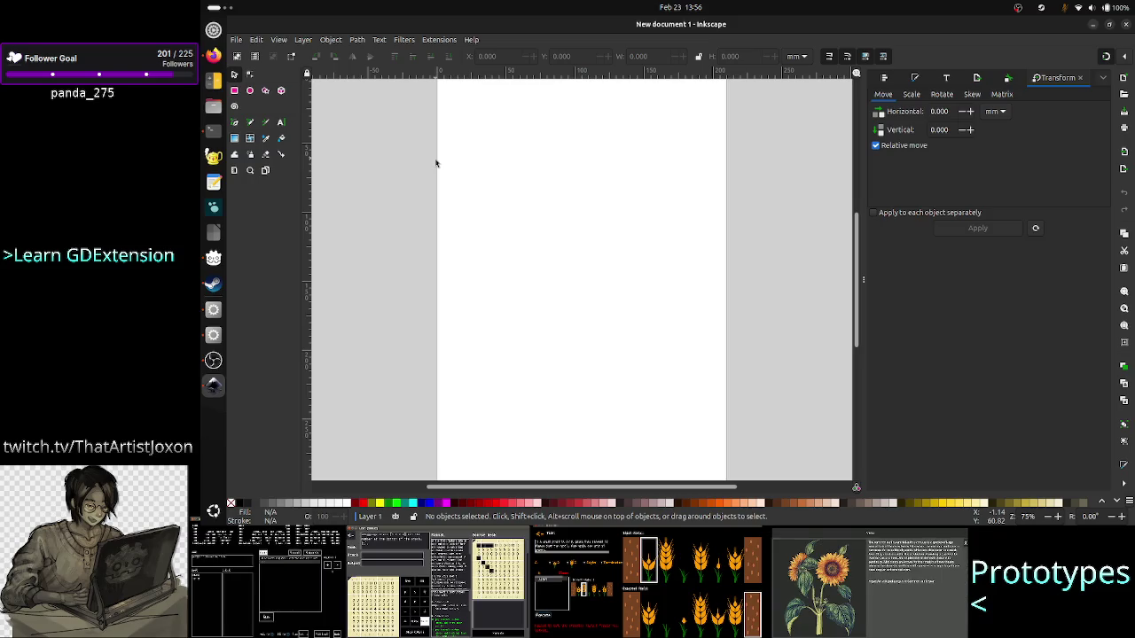
left_click_drag(512, 192, 562, 254)
left_click_drag(507, 192, 570, 242)
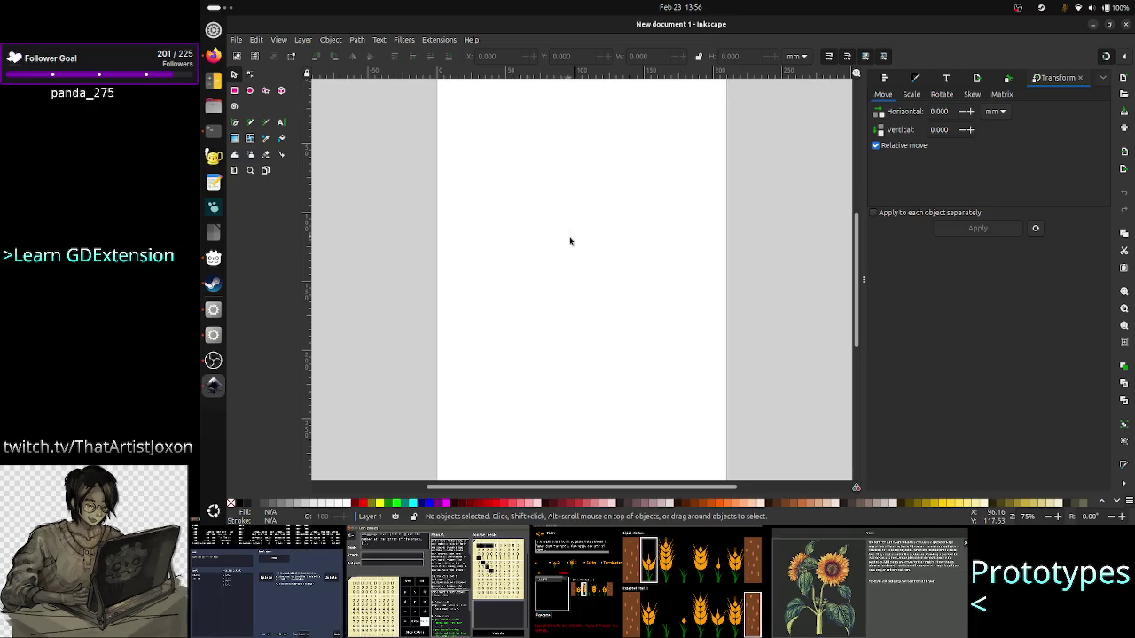
- Draw a rectangle near the top of the page and fill it white
left_click(234, 90)
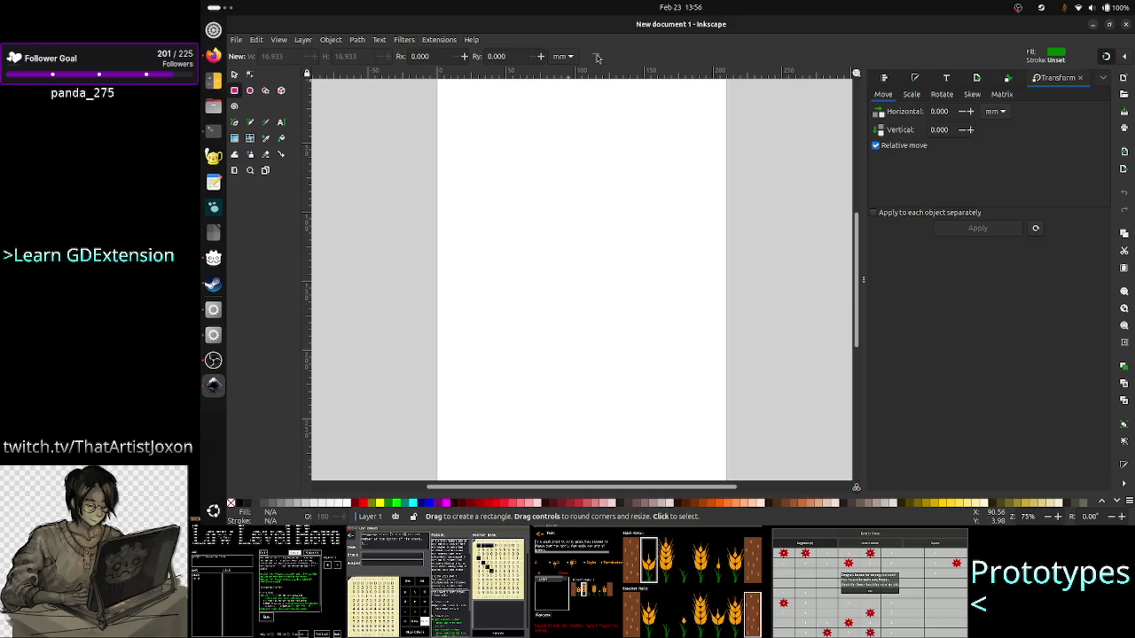
left_click_drag(516, 169, 582, 229)
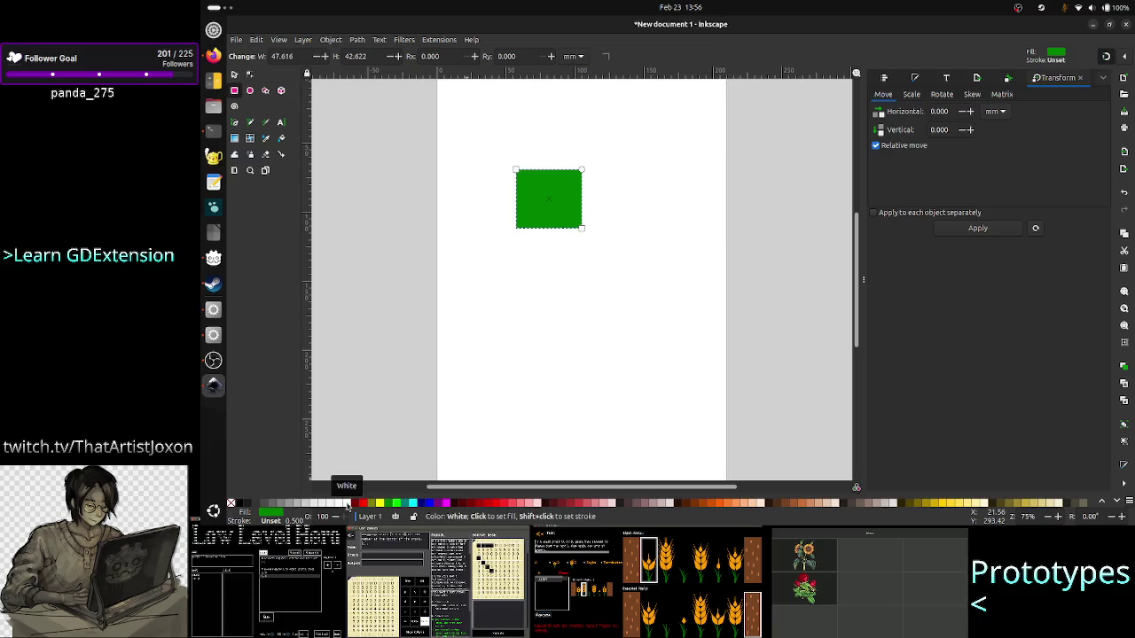
left_click(349, 505)
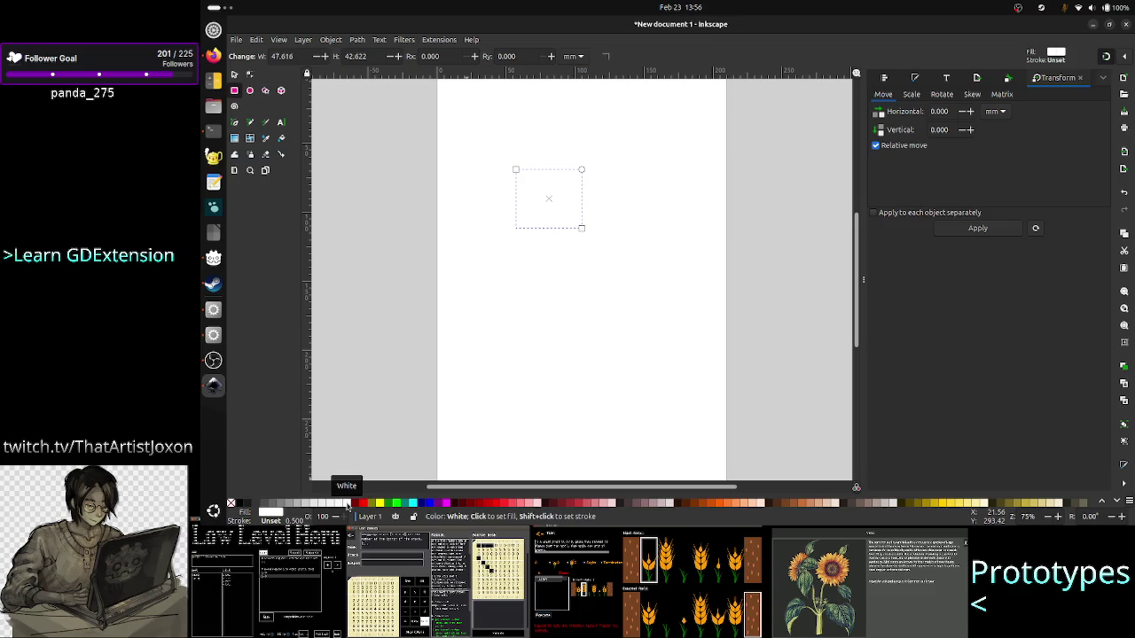
left_click(269, 513)
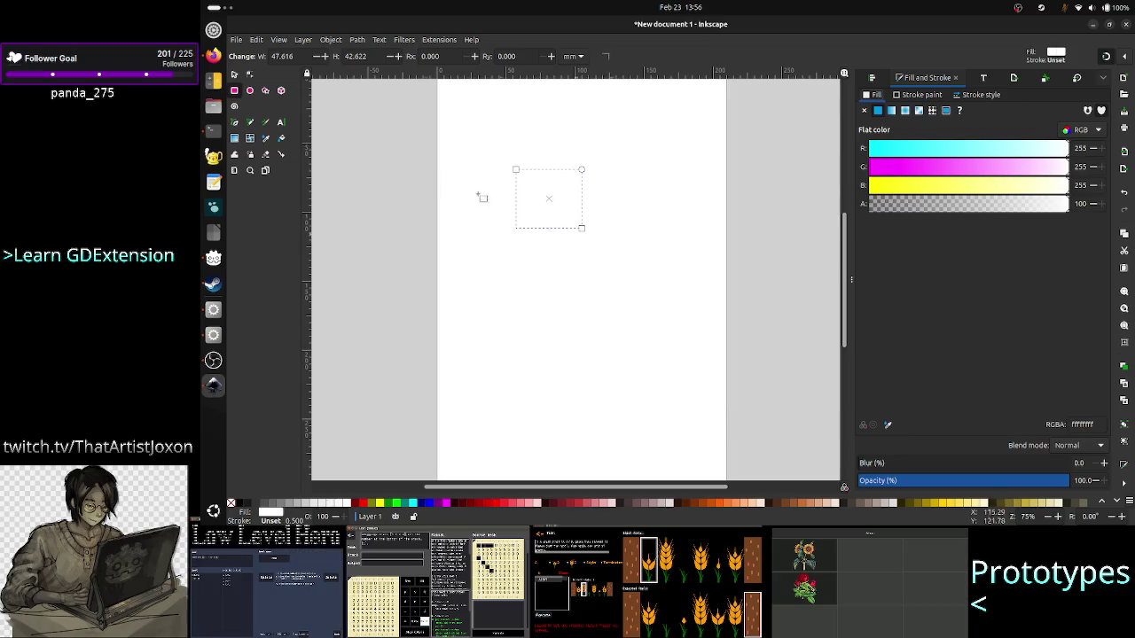
- Fill the rectangle lime green and resize it to 64 × 64
left_click(235, 92)
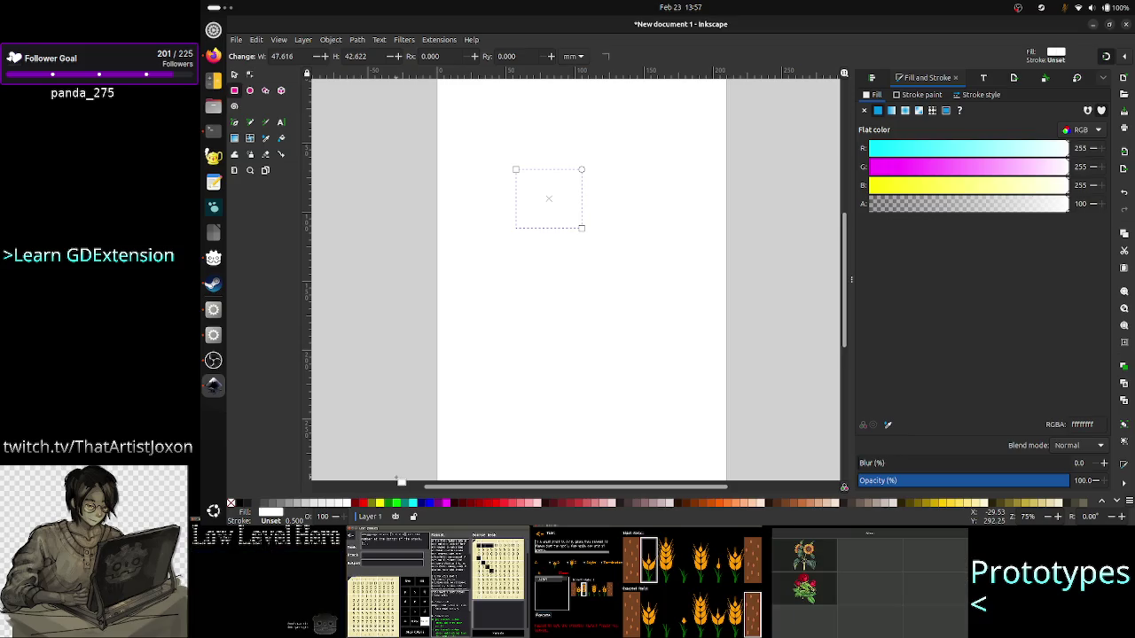
left_click(397, 504)
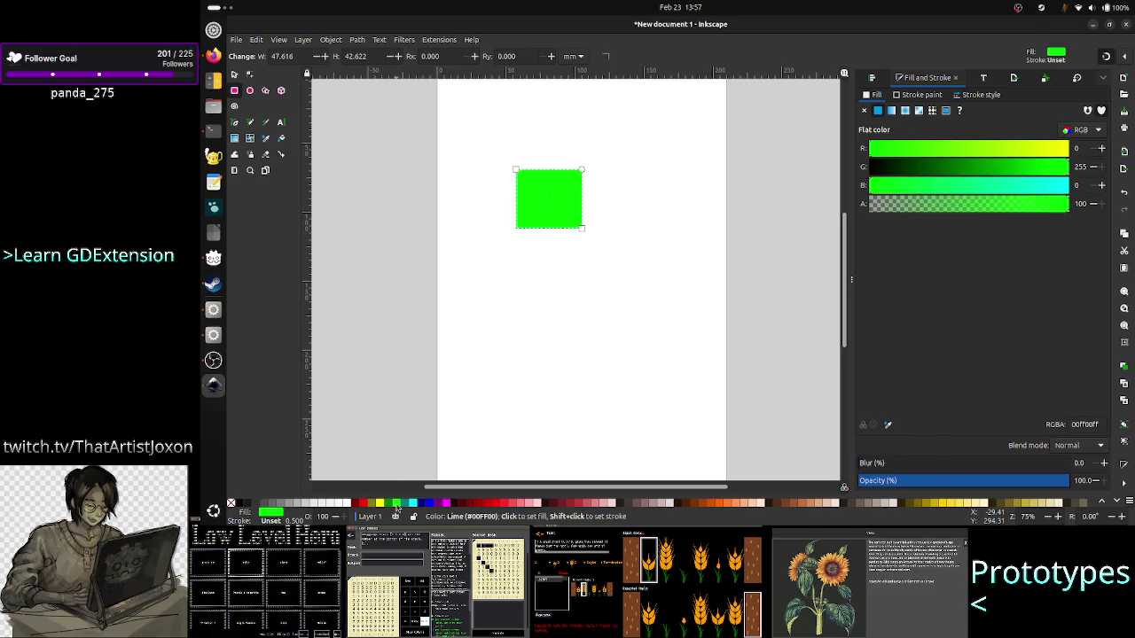
left_click(286, 55)
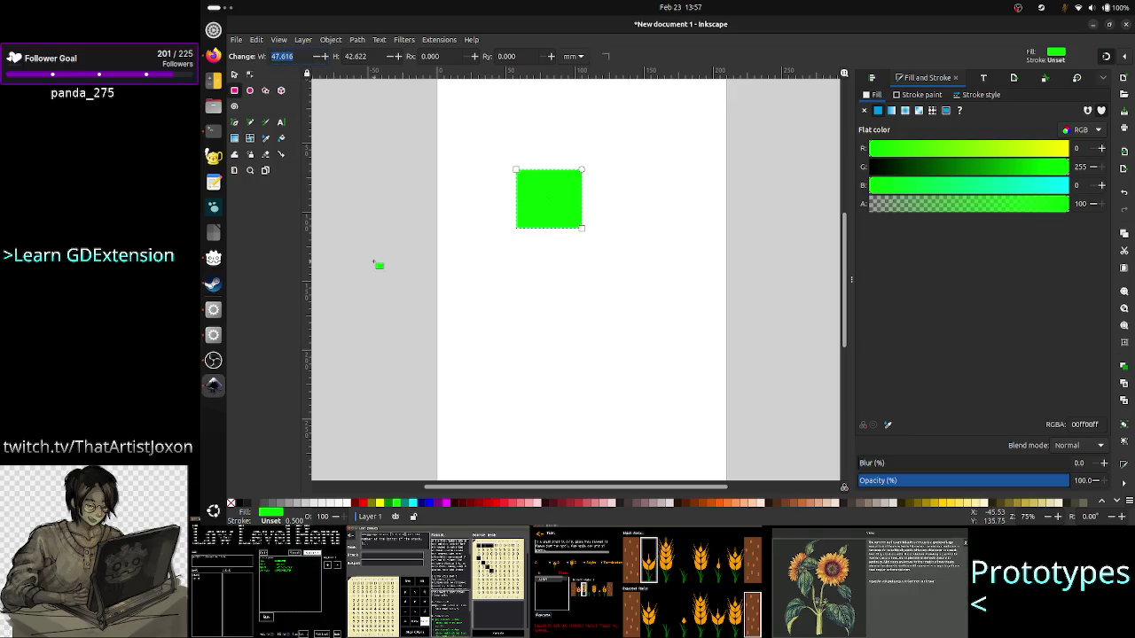
type("64")
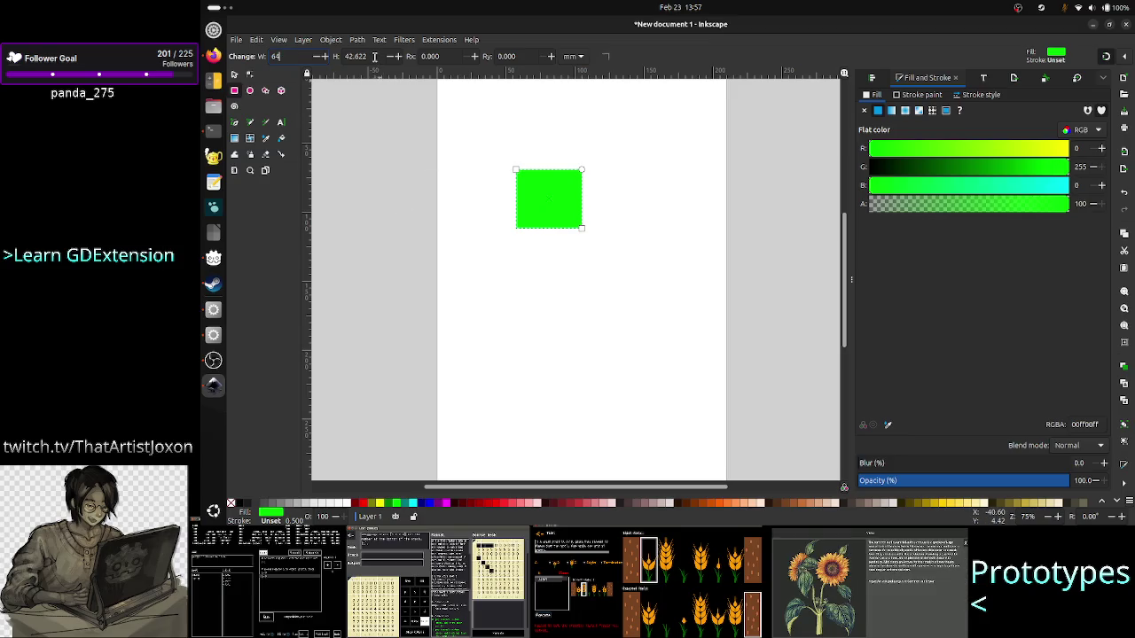
key("Tab")
type("64")
key("Return")
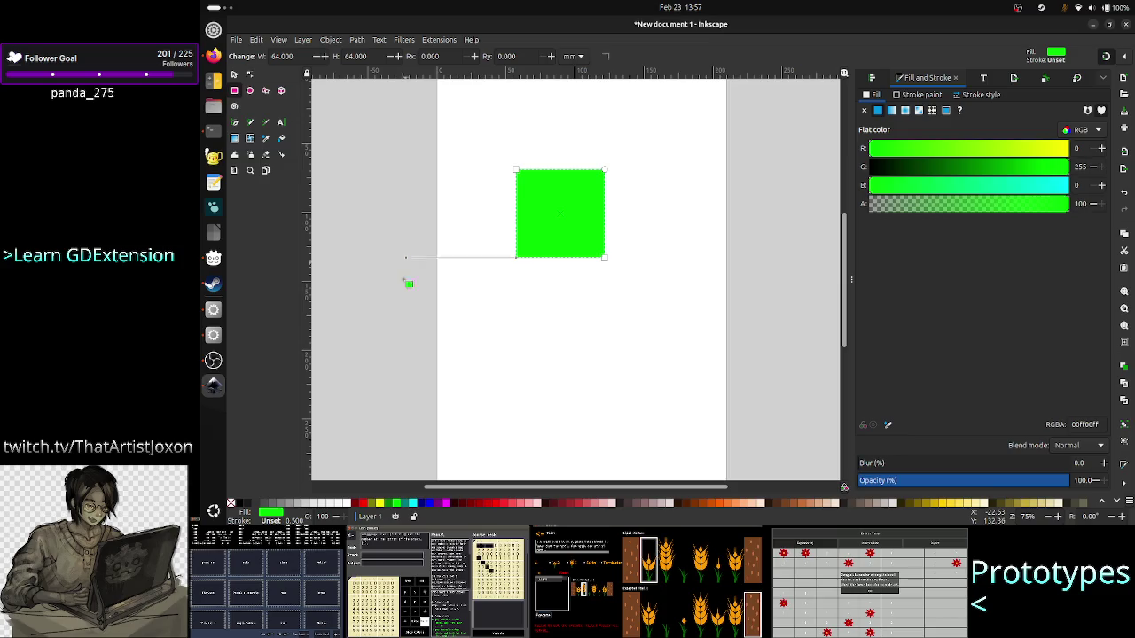
- Try blue and red fills, then settle on teal for the square
left_click(428, 503)
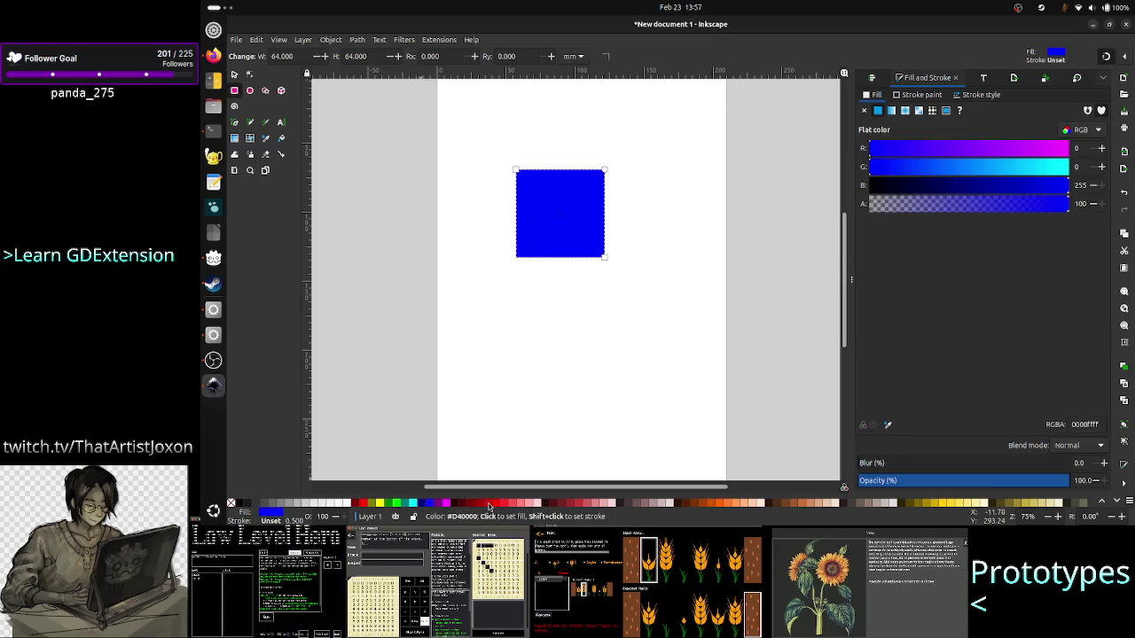
left_click(494, 503)
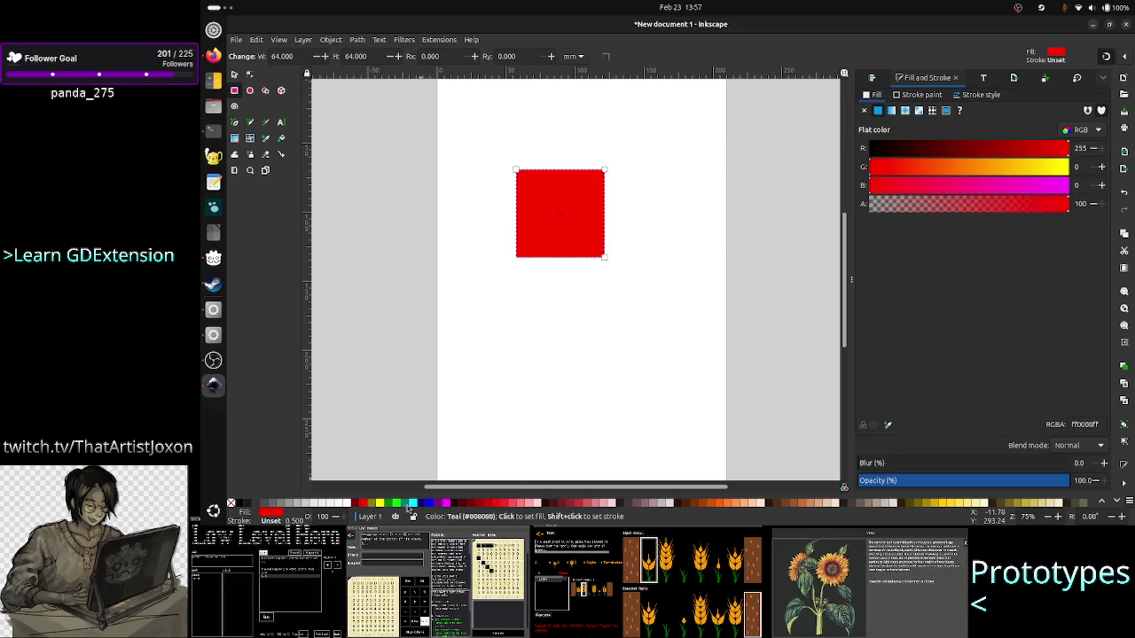
left_click(410, 503)
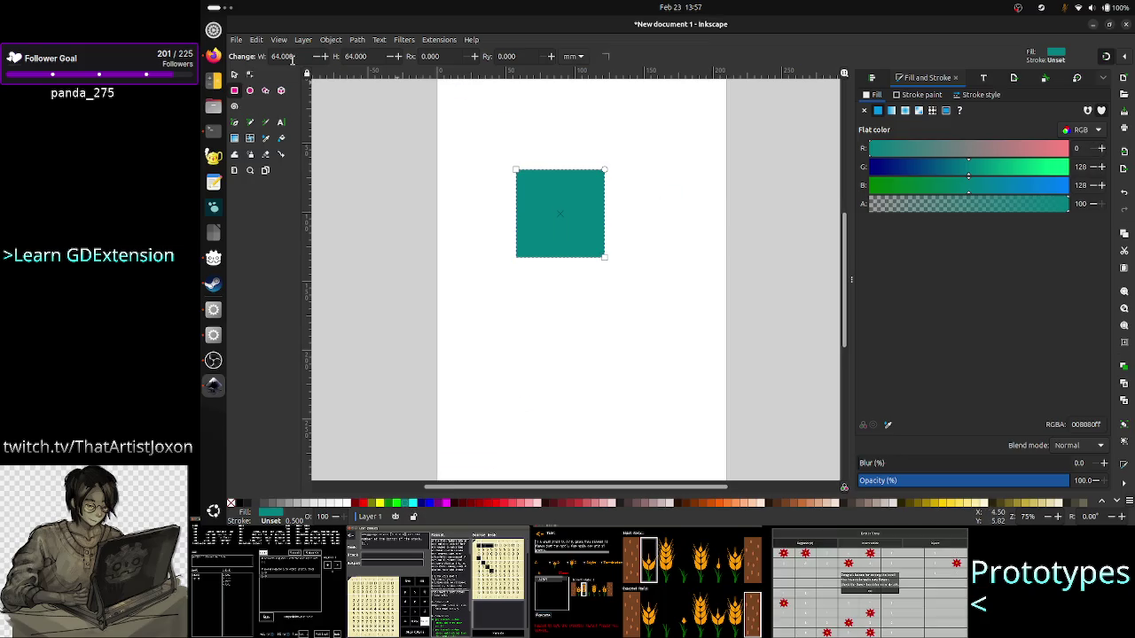
left_click(235, 75)
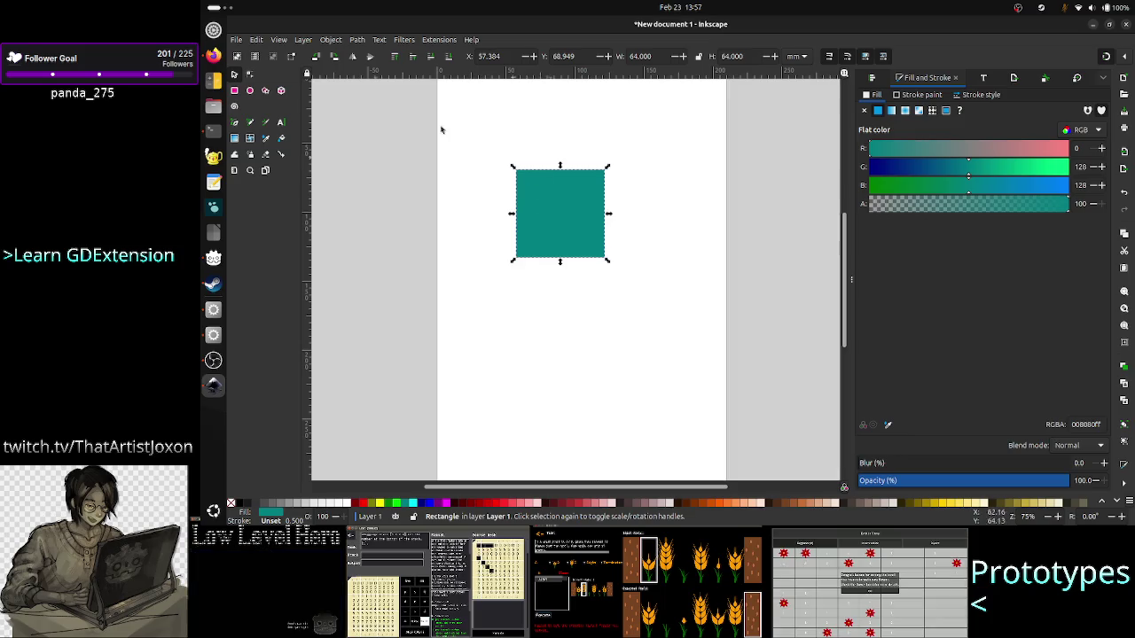
left_click(236, 40)
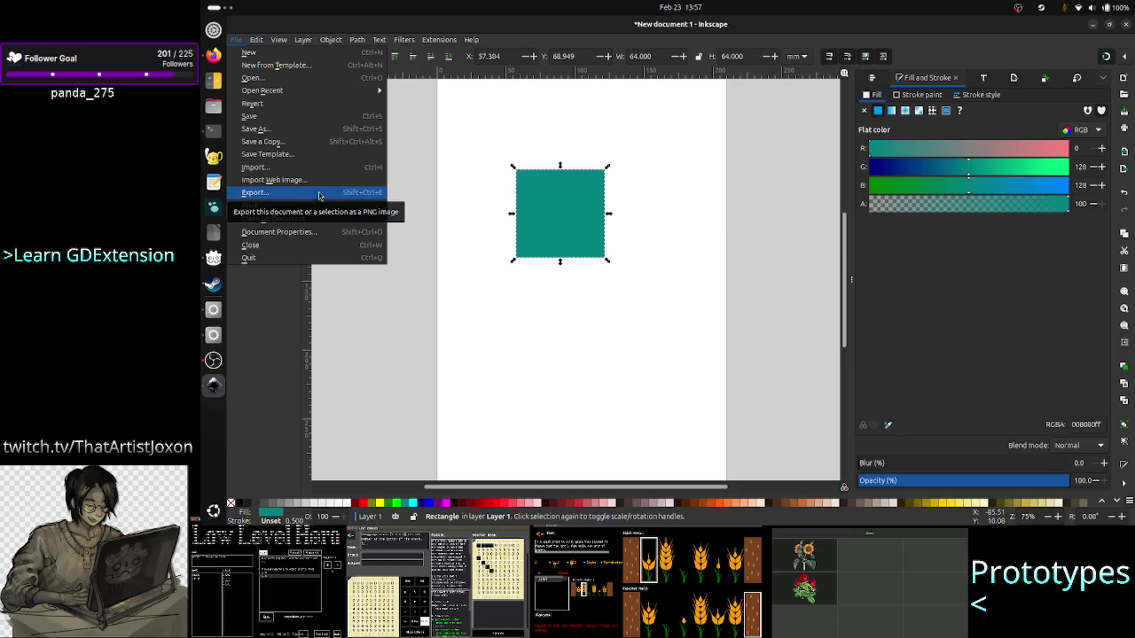
- In Save As, browse to ten_forward/Projects/Godot/Godot_4/Crop_METI_GDExtension_ANTLR4_PoC/Crop_METI
left_click(316, 119)
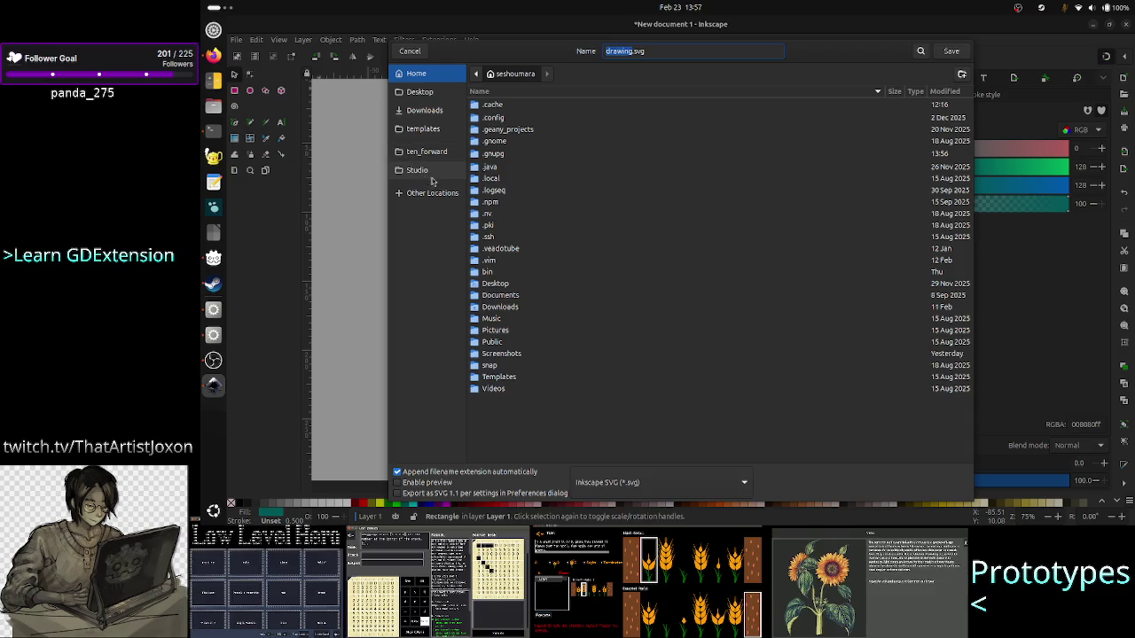
left_click(442, 156)
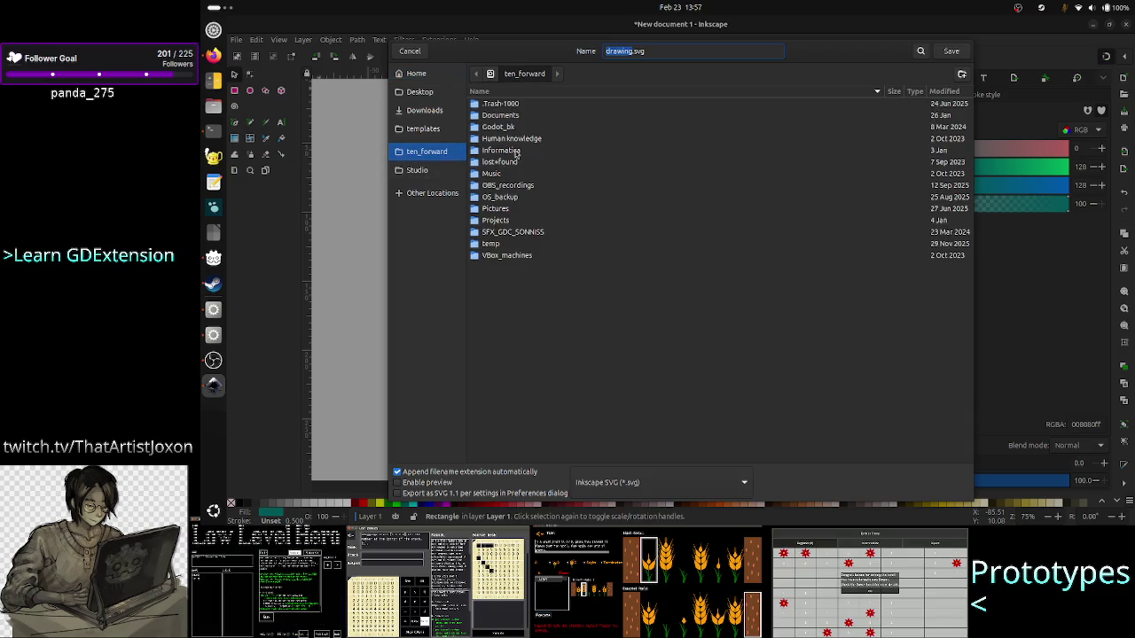
double_click(497, 220)
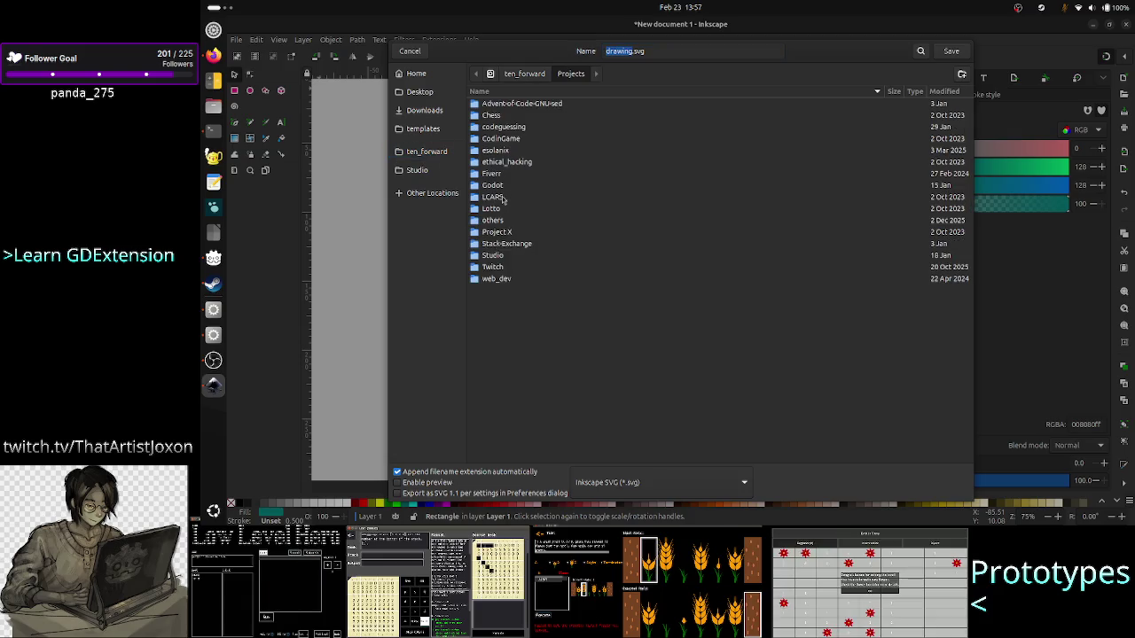
double_click(494, 197)
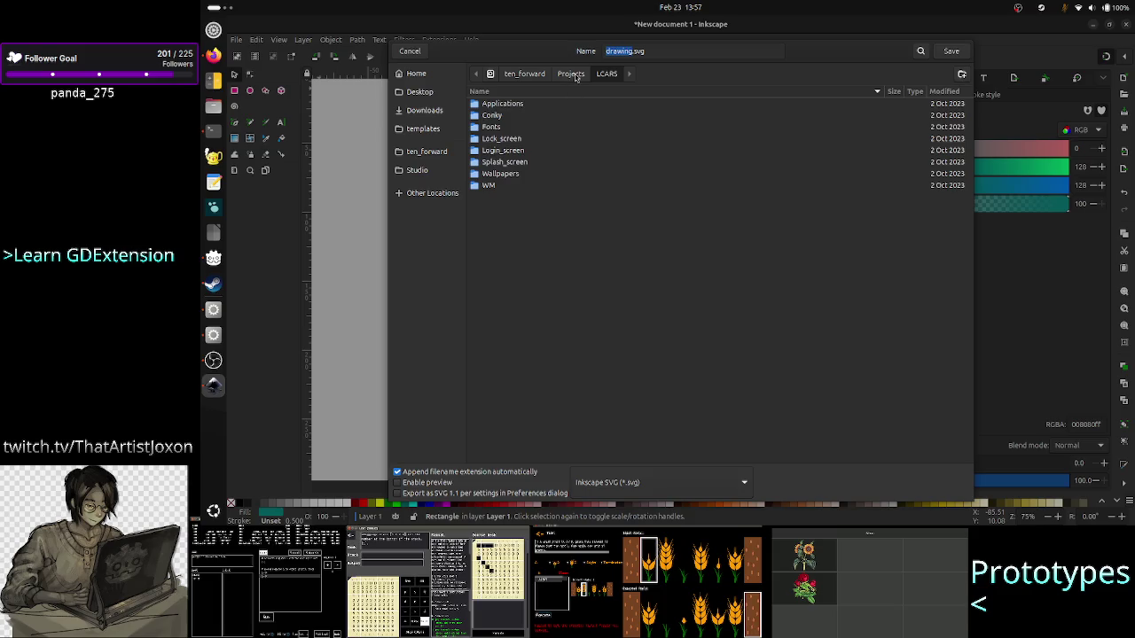
left_click(571, 74)
double_click(500, 187)
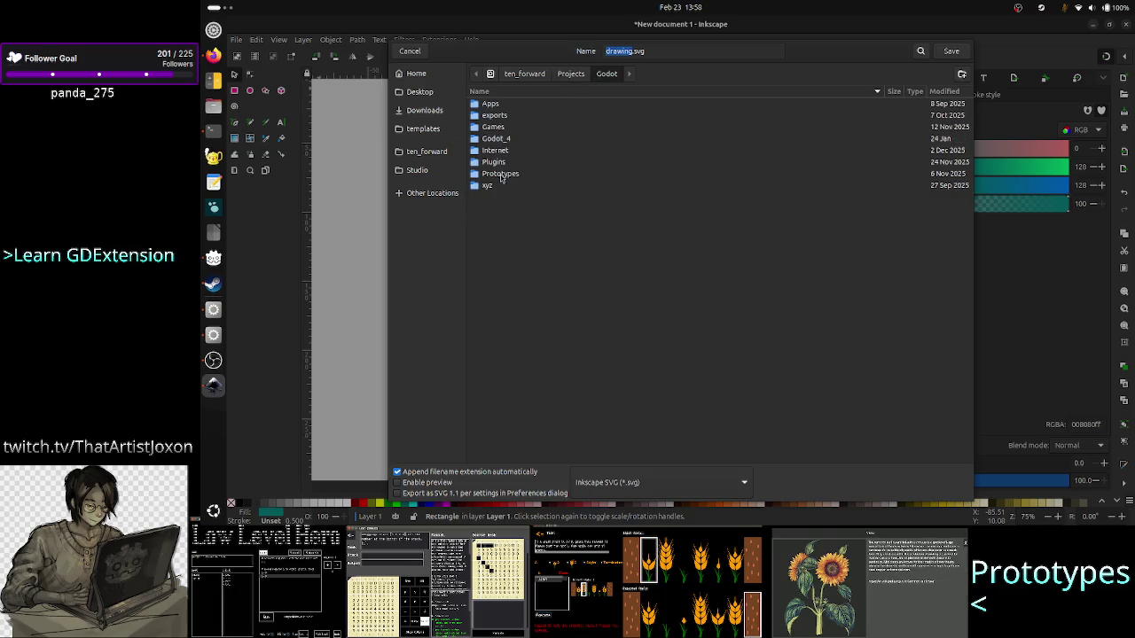
double_click(498, 138)
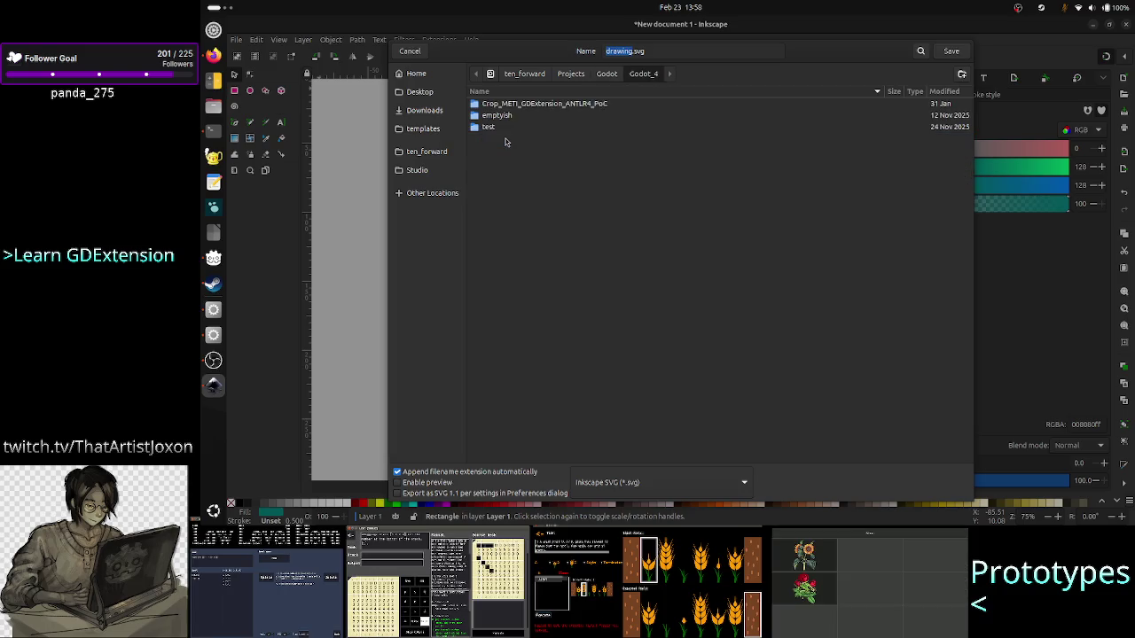
double_click(527, 104)
double_click(508, 104)
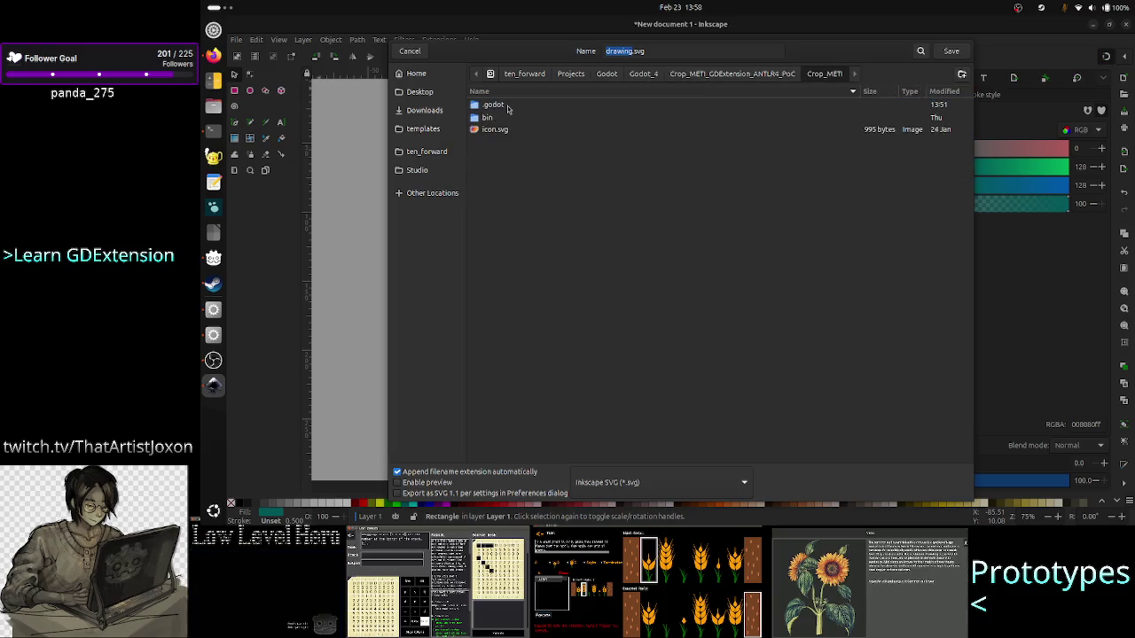
- Create an Assets folder there and save the drawing in it as stop_btn.svg
left_click(961, 76)
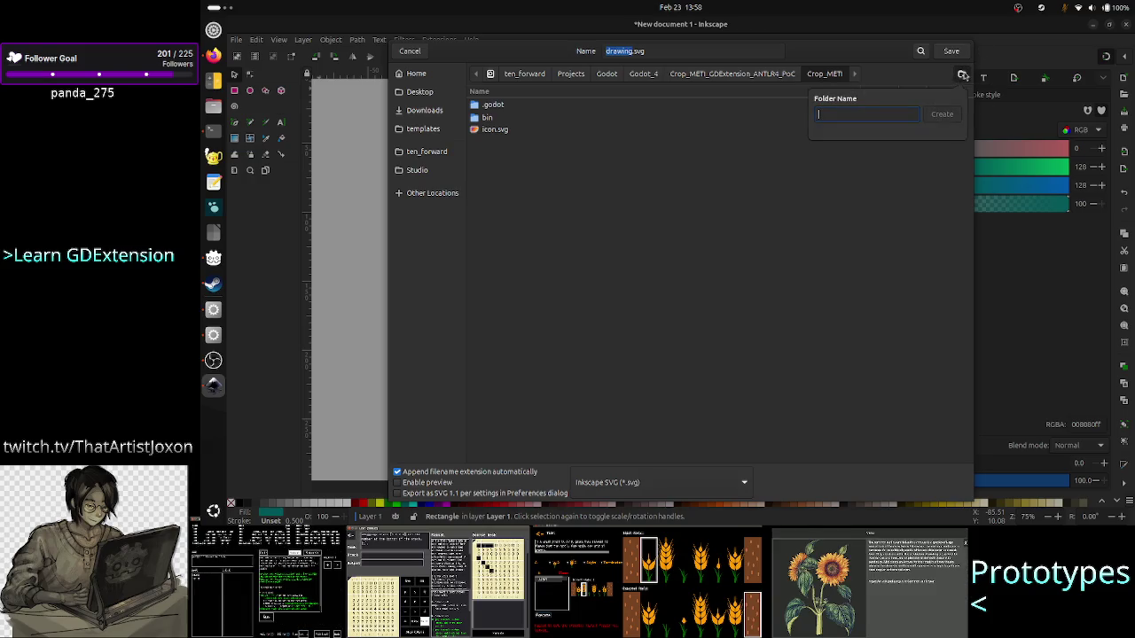
type("Assets")
left_click(950, 118)
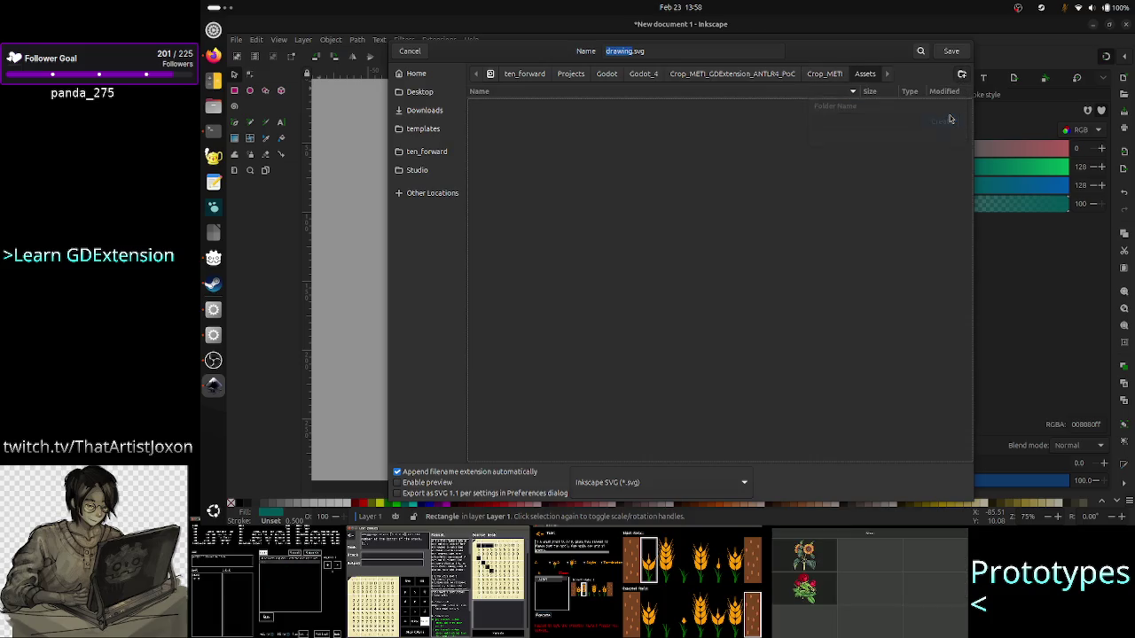
left_click(655, 51)
key("Left")
key("Left")
key("Left")
key("BackSpace")
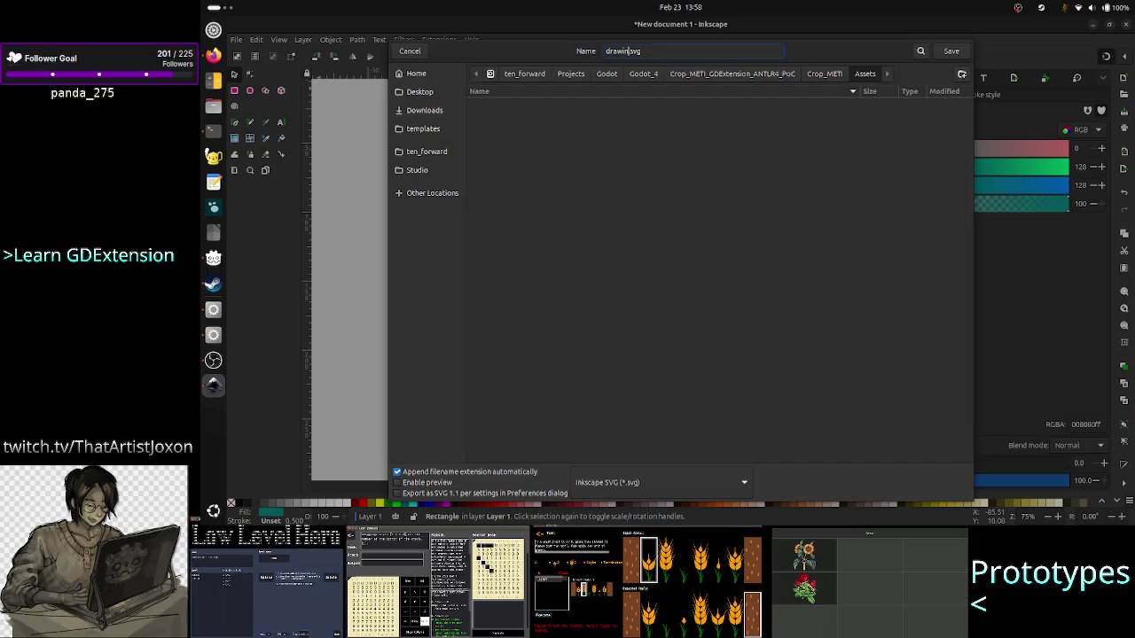
key("BackSpace")
type("sq")
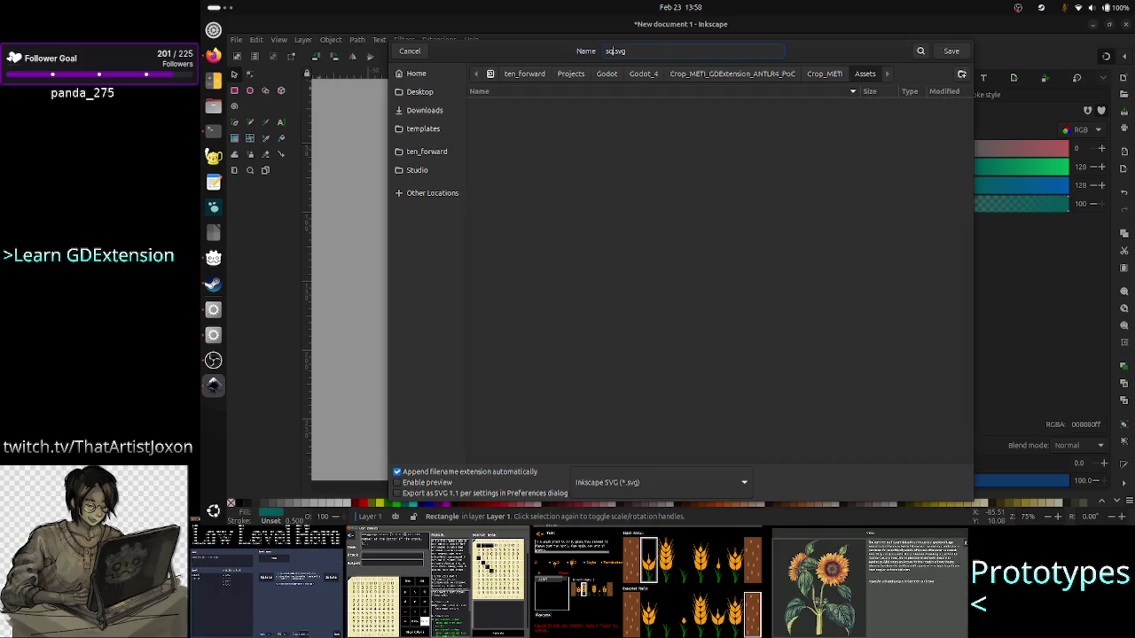
type("top")
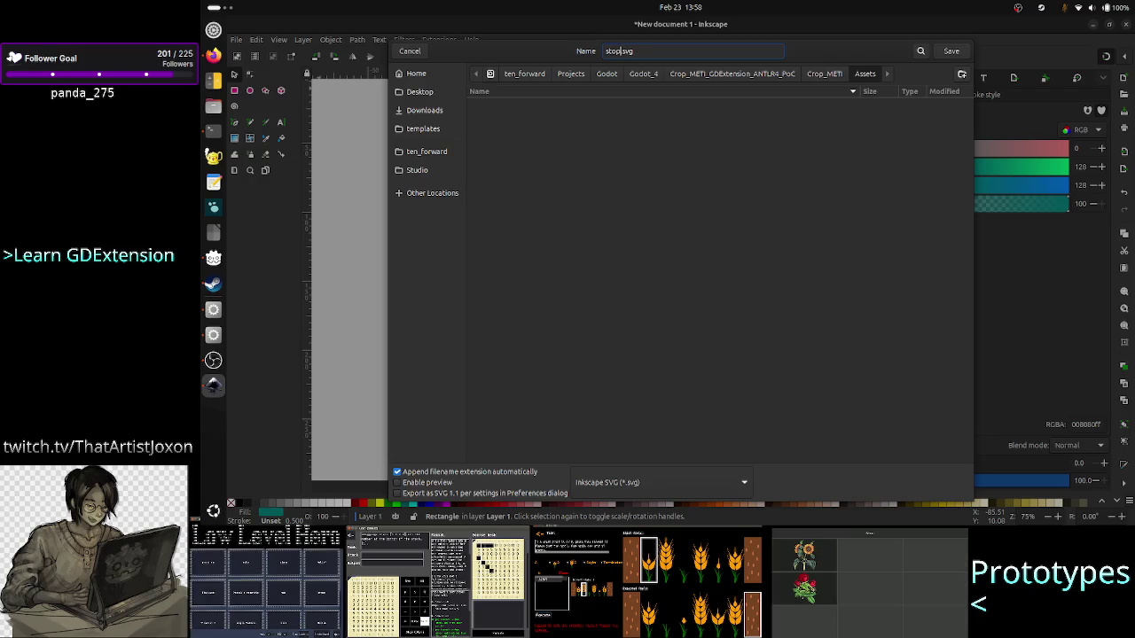
type("_btn")
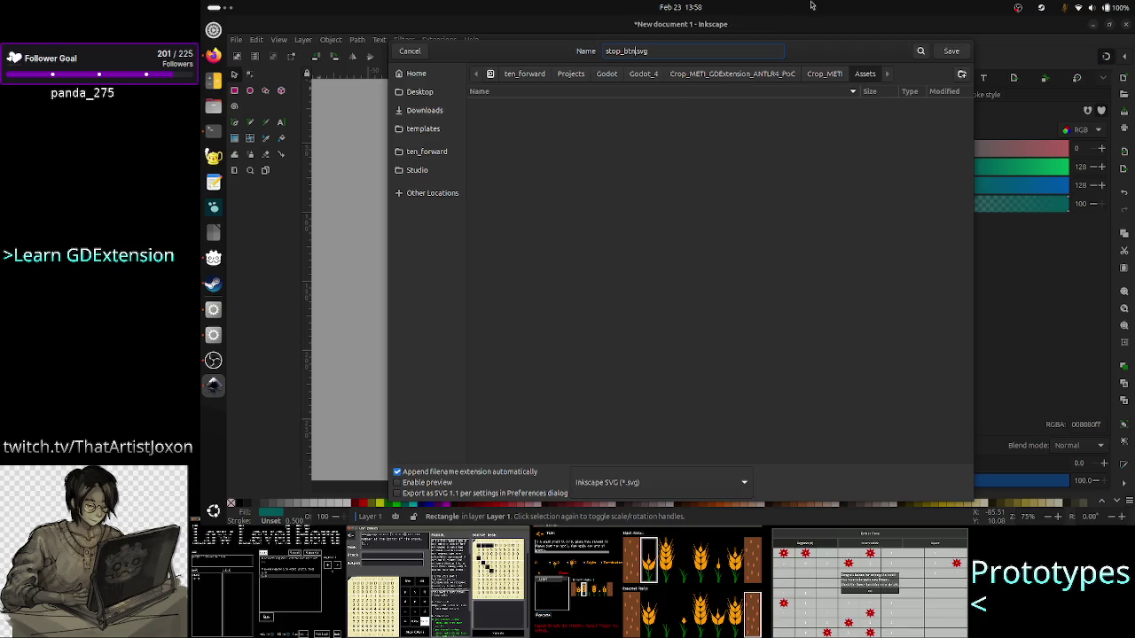
left_click(955, 53)
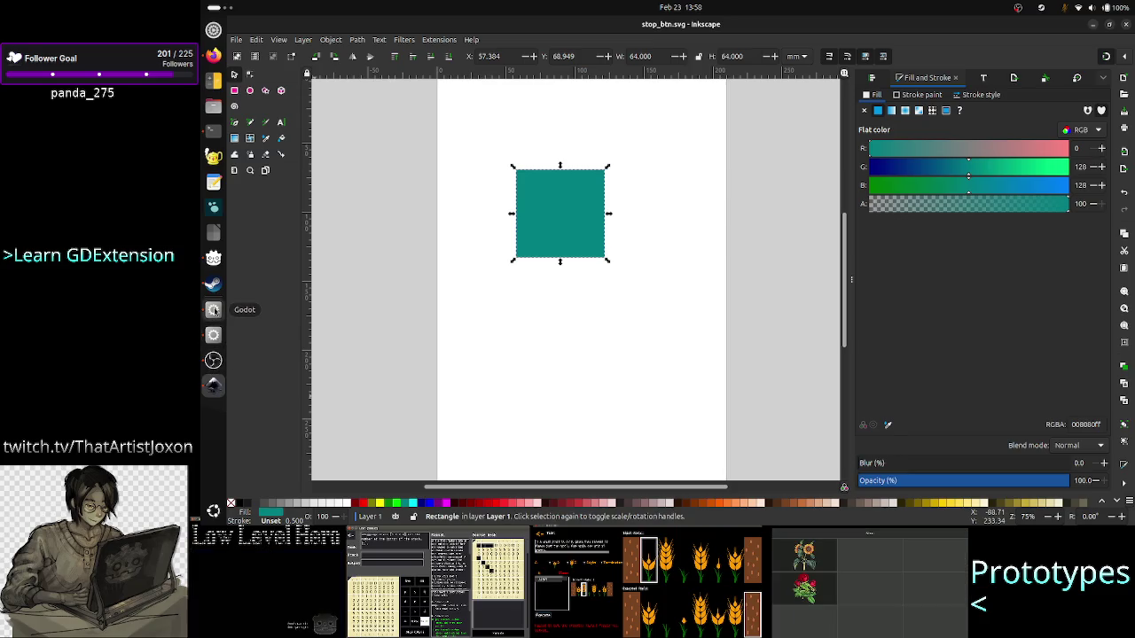
- In Godot's 2D view, delete the Panel node from the main scene
left_click(212, 309)
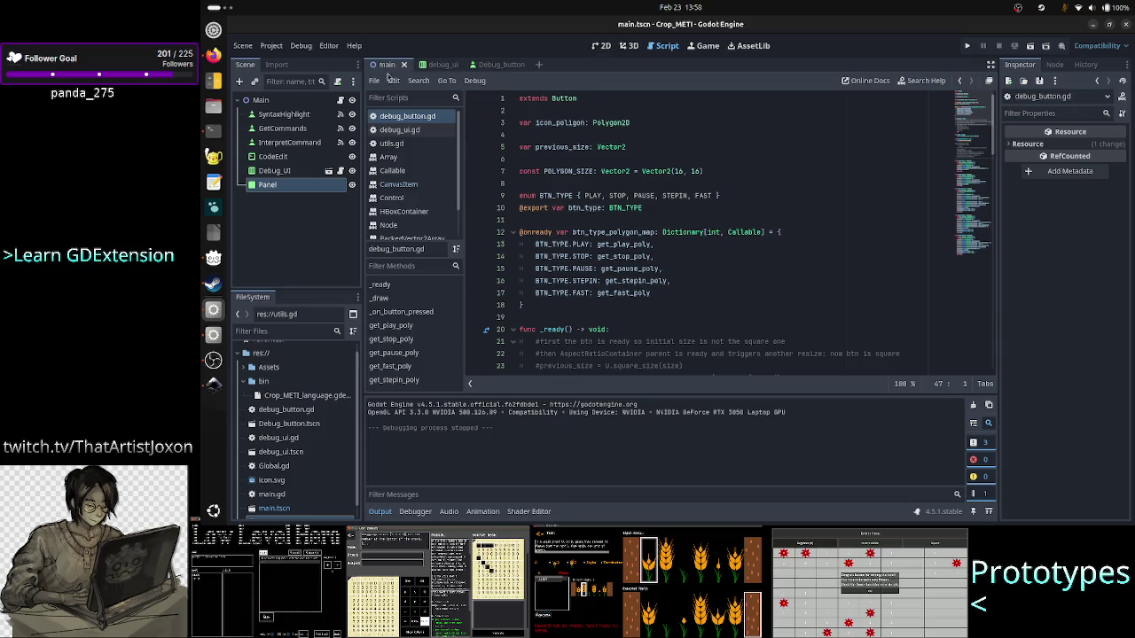
left_click(597, 49)
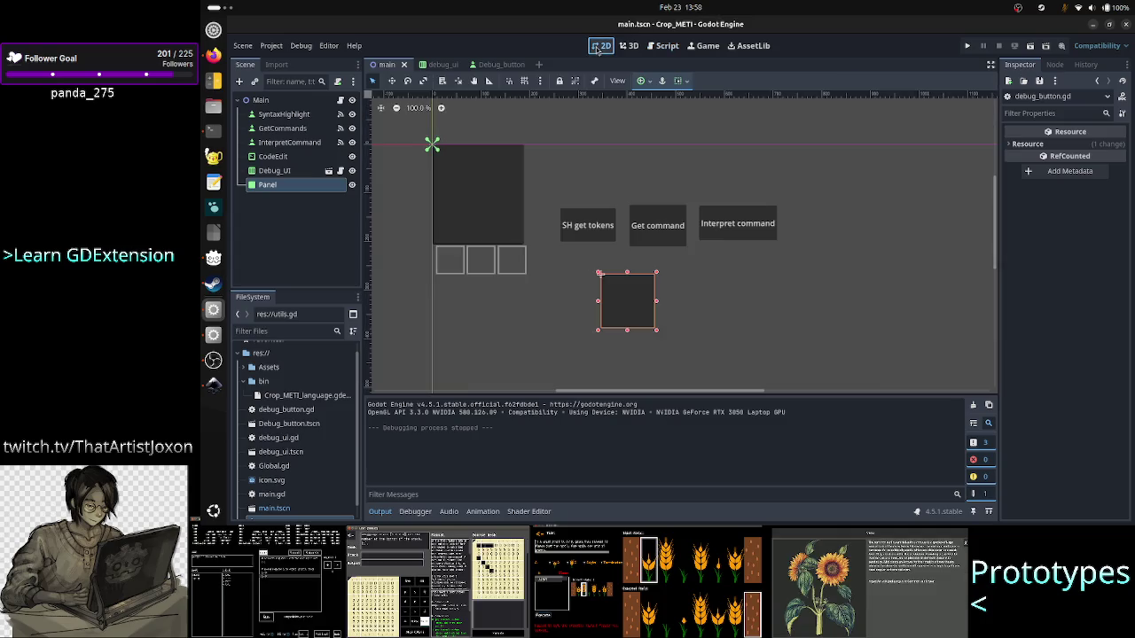
left_click(635, 303)
key("Delete")
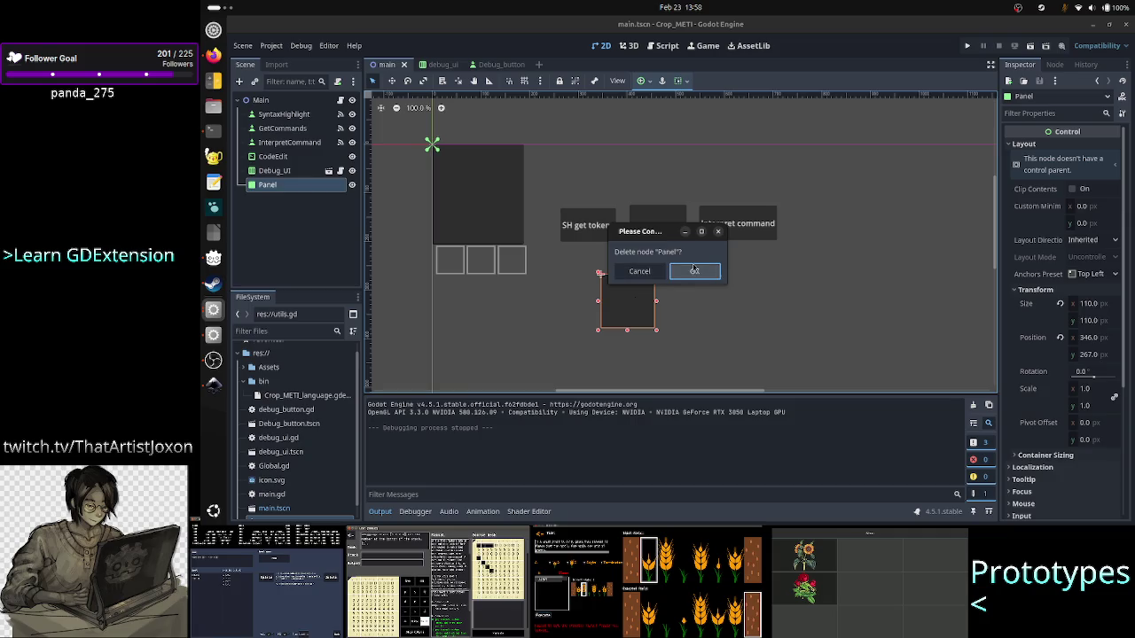
left_click(697, 271)
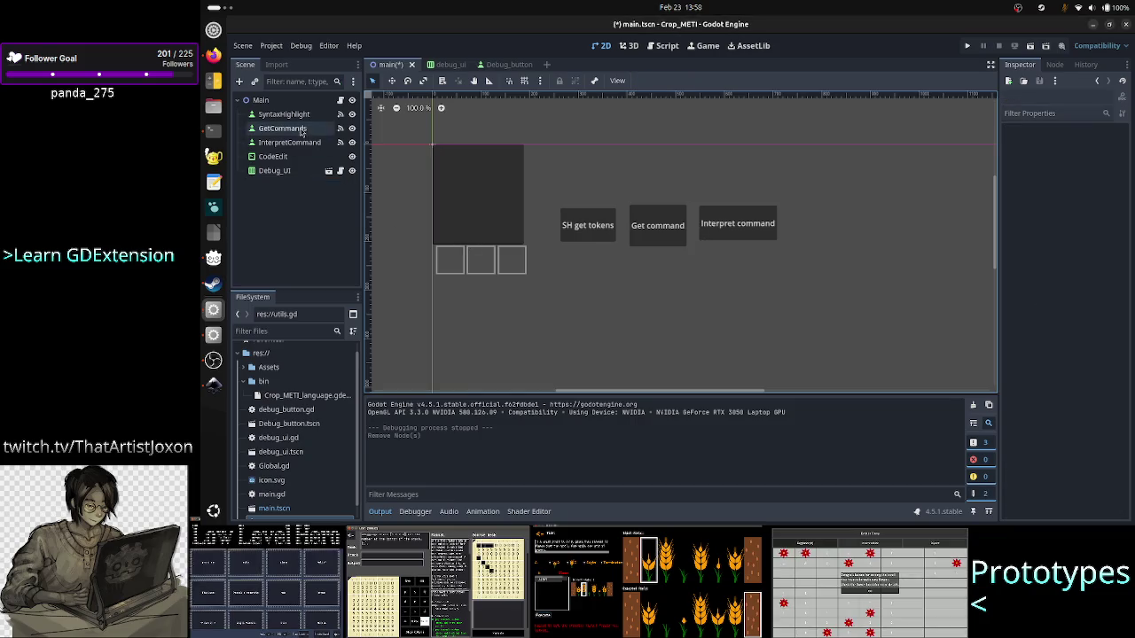
- Add a TextureRect child node under Main
left_click(257, 99)
left_click(238, 80)
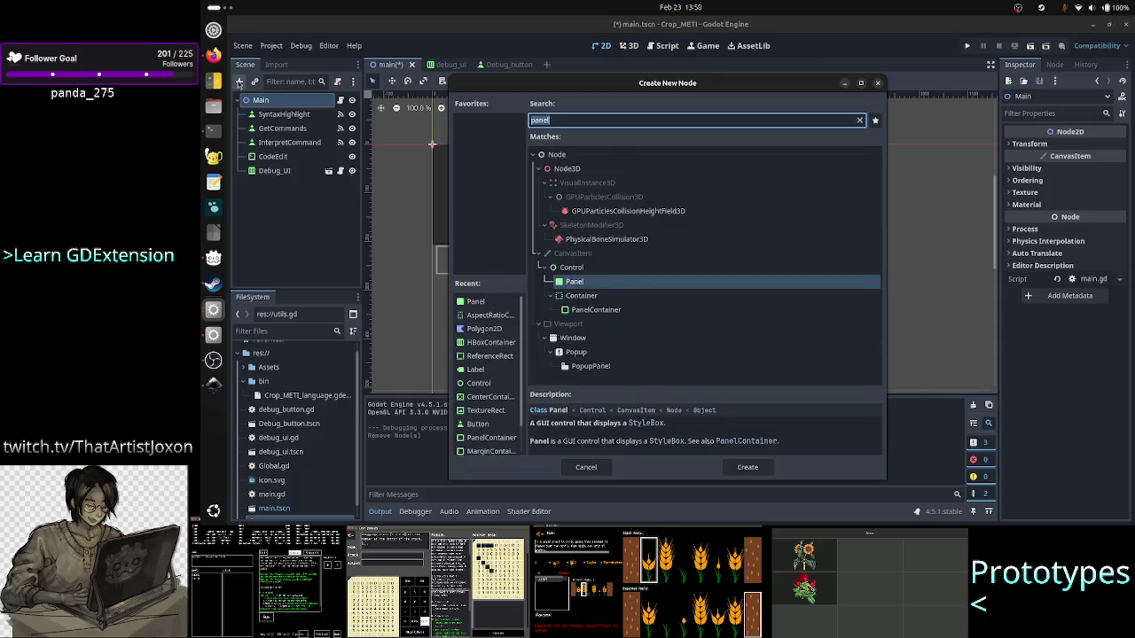
type("texture")
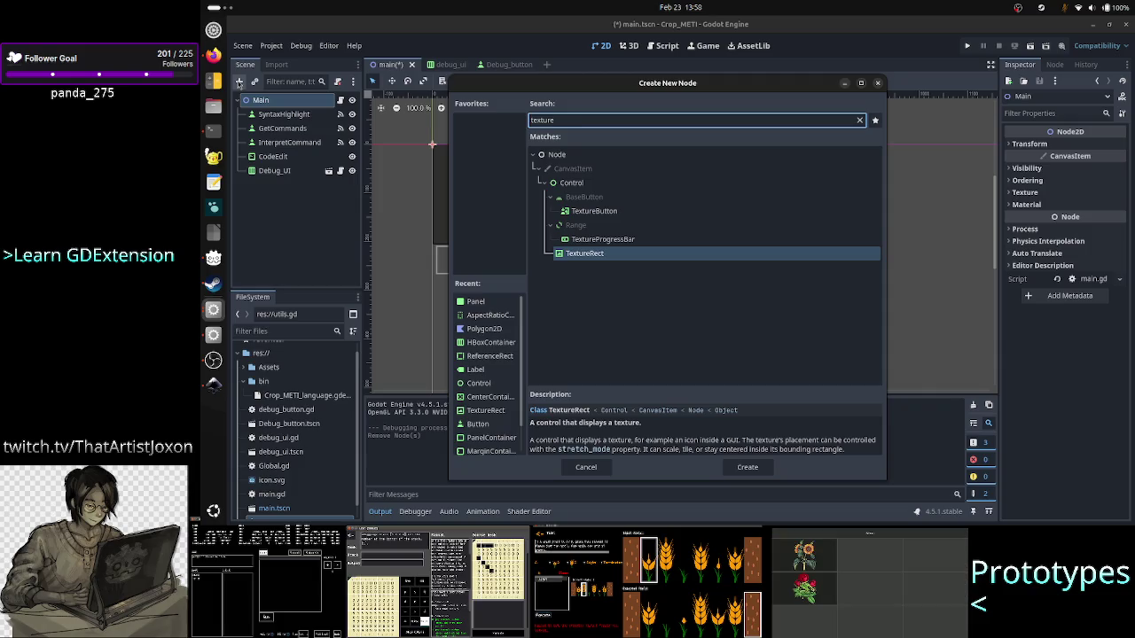
key("Return")
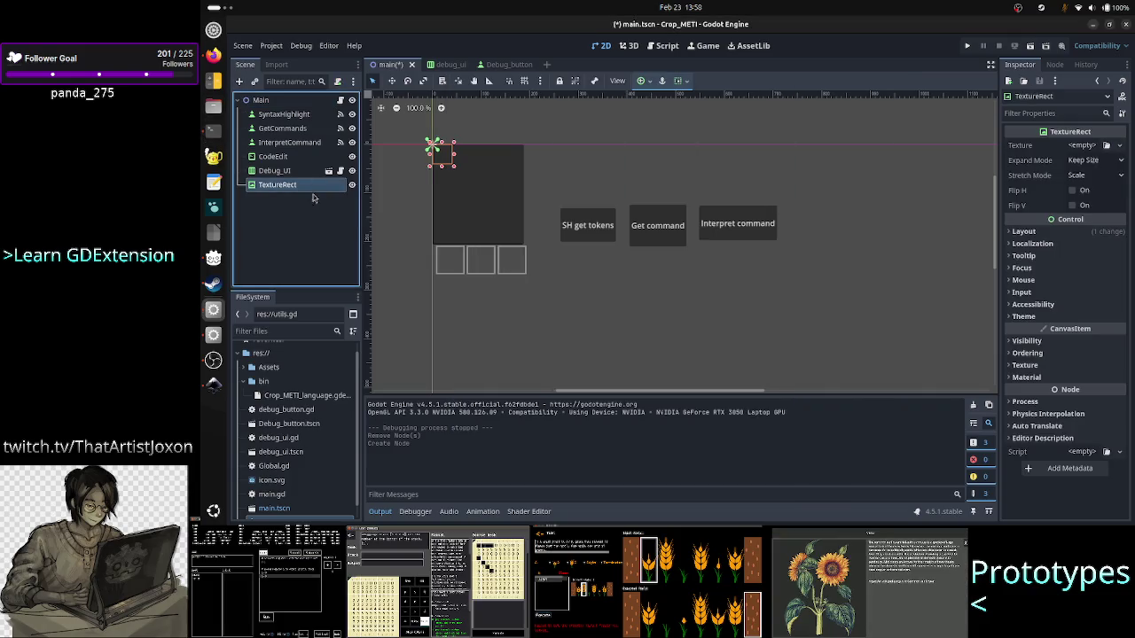
- Move the TextureRect below the buttons, enlarge it to about 171×108, and assign Assets/stop_btn.svg as its texture
mouse_move(445, 158)
left_mouse_down()
mouse_move(448, 181)
mouse_move(613, 289)
left_mouse_up()
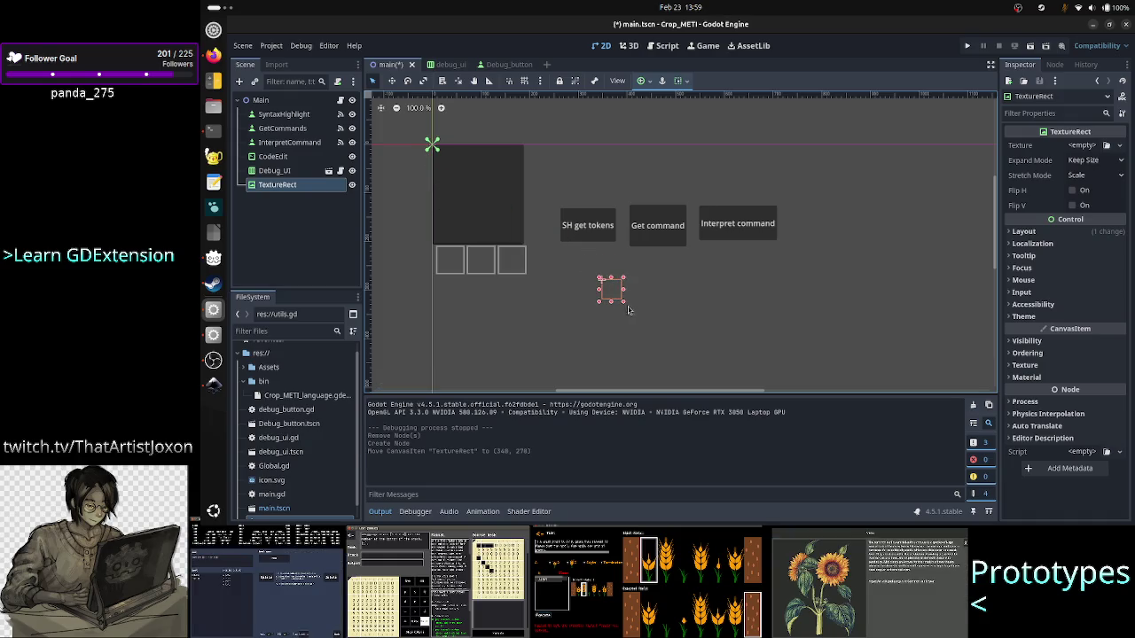
left_click_drag(624, 305, 687, 335)
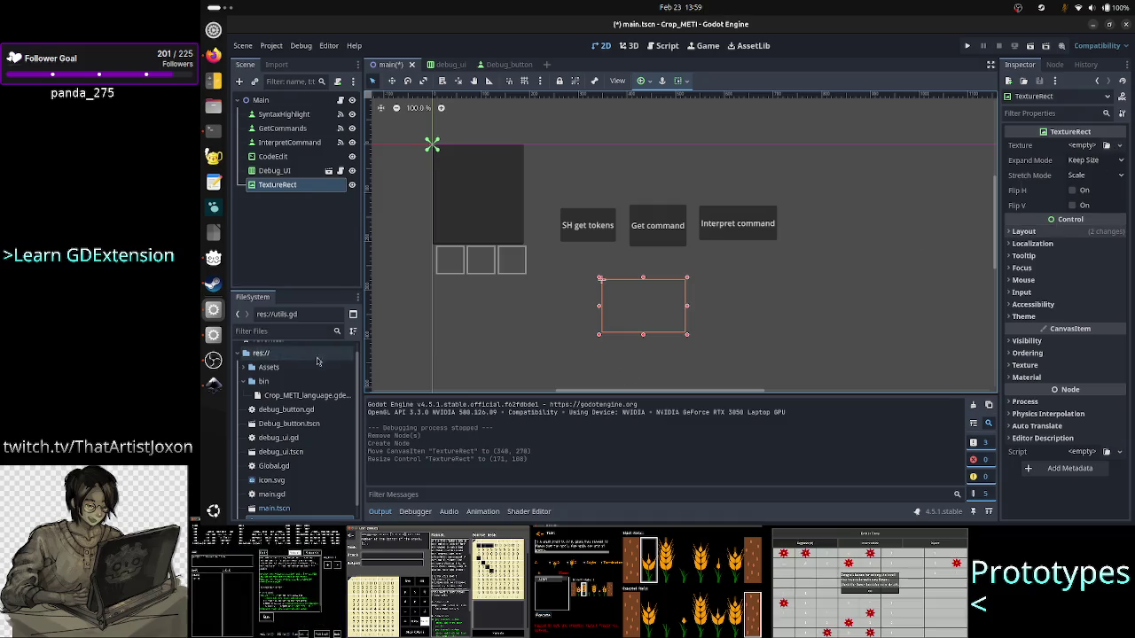
left_click(245, 368)
mouse_move(284, 381)
left_mouse_down()
mouse_move(937, 228)
mouse_move(1083, 146)
left_mouse_up()
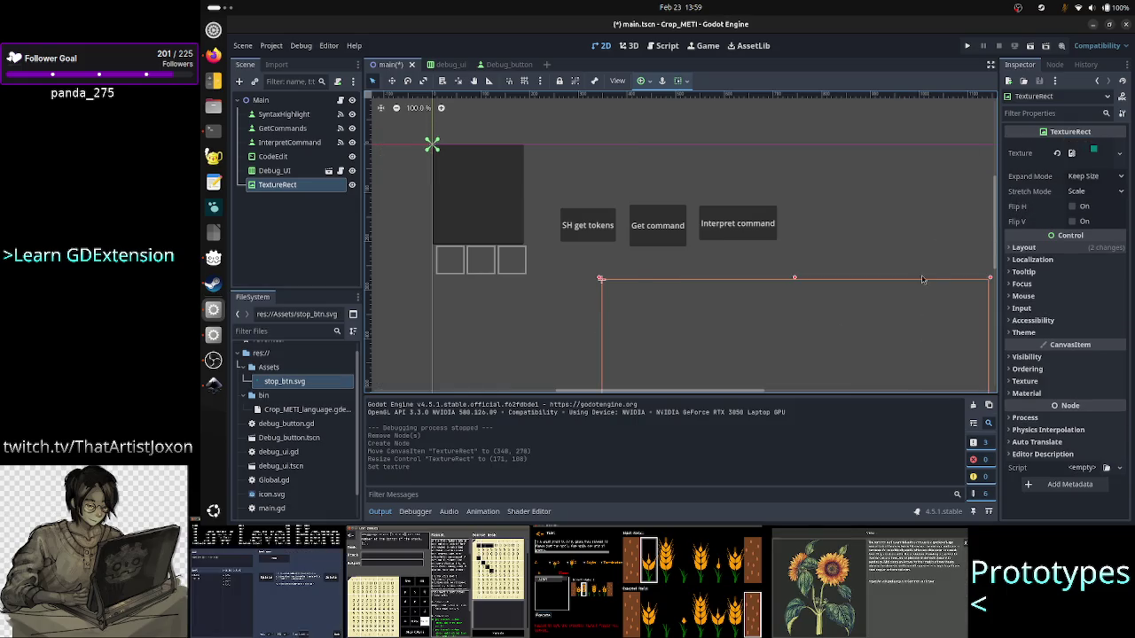
- Scroll through the TextureRect's properties, then switch to the stop_btn.svg window in Inkscape
scroll(920, 276, "down", 5)
scroll(920, 276, "down", 10)
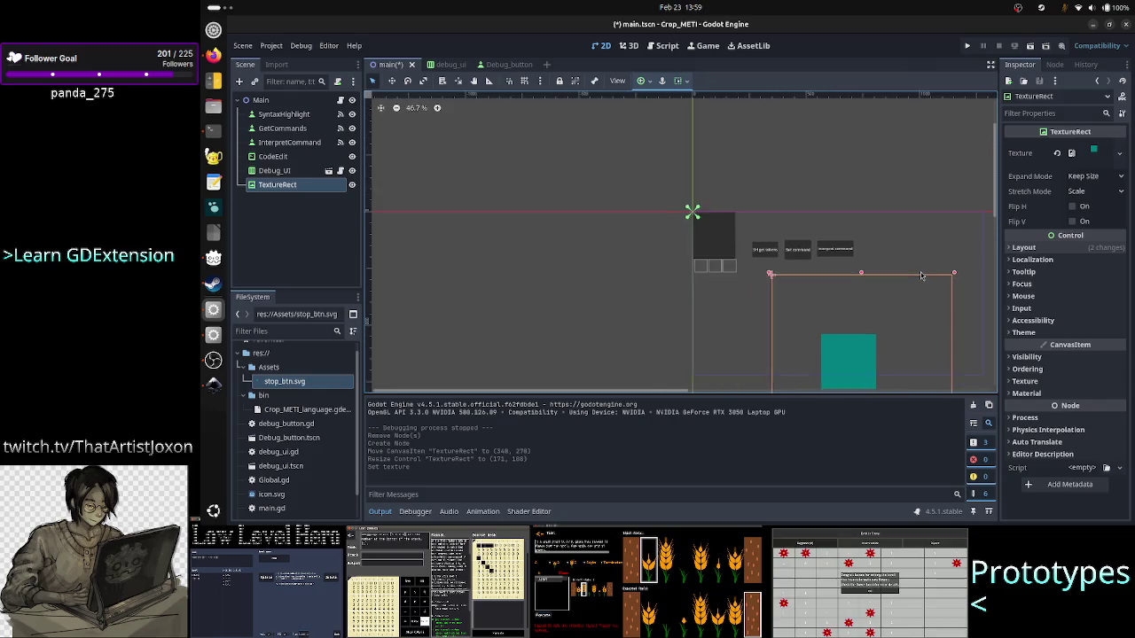
scroll(920, 276, "down", 4)
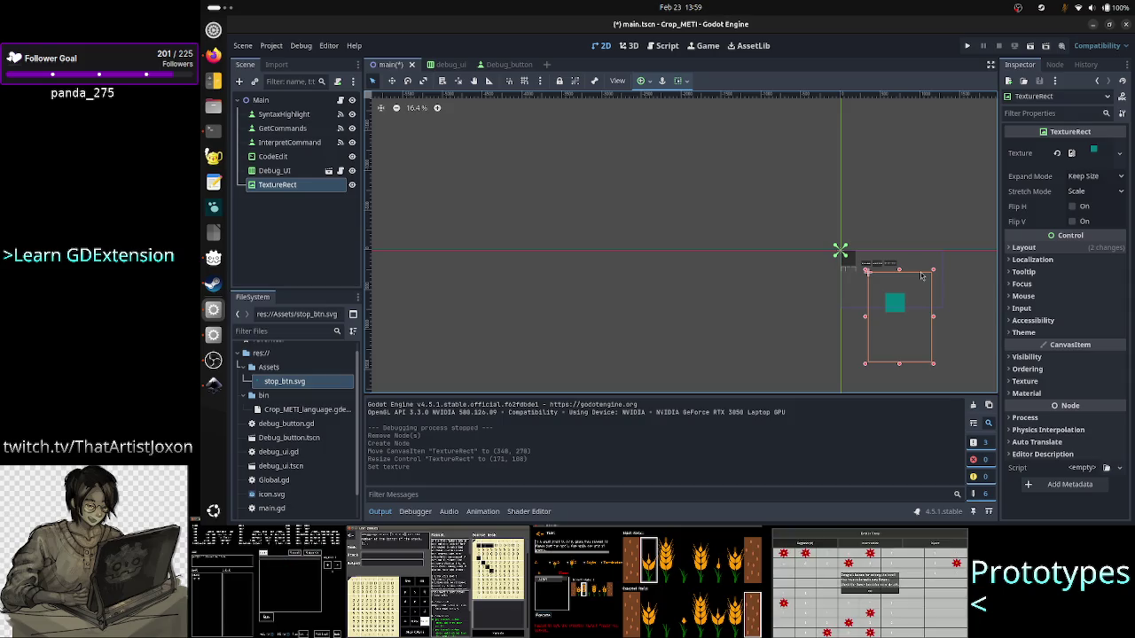
key("alt+Tab")
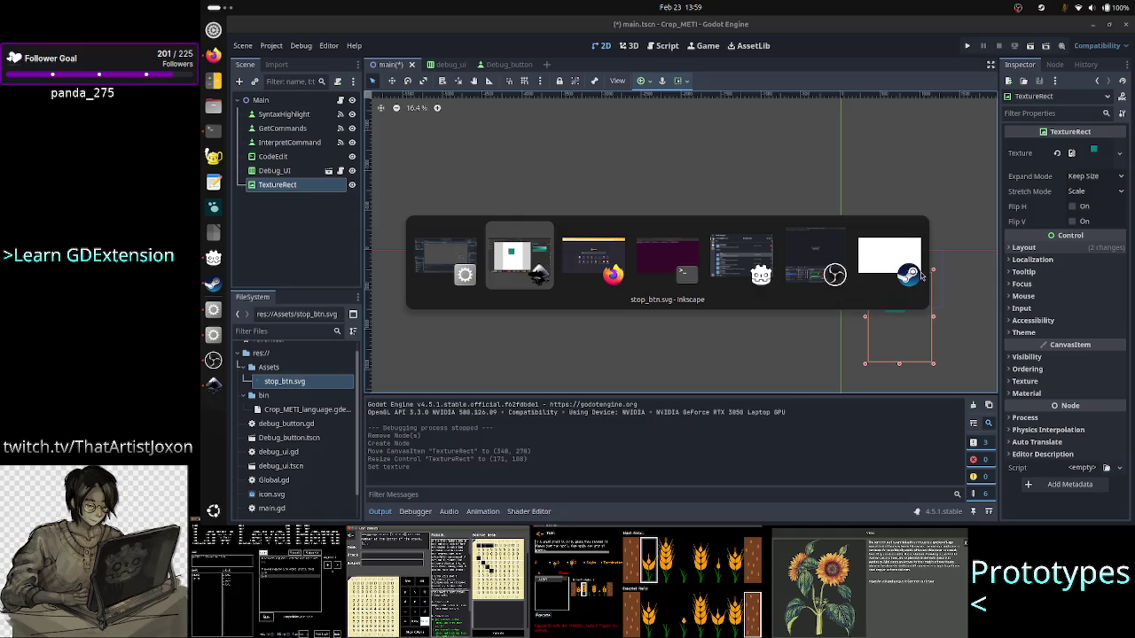
key("alt")
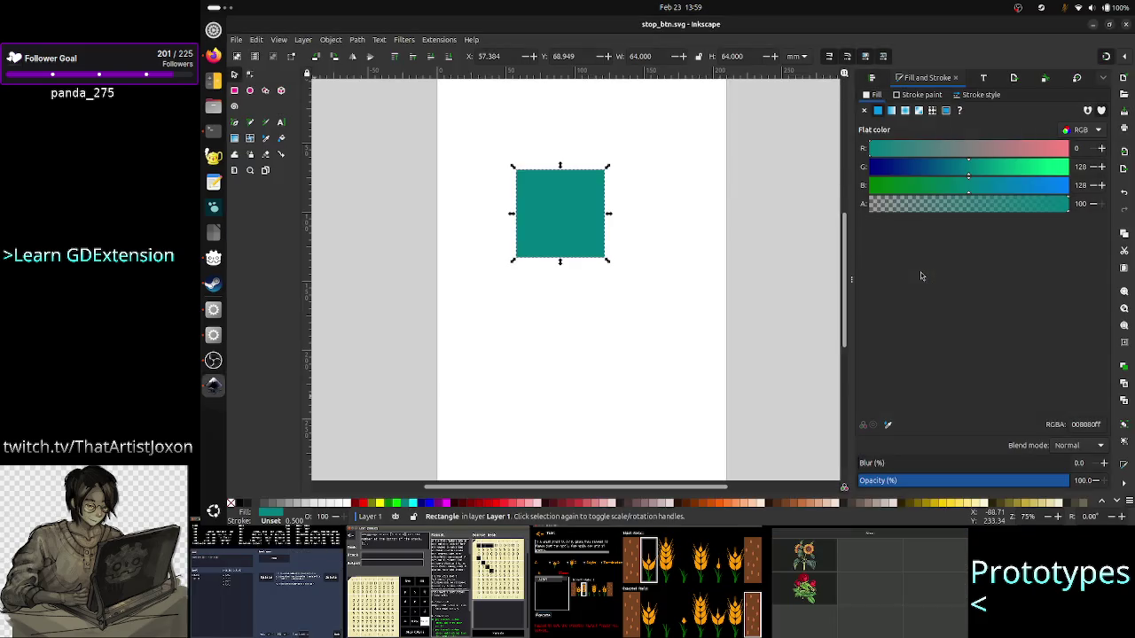
key("Escape")
key("alt+Tab")
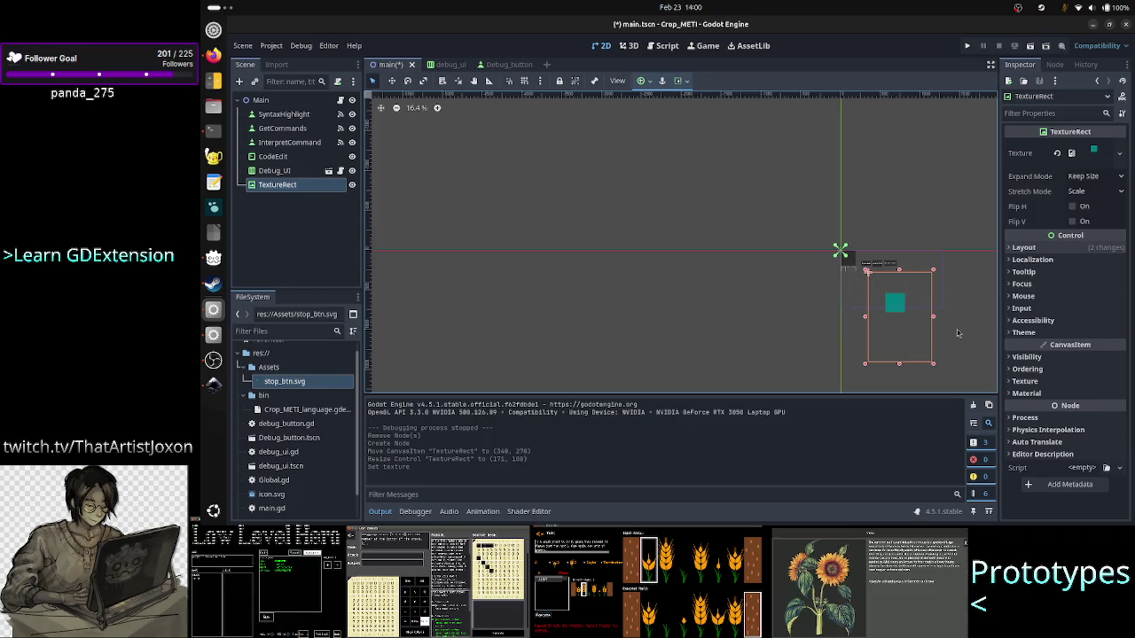
key("alt+Tab")
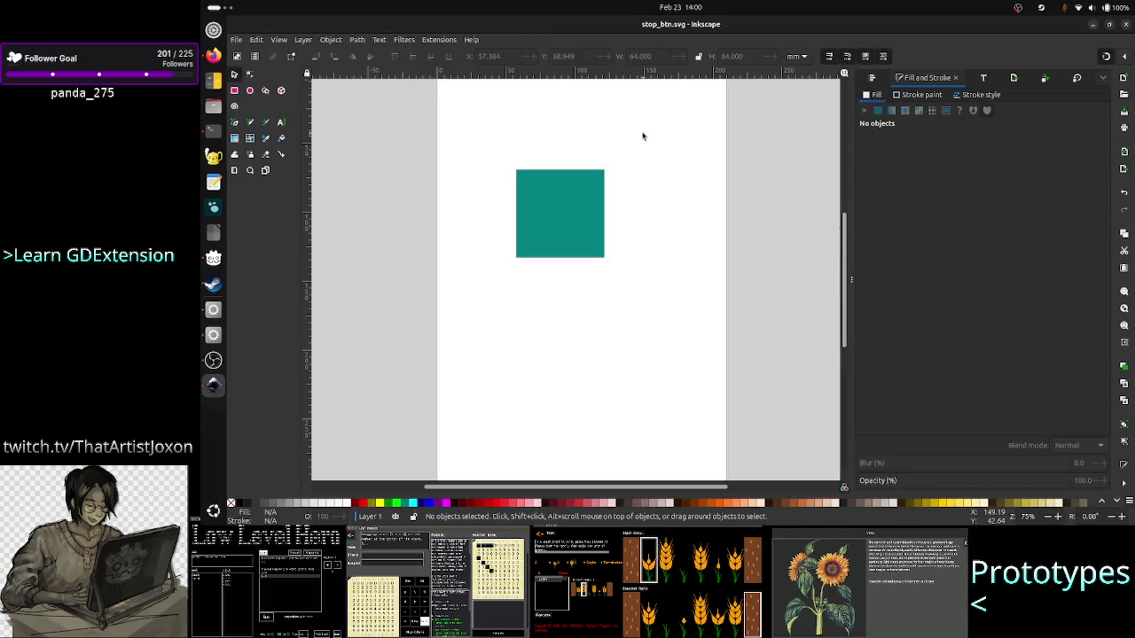
left_click(256, 40)
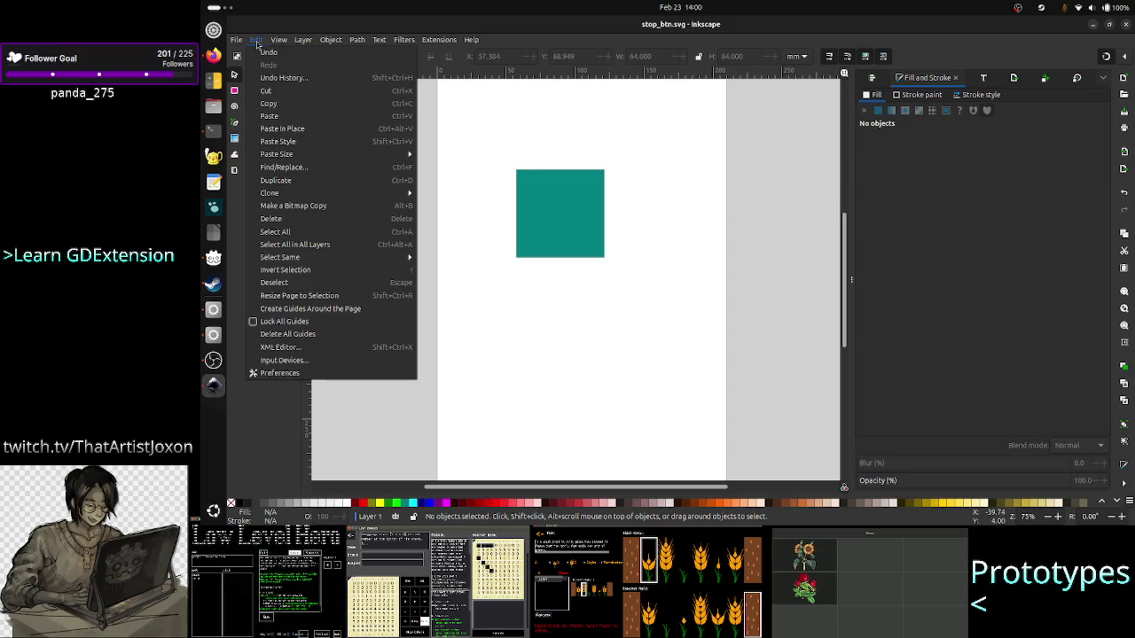
left_click(307, 373)
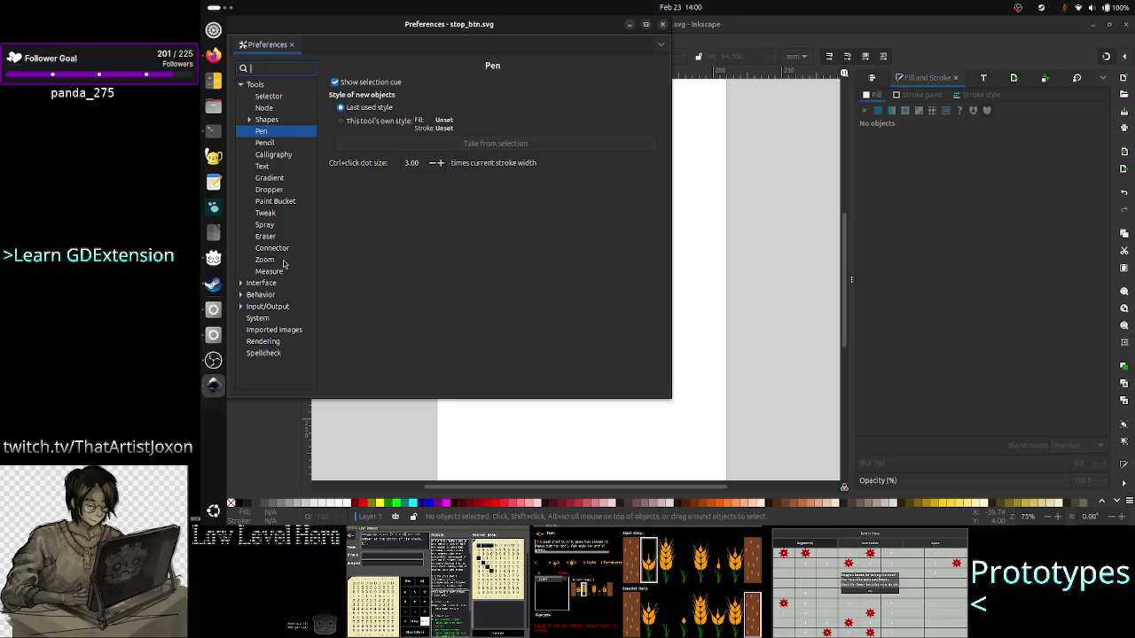
left_click(261, 282)
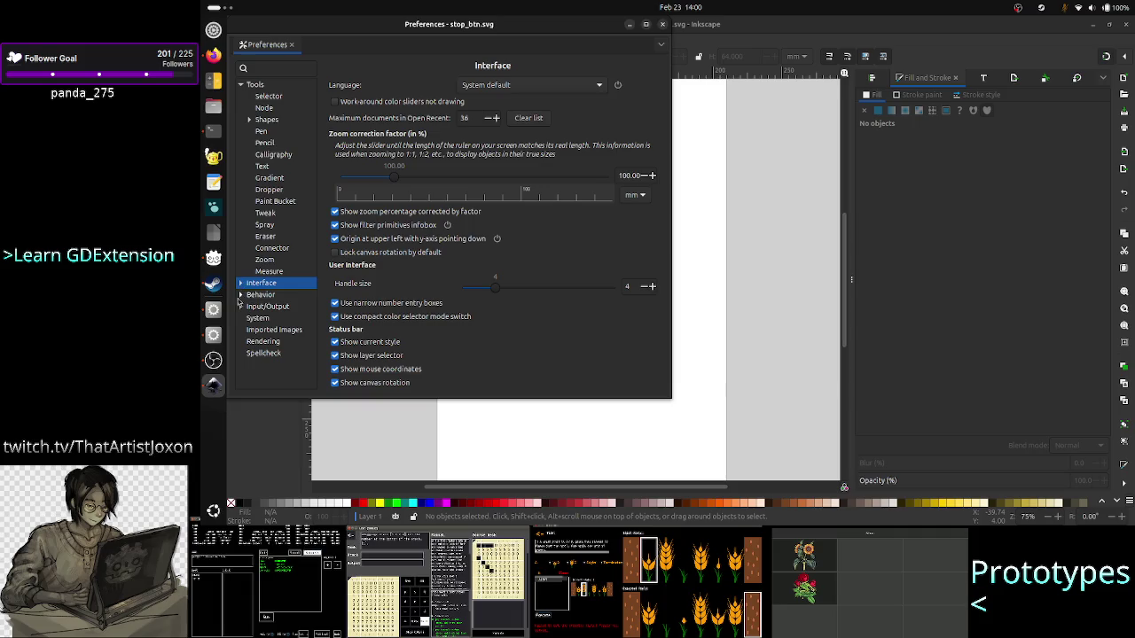
left_click(240, 305)
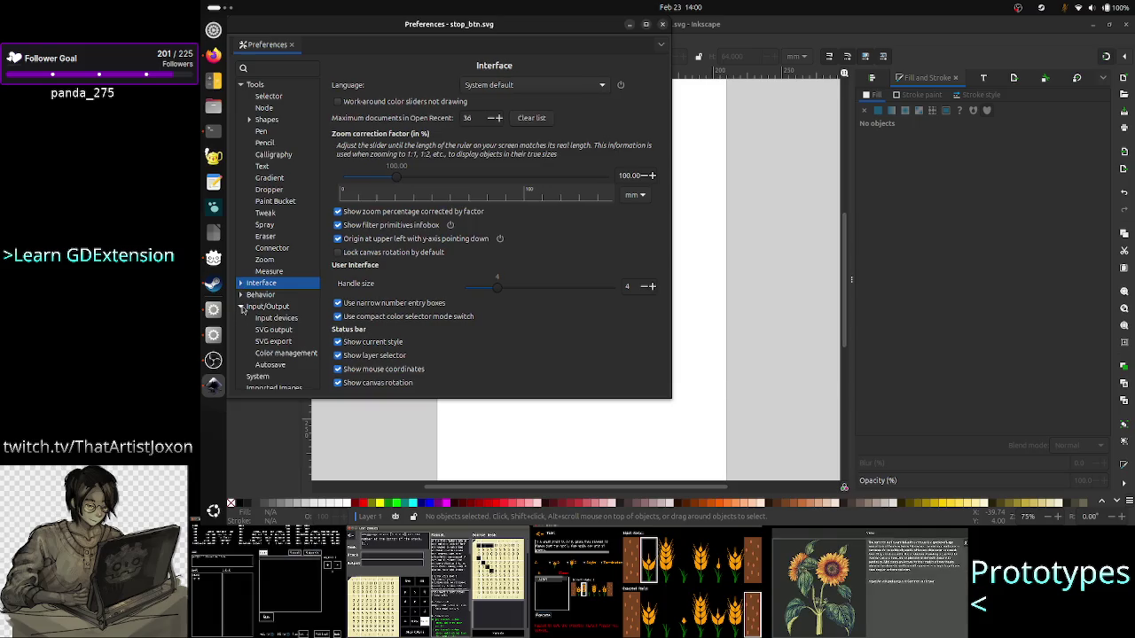
left_click(285, 330)
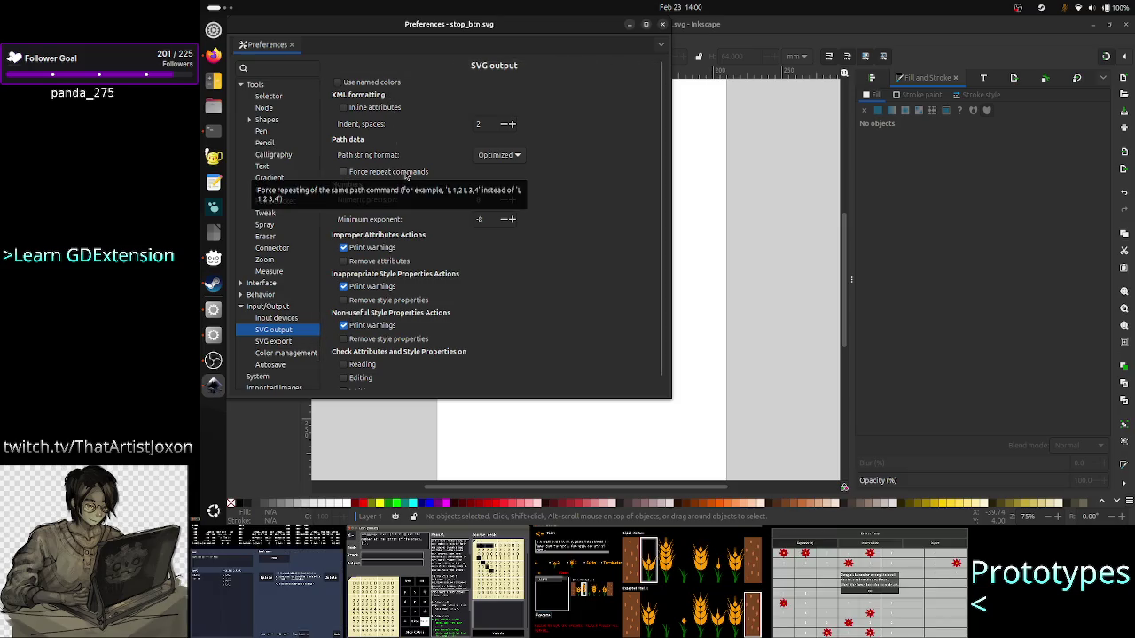
scroll(419, 238, "down", 1)
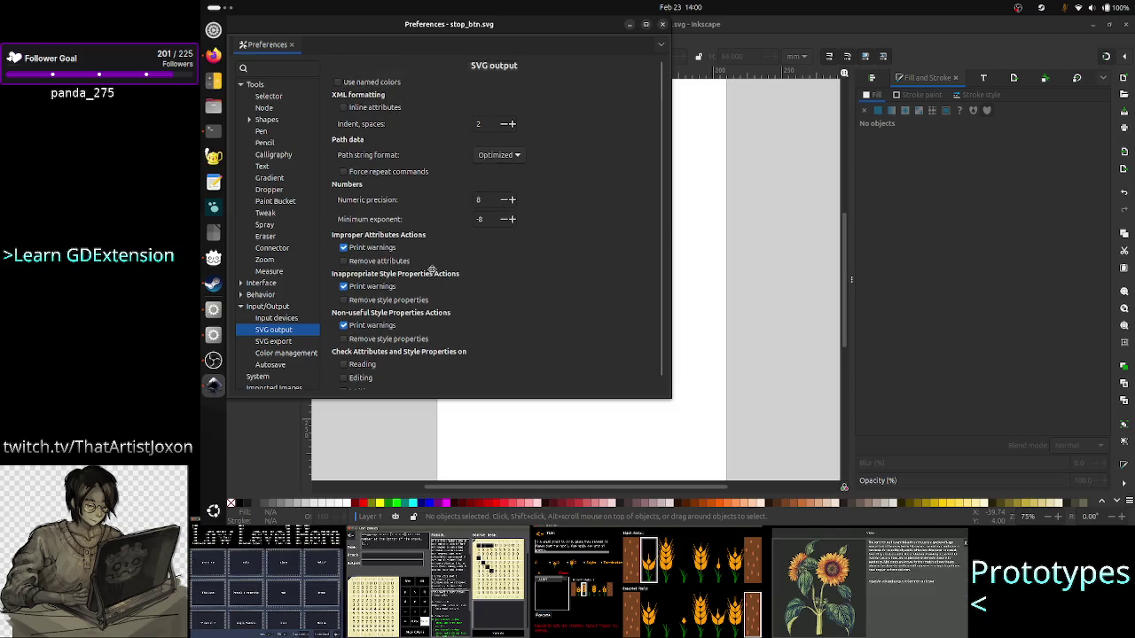
scroll(432, 270, "up", 1)
left_click(280, 68)
type("car")
type("vas")
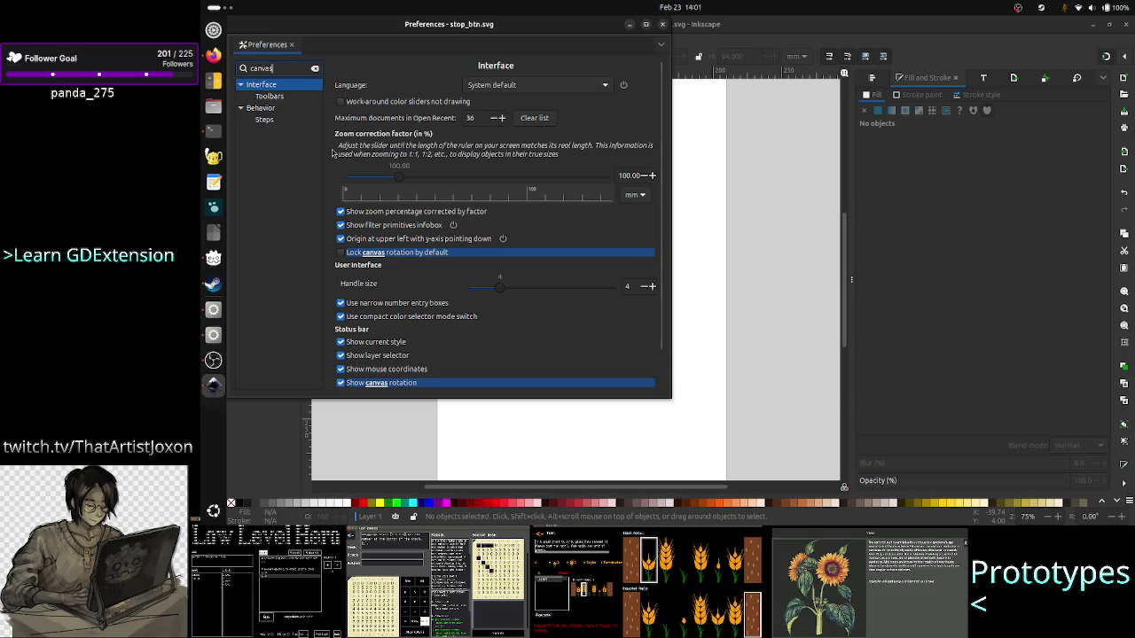
scroll(336, 158, "down", 1)
scroll(359, 204, "up", 1)
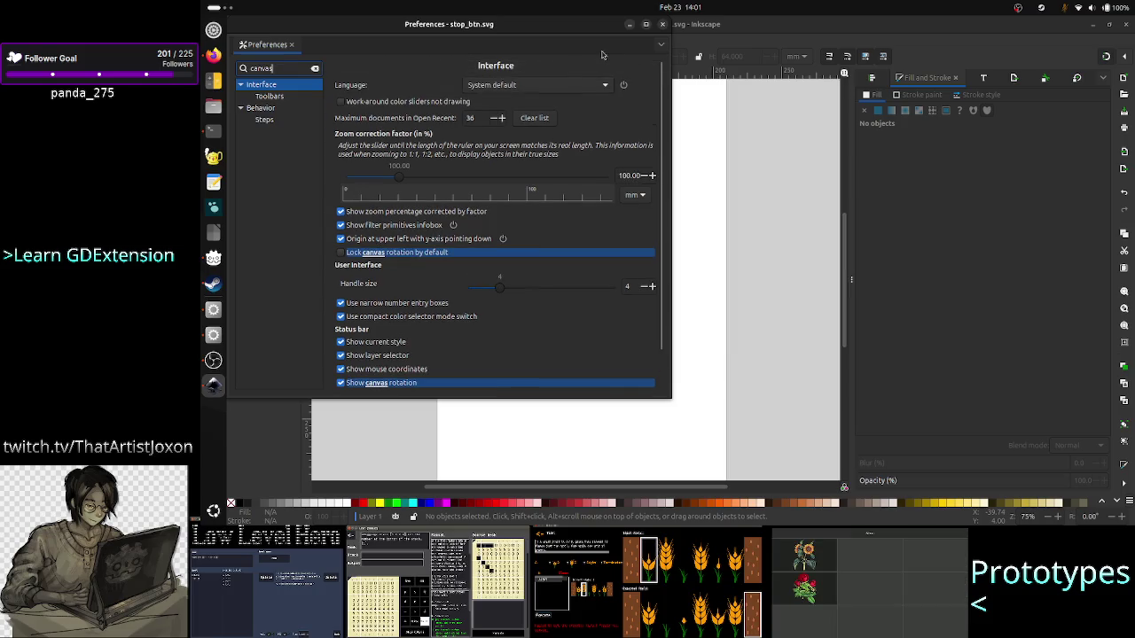
left_click(662, 25)
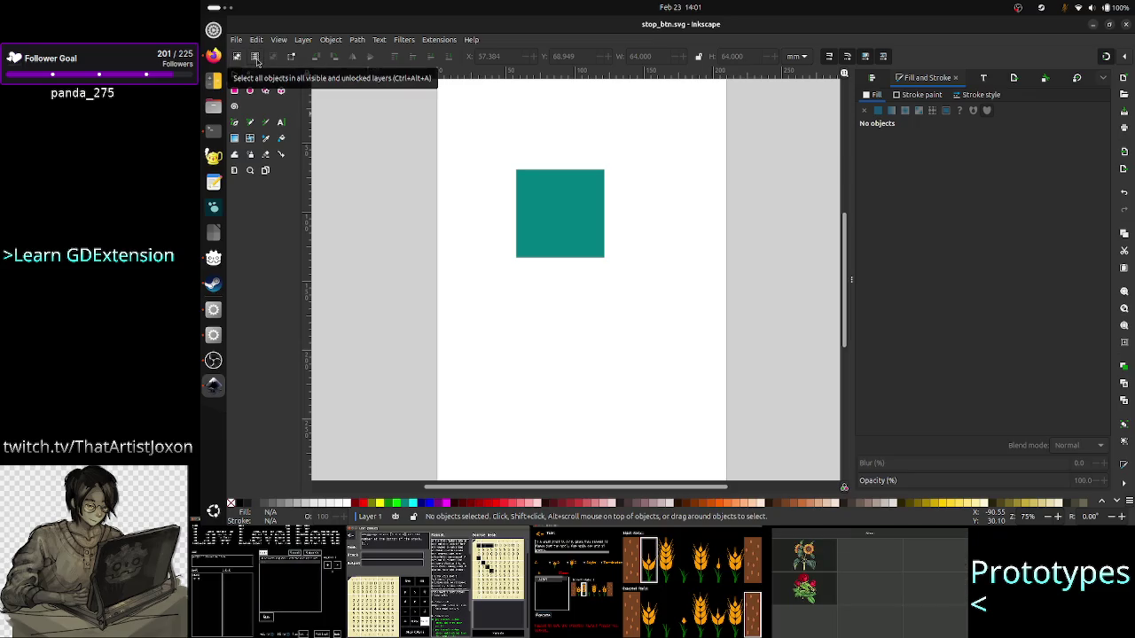
- Check the context actions for the teal square and the empty canvas
left_click(547, 202)
right_click(548, 199)
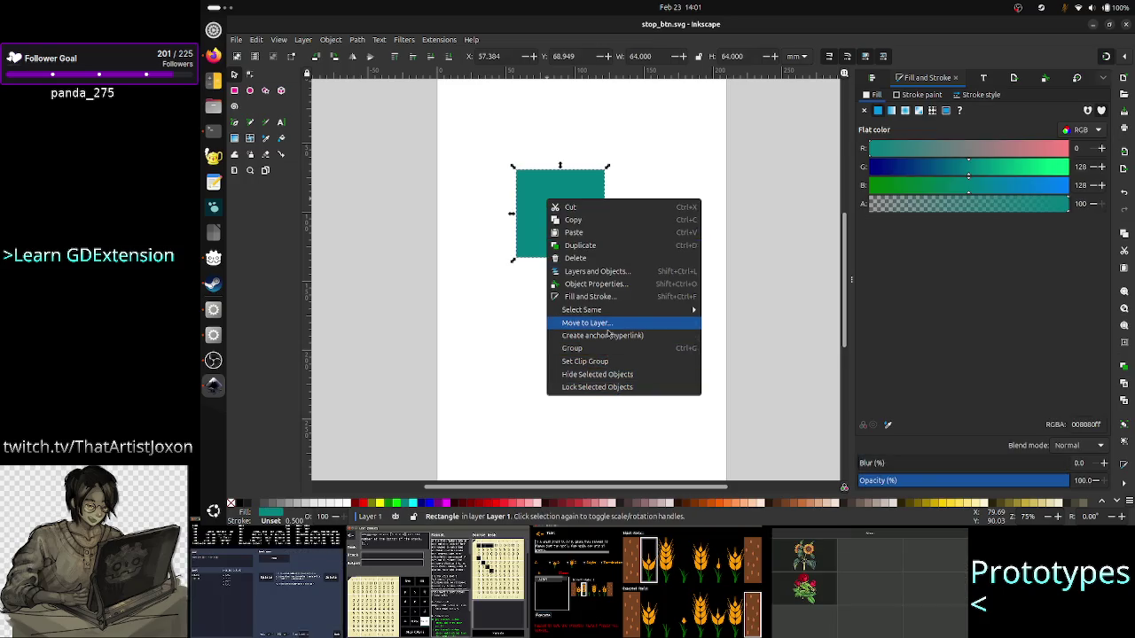
left_click(489, 351)
right_click(491, 352)
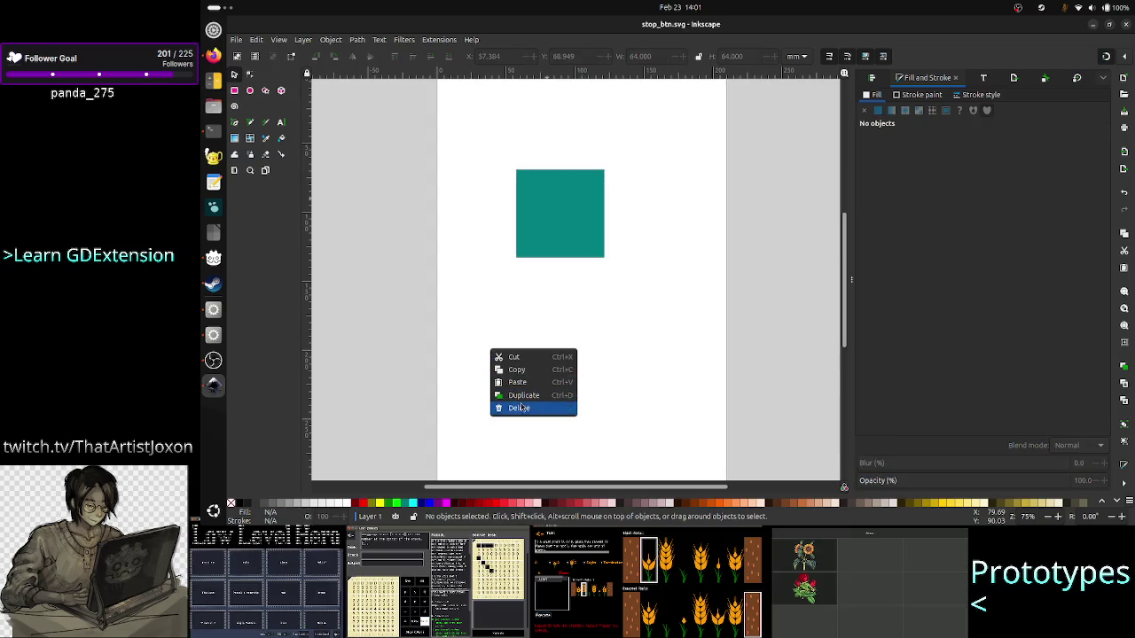
left_click(541, 324)
right_click(551, 319)
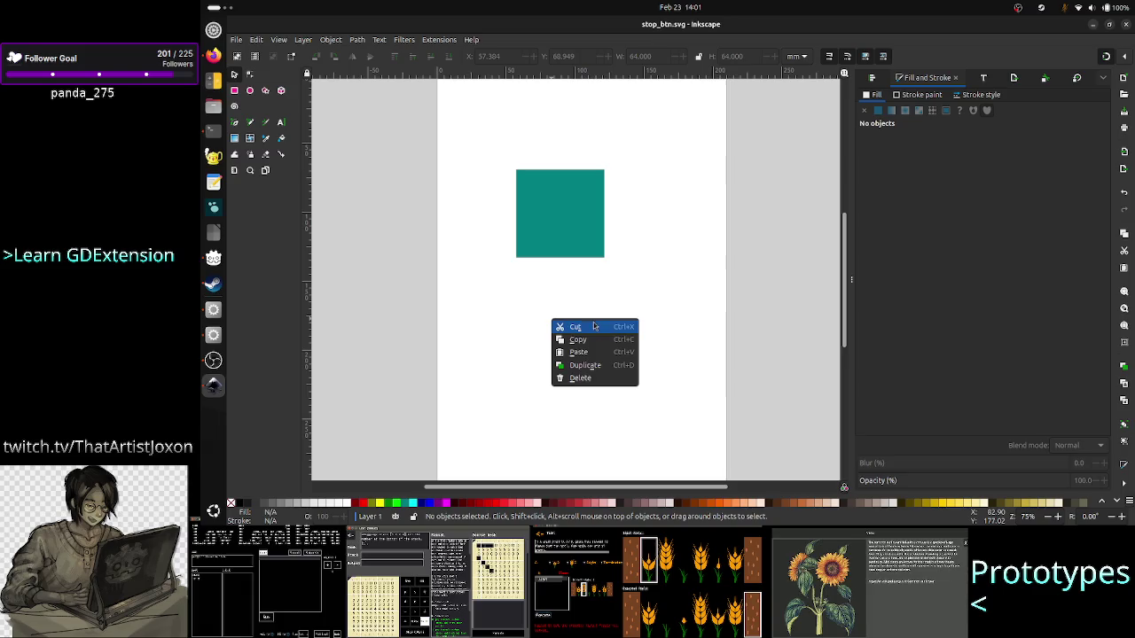
left_click(629, 309)
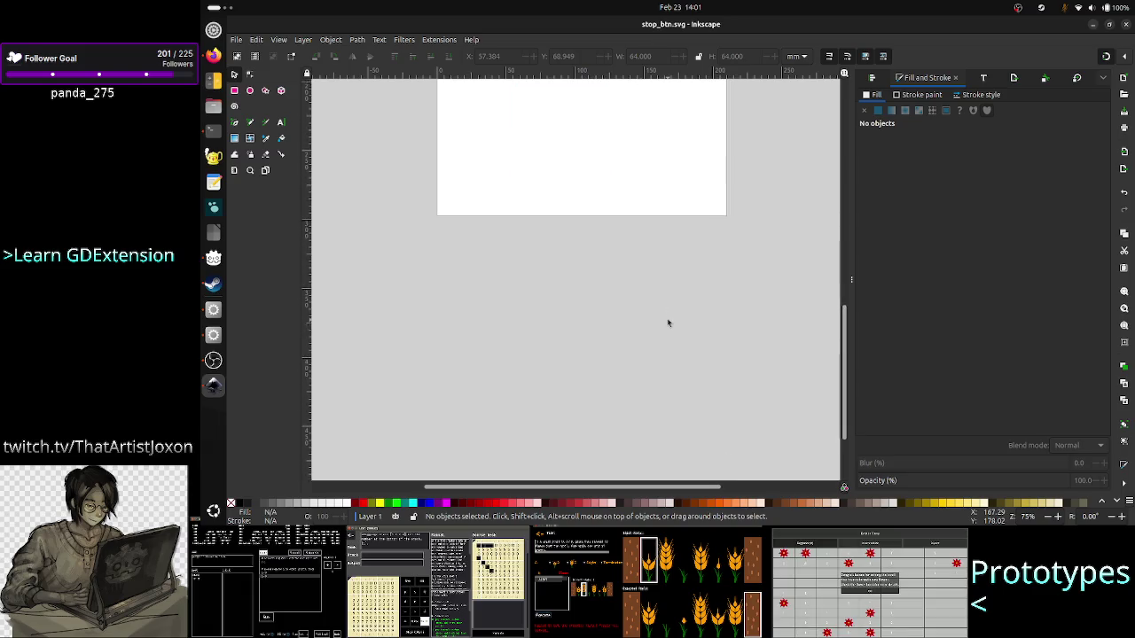
scroll(669, 322, "down", 10)
scroll(669, 321, "up", 12)
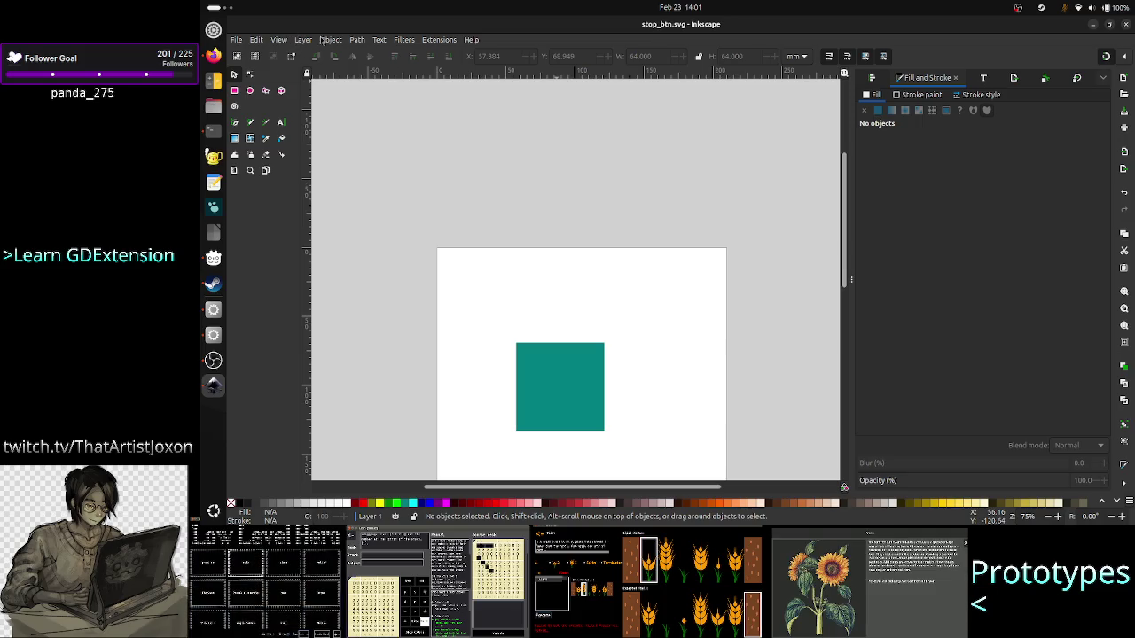
- Open Document Properties for stop_btn.svg
left_click(278, 41)
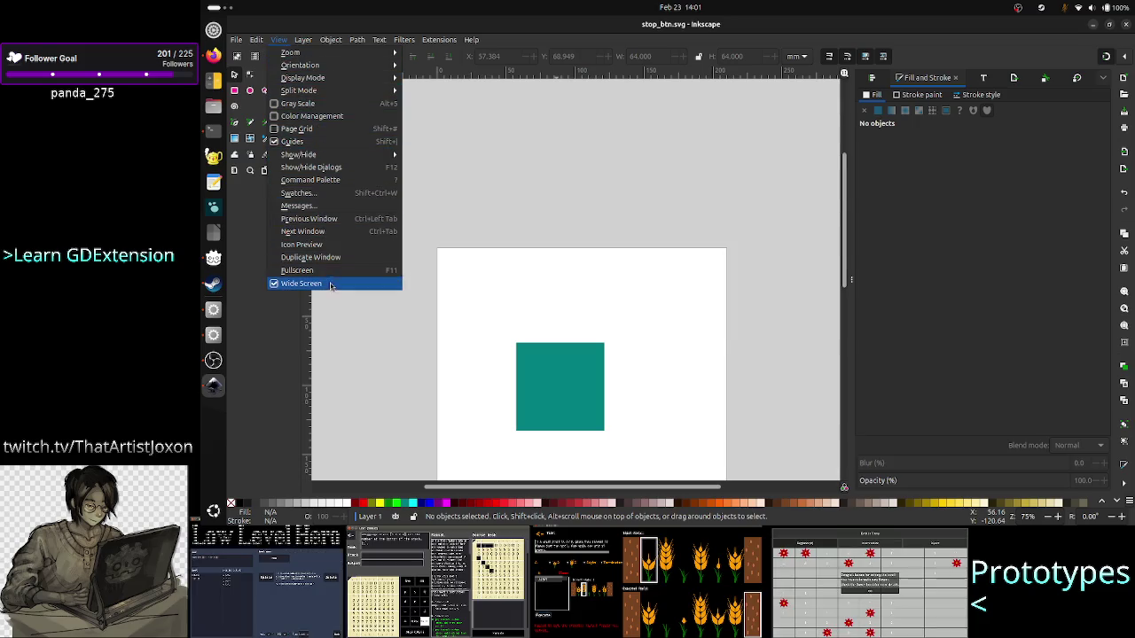
mouse_move(256, 39)
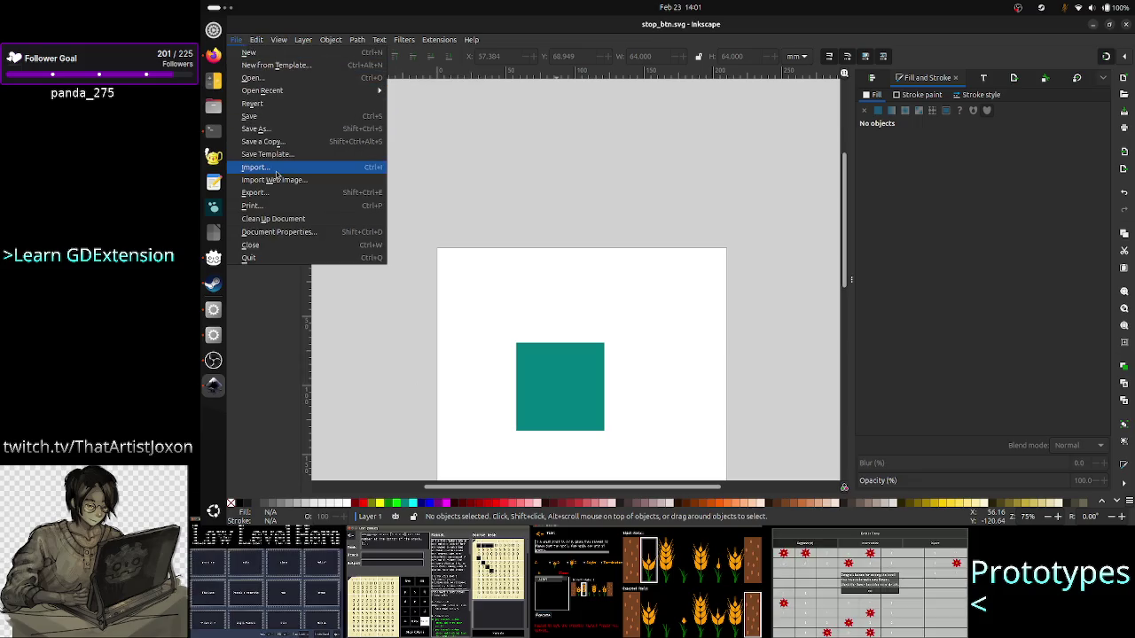
left_click(297, 233)
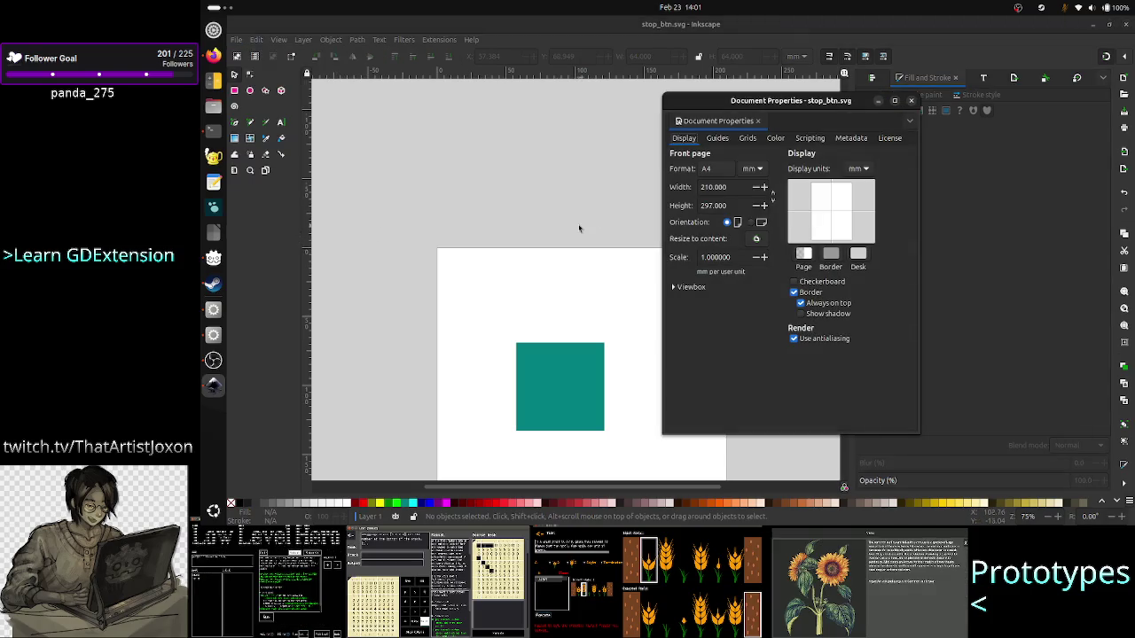
- Set the page size to 64 × 64 mm and turn off the page border
double_click(731, 188)
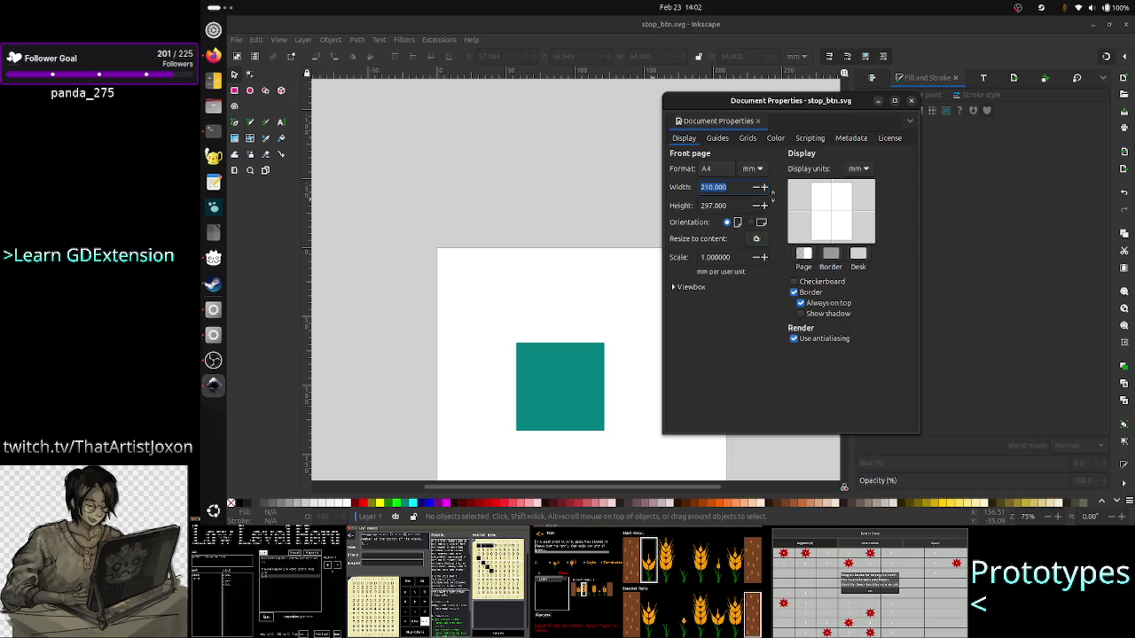
type("64")
left_click(728, 205)
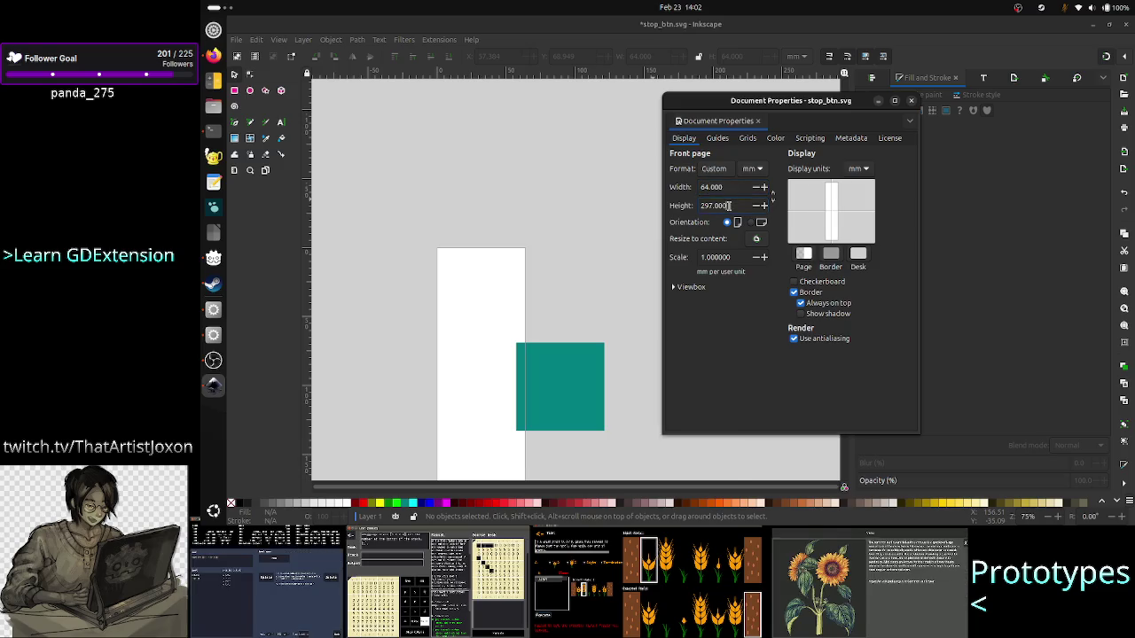
type("64")
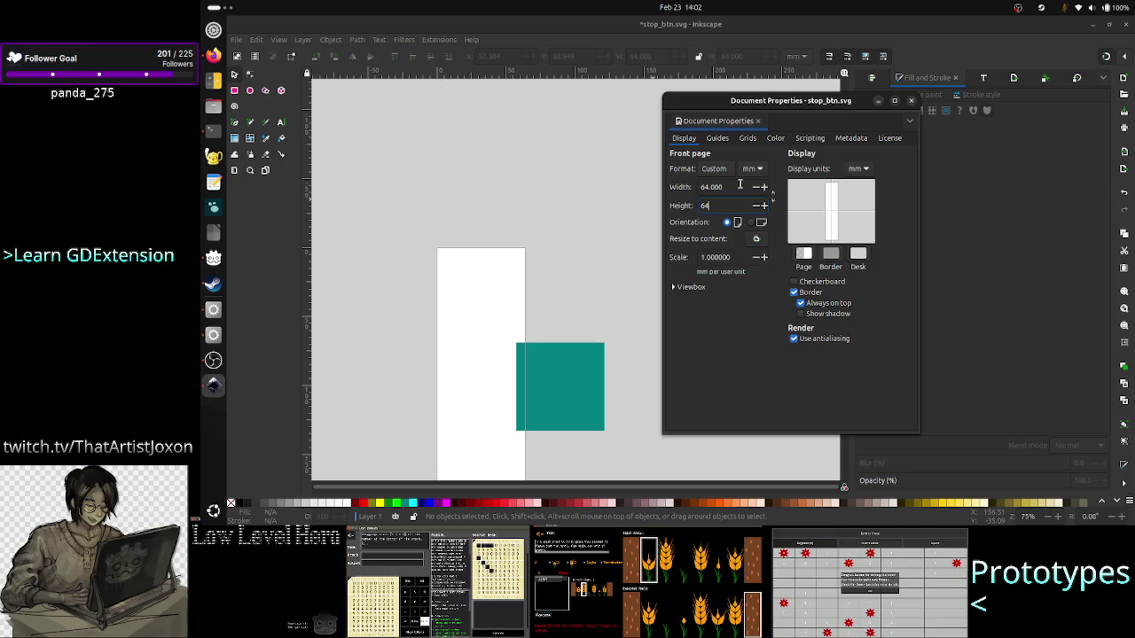
left_click(728, 191)
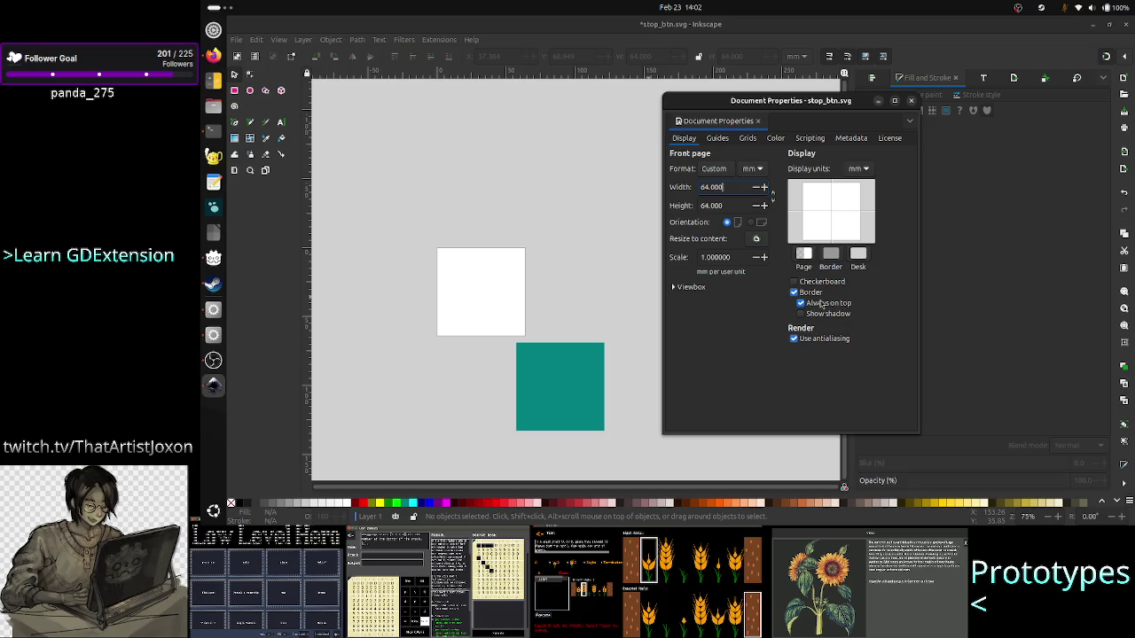
left_click(815, 297)
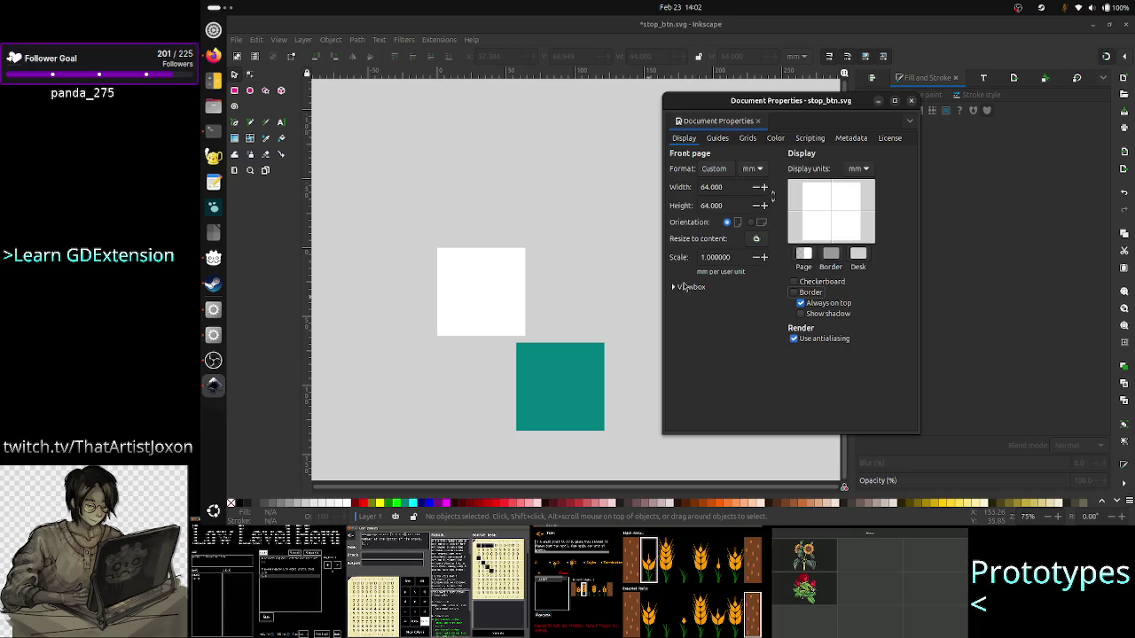
- Review the viewbox, guide, grid, colour, scripting and metadata settings, then close Document Properties and select the teal square
left_click(674, 287)
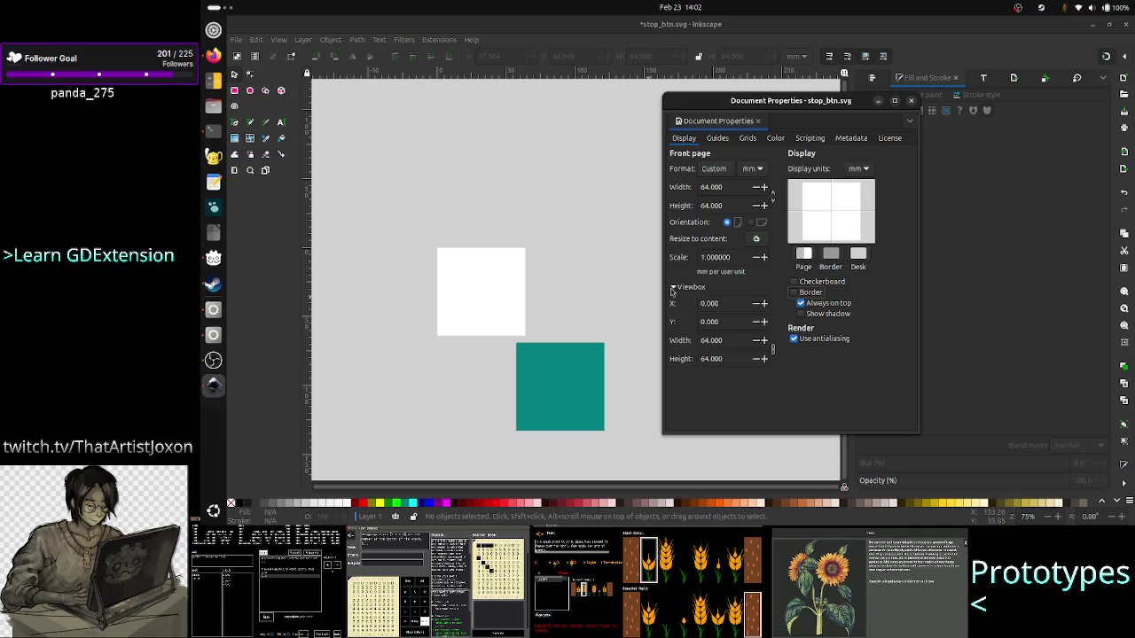
left_click(674, 288)
left_click(673, 288)
left_click(674, 287)
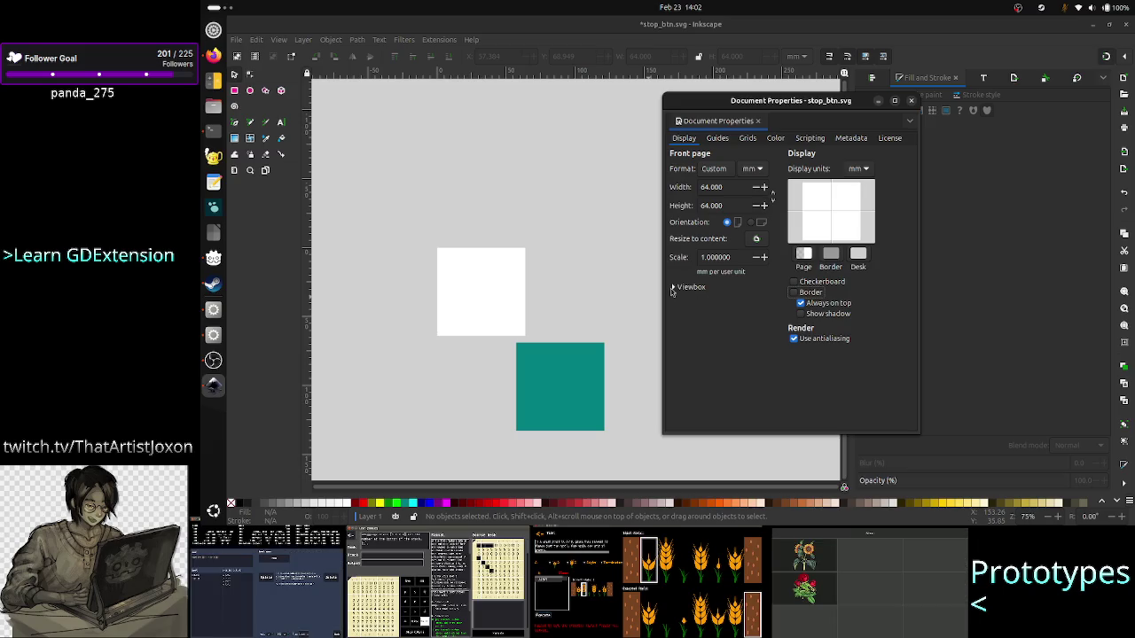
left_click(717, 140)
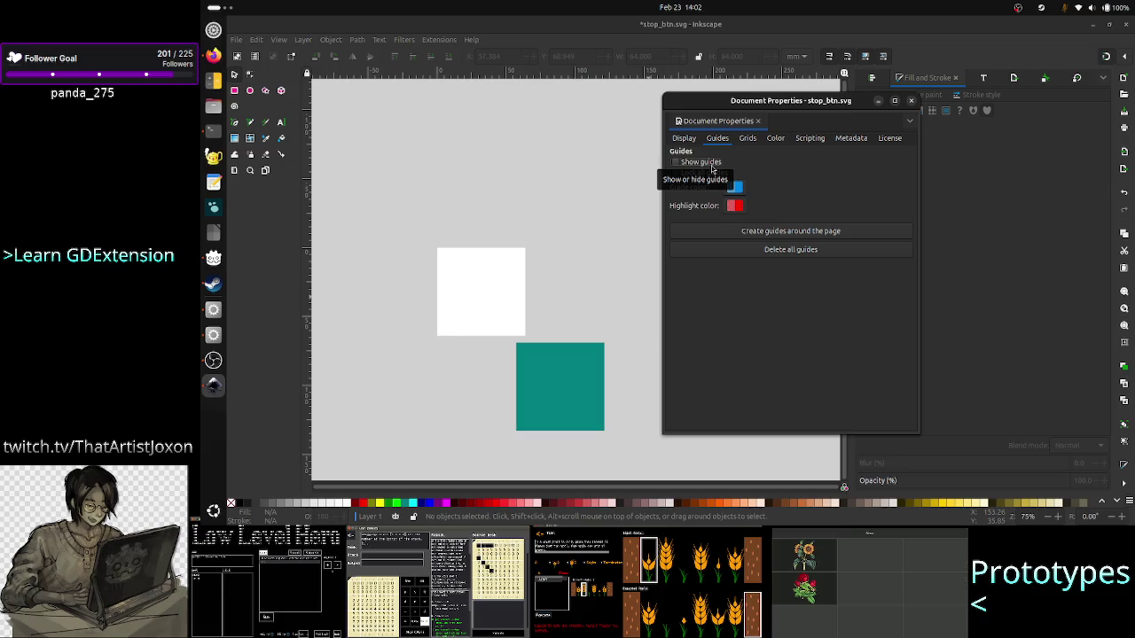
left_click(749, 142)
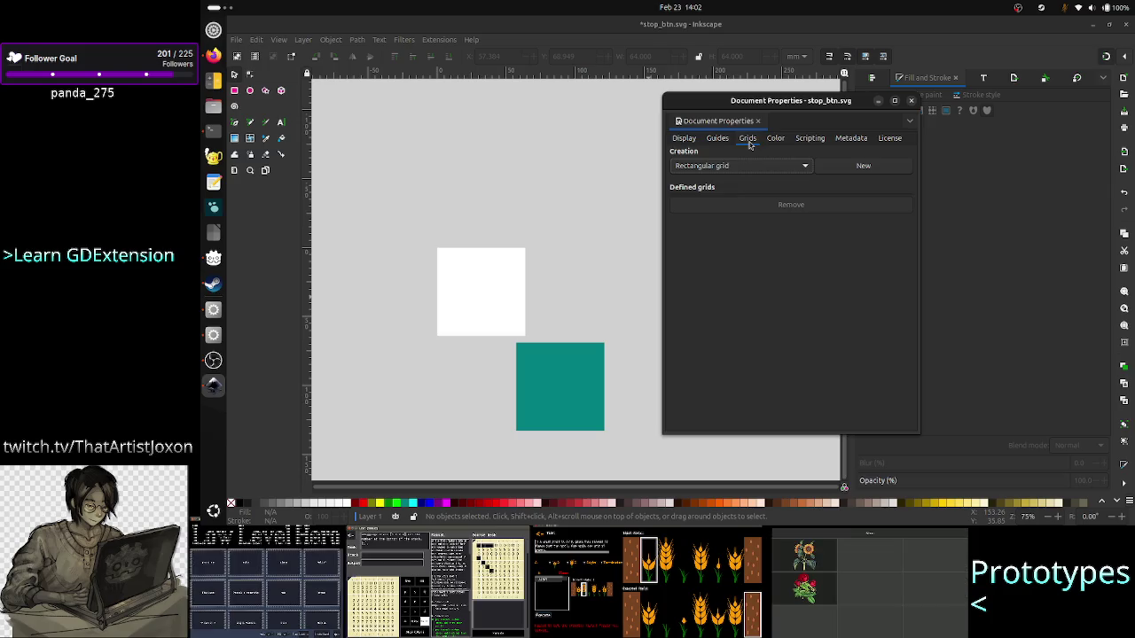
left_click(777, 139)
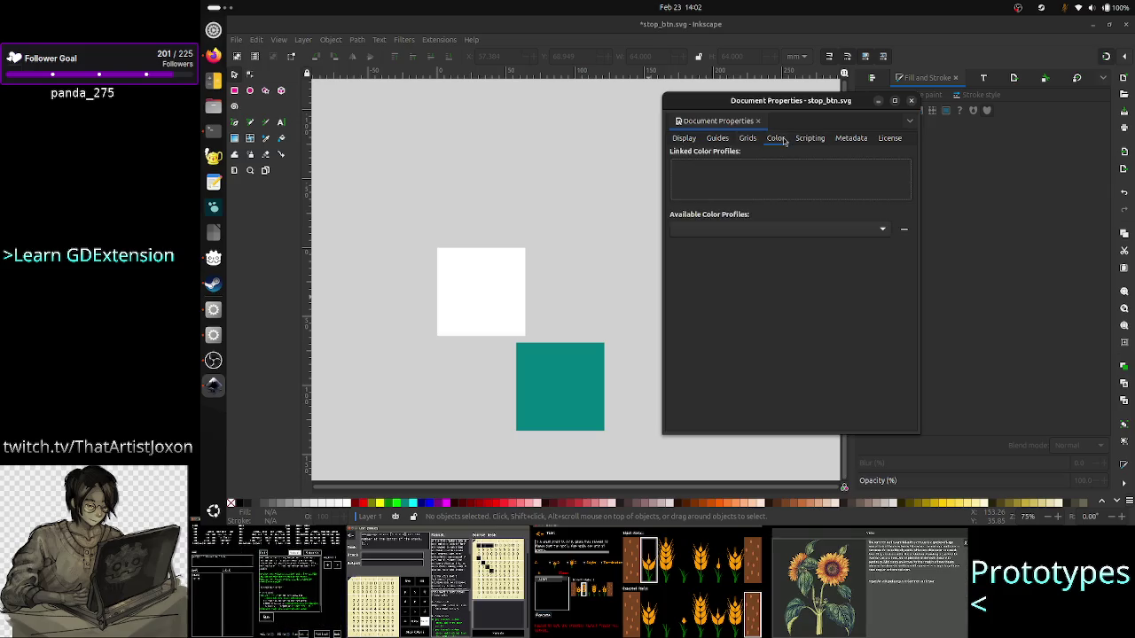
left_click(809, 139)
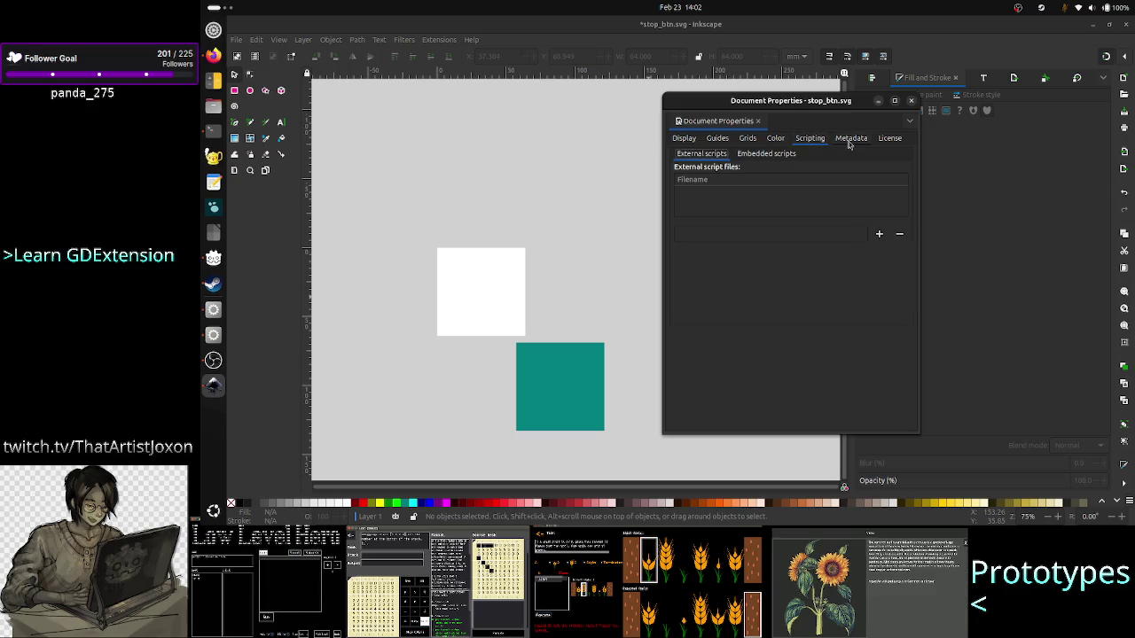
left_click(849, 141)
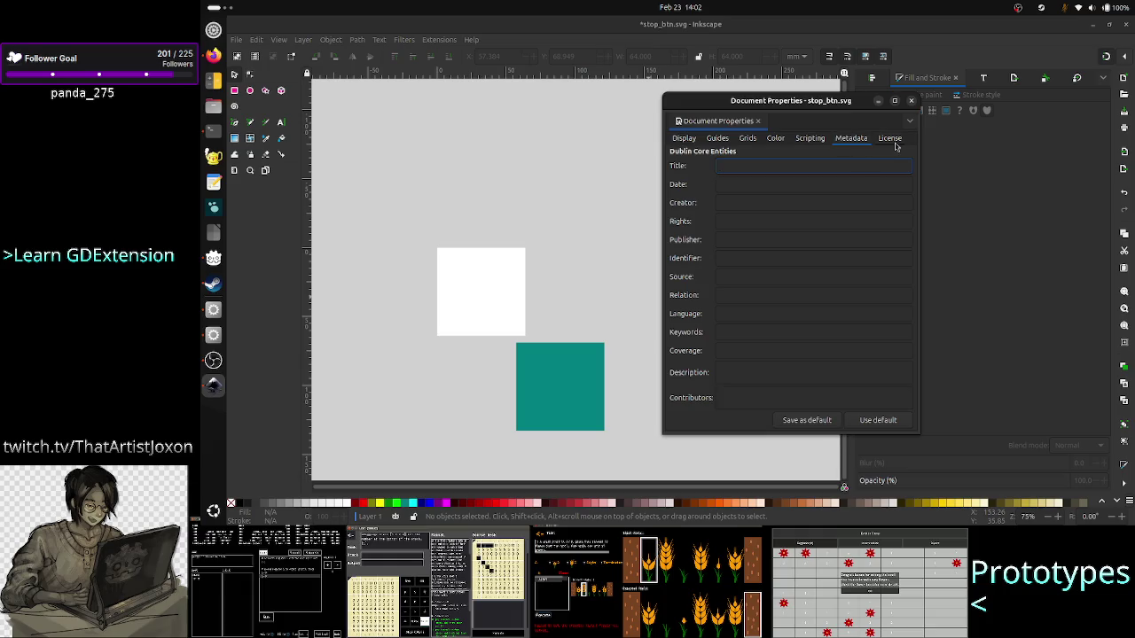
left_click(683, 142)
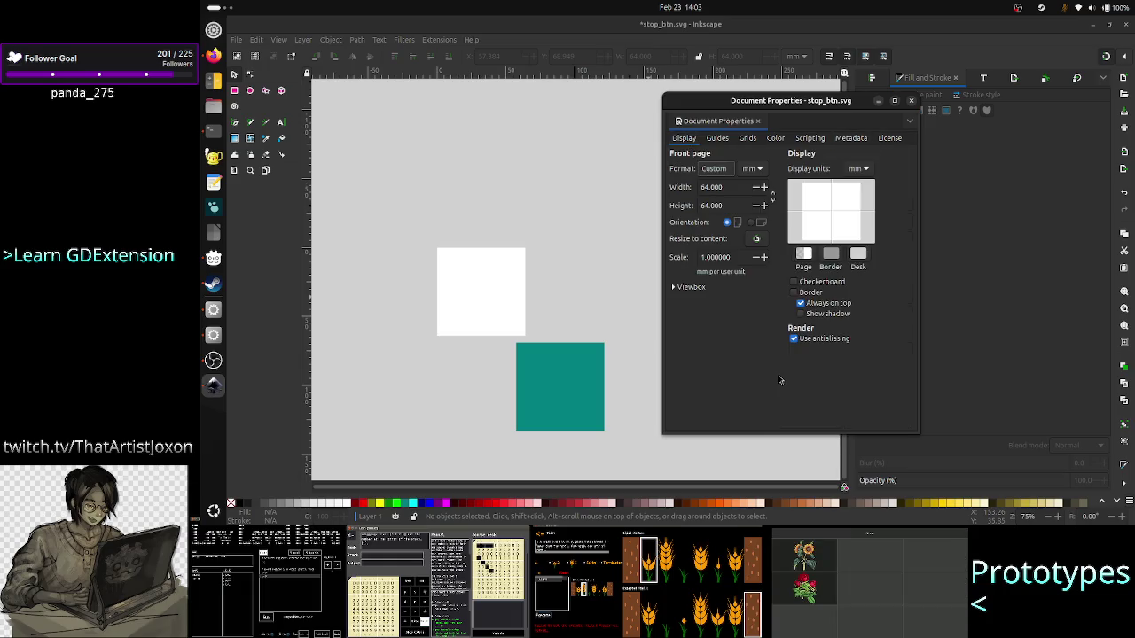
left_click(910, 101)
left_click(587, 383)
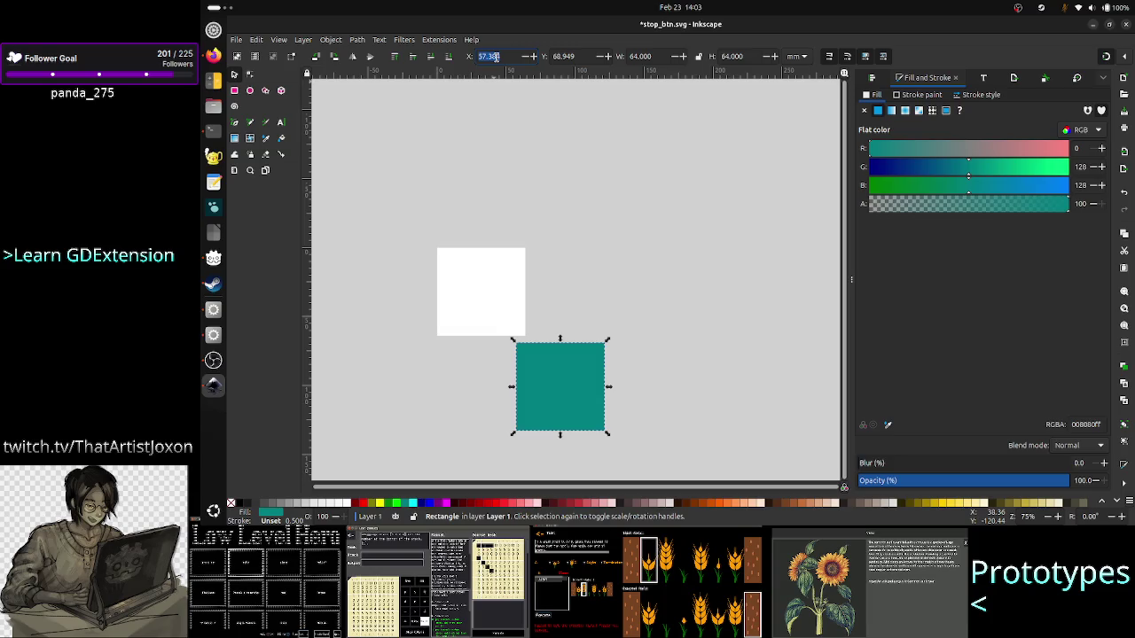
- Position the teal square at X 0 and Y 0, the page origin
type("0")
key("Return")
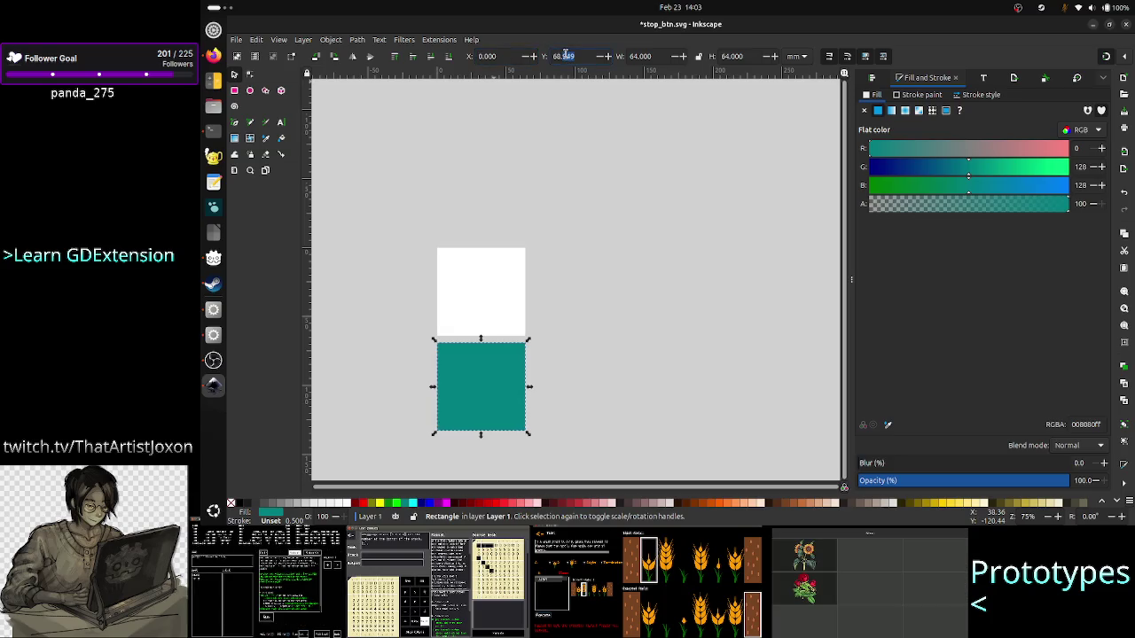
type("0")
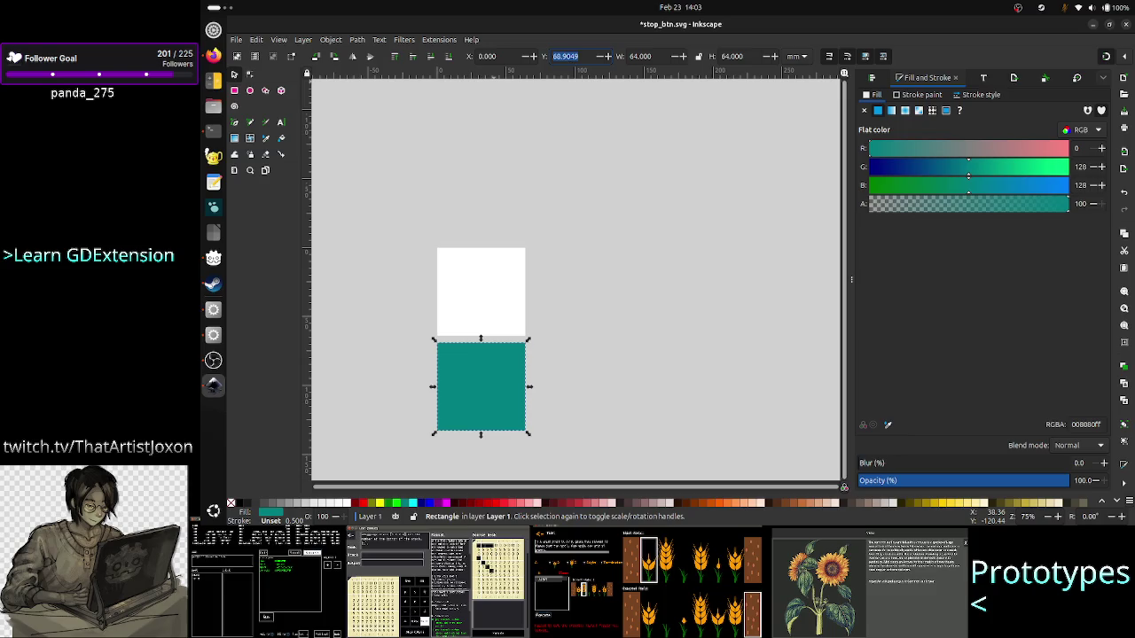
key("Return")
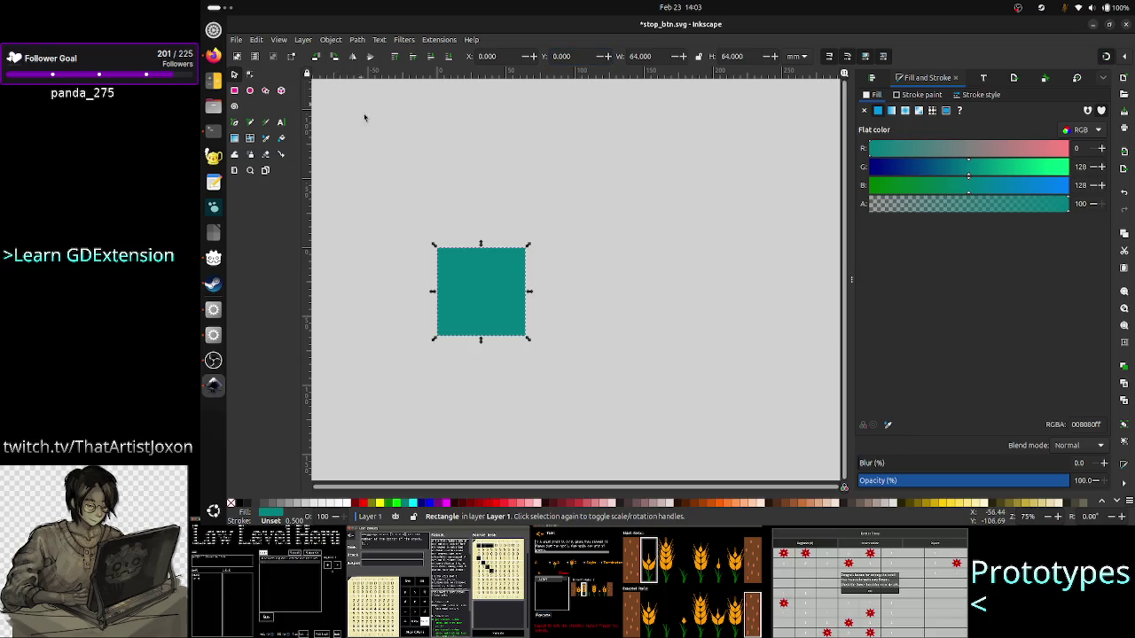
- Save stop_btn.svg and switch back to Godot
left_click(238, 40)
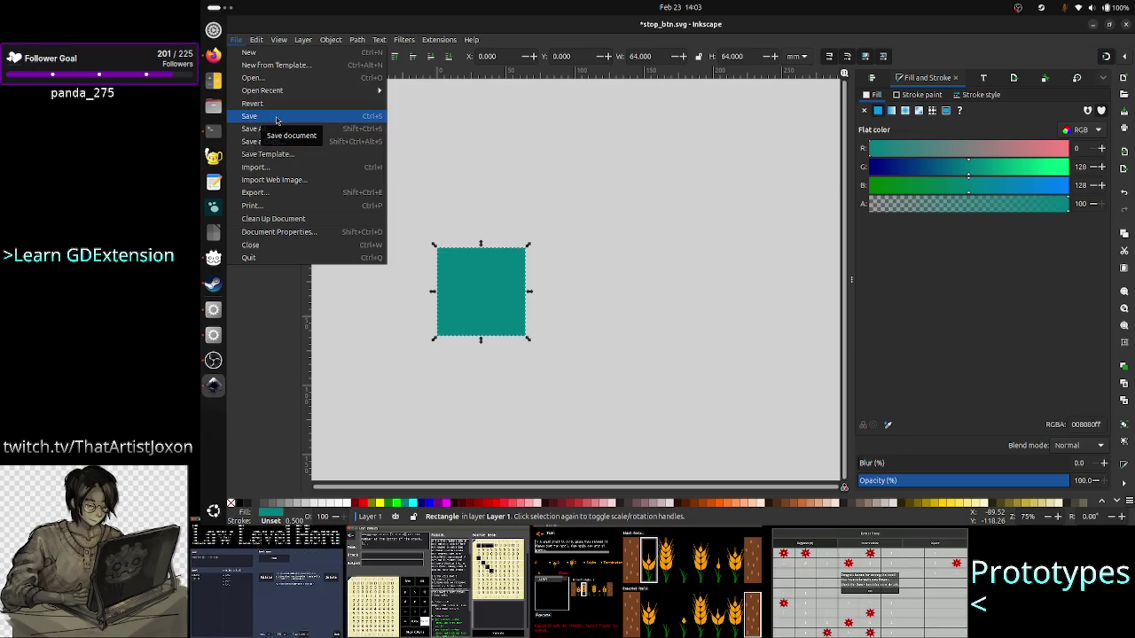
left_click(277, 119)
key("alt+Tab")
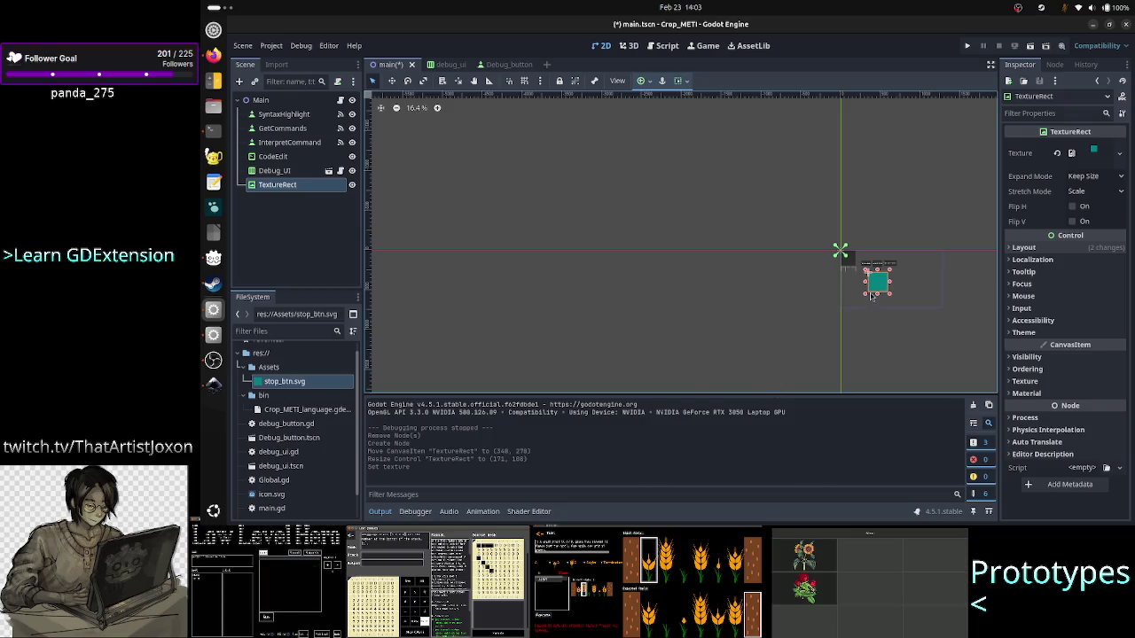
- Zoom the 2D canvas to about 82.6% and frame the teal TextureRect with the command buttons
scroll(844, 338, "up", 3)
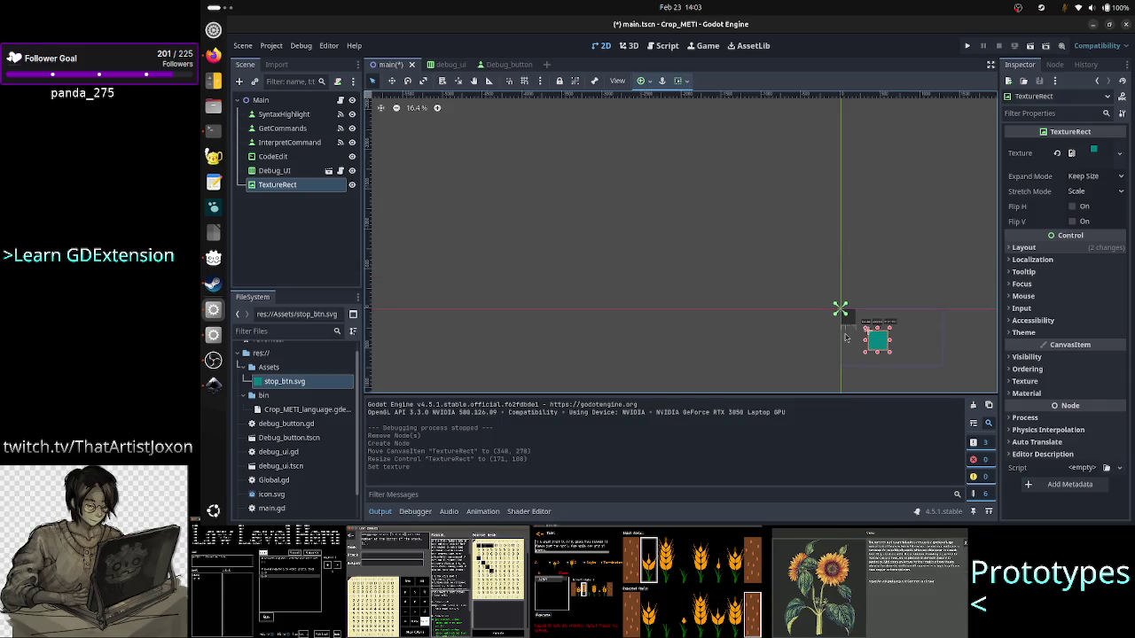
scroll(781, 338, "up", 5)
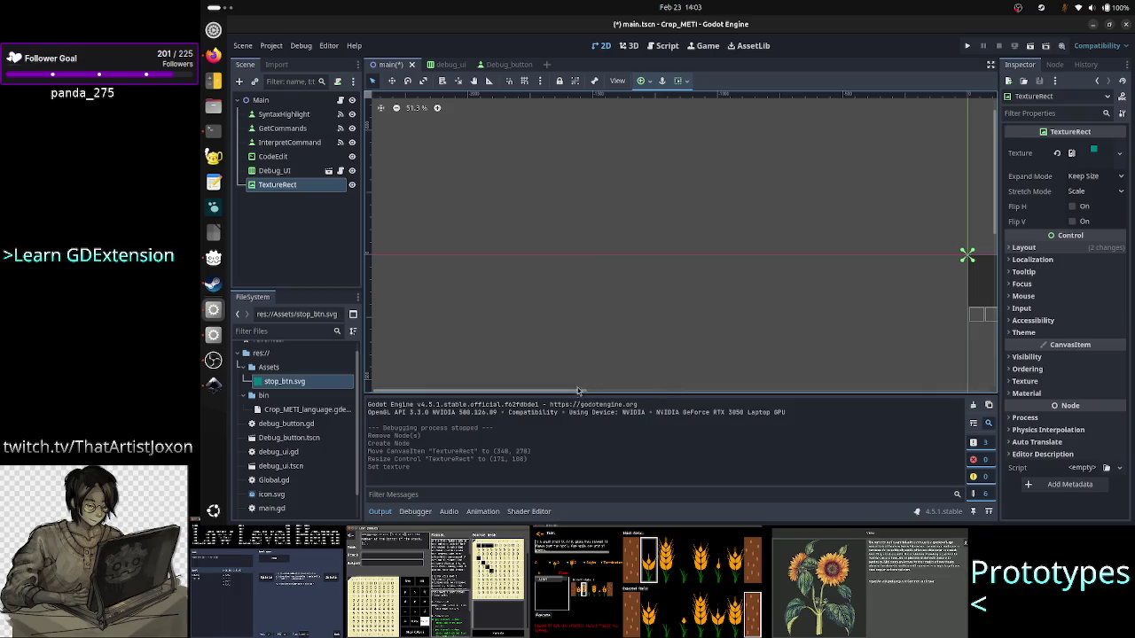
mouse_move(567, 393)
left_mouse_down()
mouse_move(807, 393)
mouse_move(856, 434)
left_mouse_up()
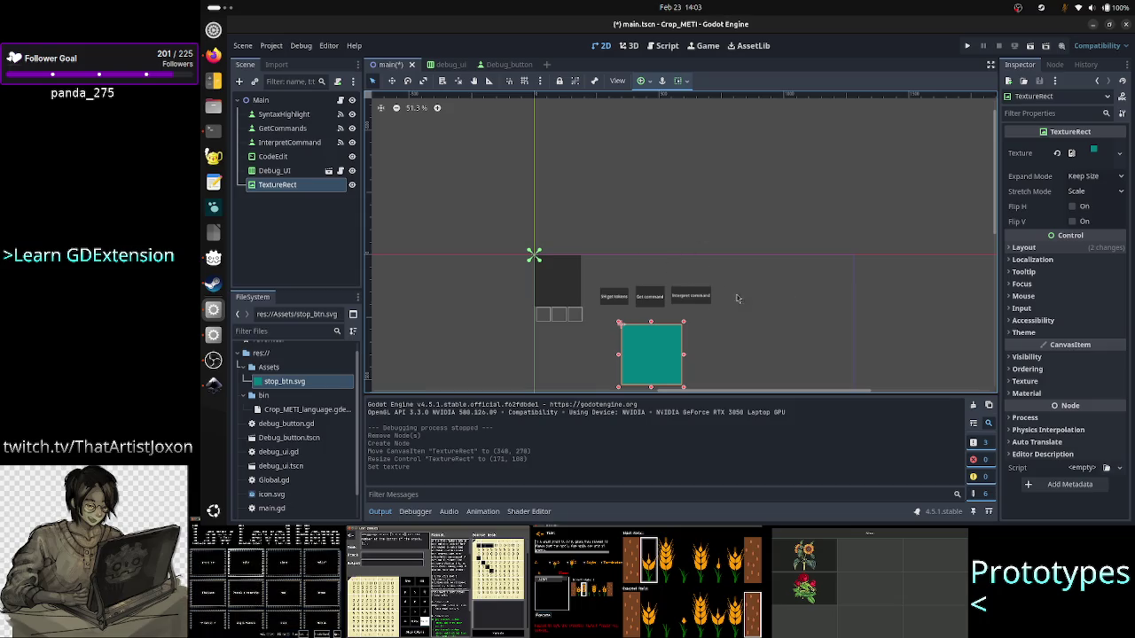
scroll(734, 278, "up", 5)
scroll(691, 345, "down", 2)
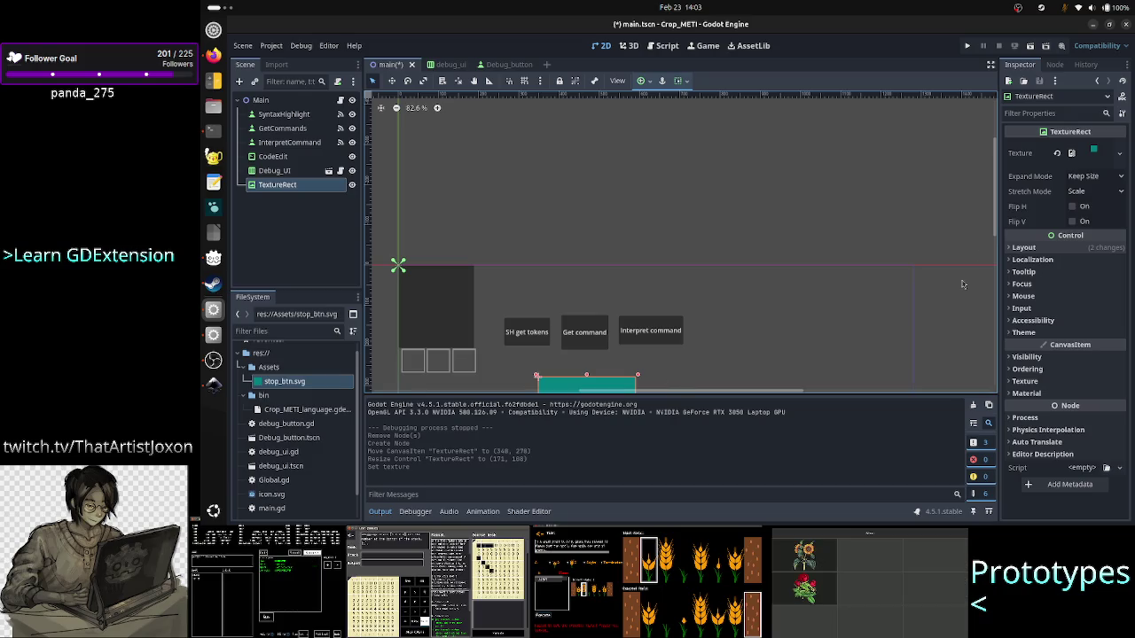
mouse_move(993, 227)
left_mouse_down()
mouse_move(996, 298)
mouse_move(997, 273)
left_mouse_up()
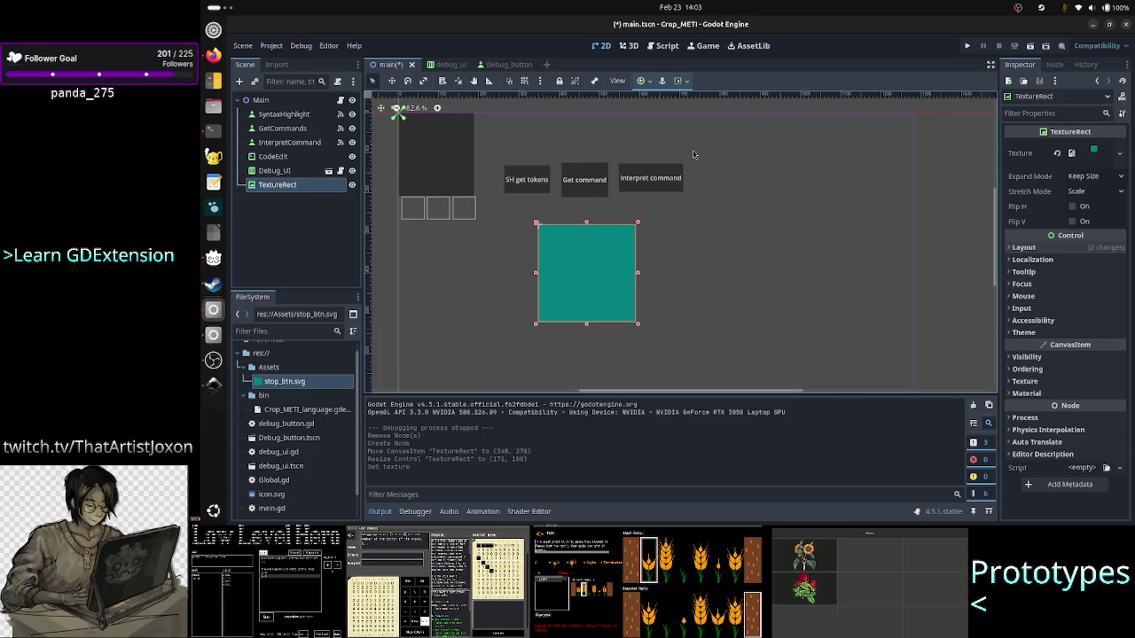
- Look through the Editor and Debug menus without changing anything
left_click(330, 47)
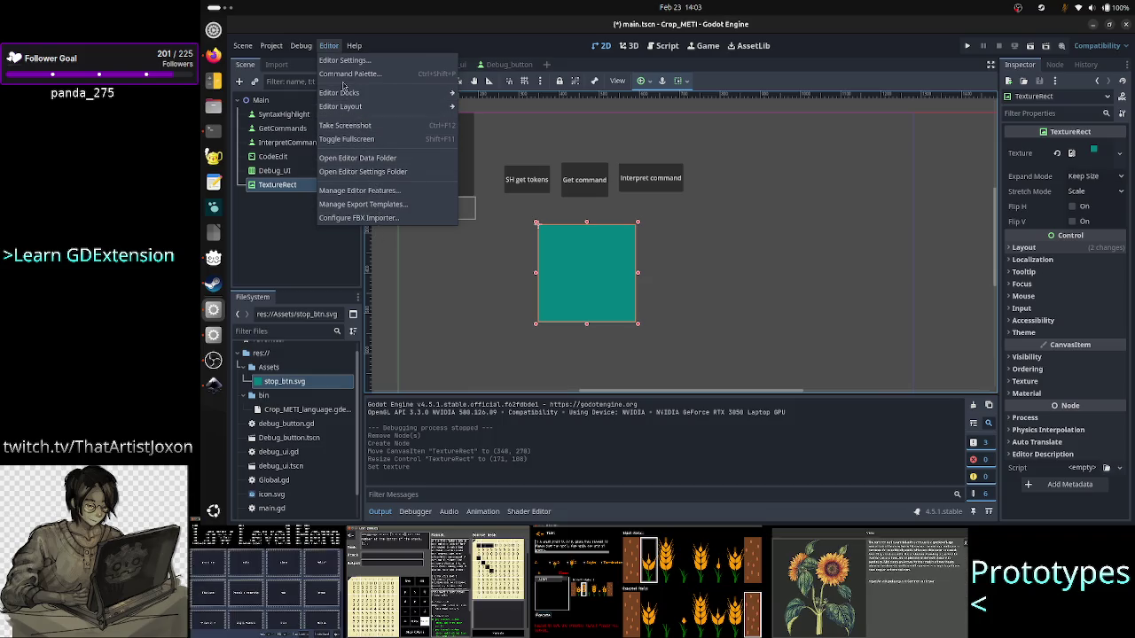
mouse_move(354, 107)
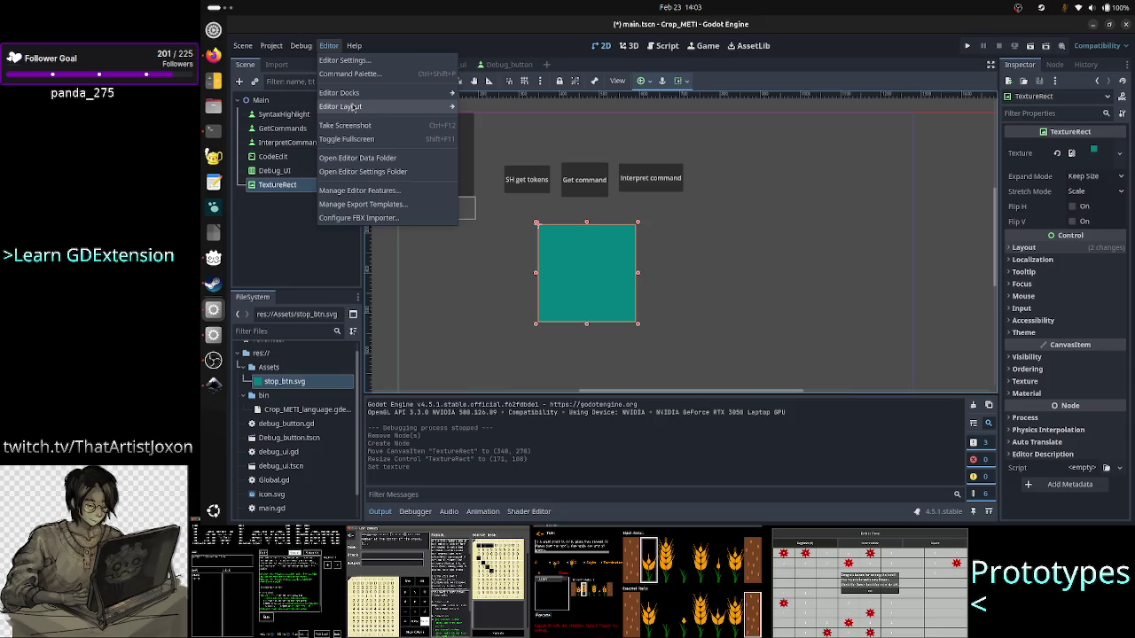
mouse_move(298, 47)
left_click(401, 24)
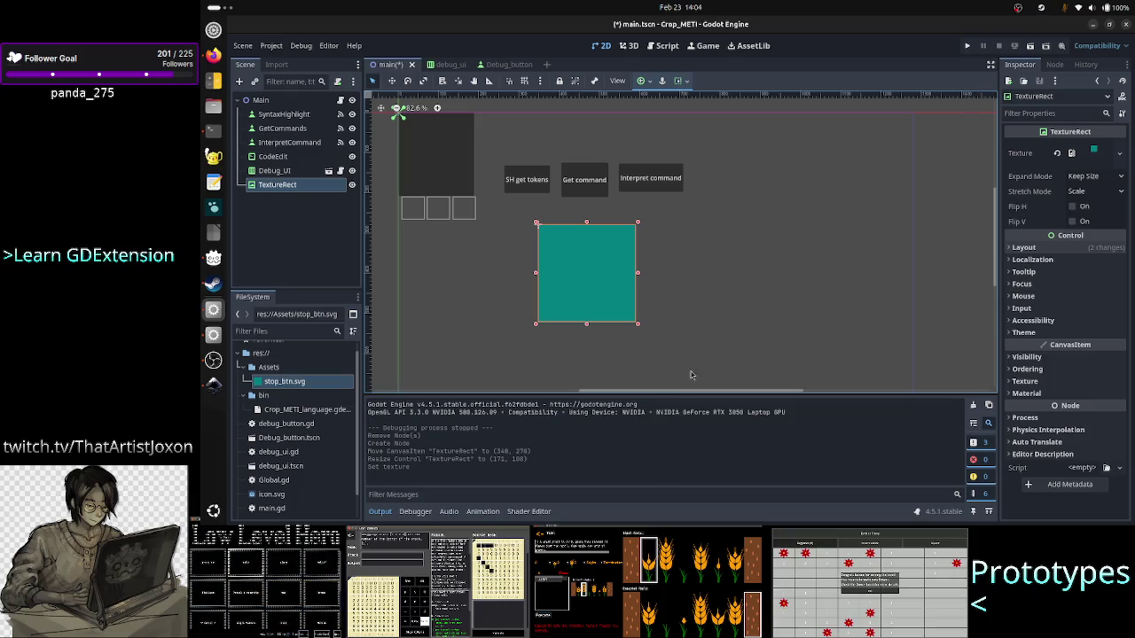
- Collapse the Output panel to enlarge the canvas and centre the view on the teal TextureRect
left_click(379, 108)
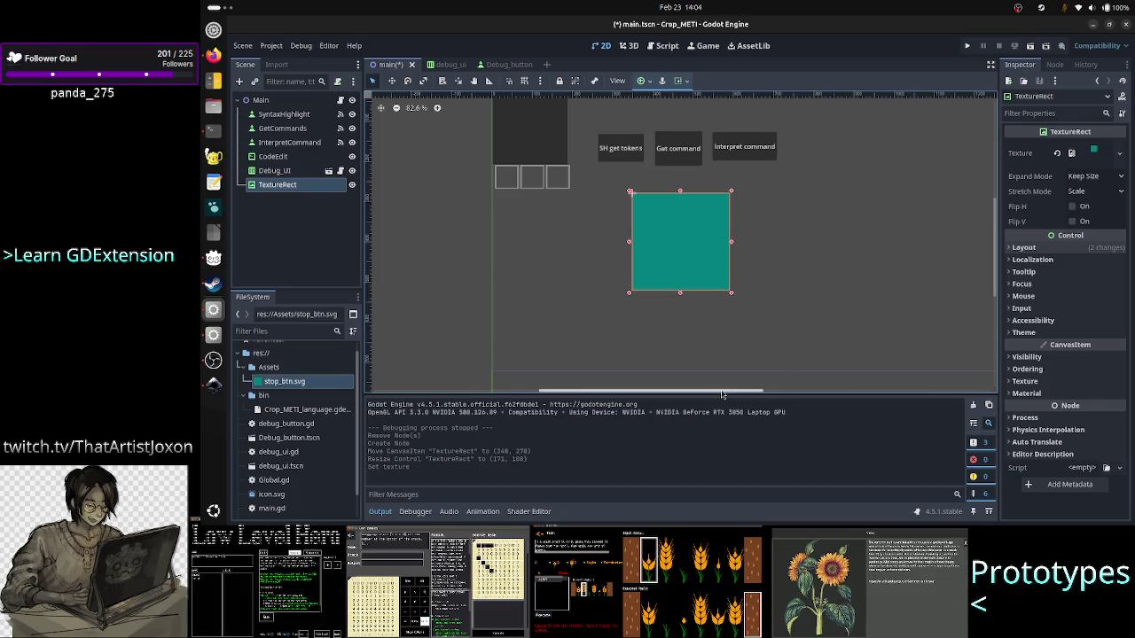
left_click(379, 511)
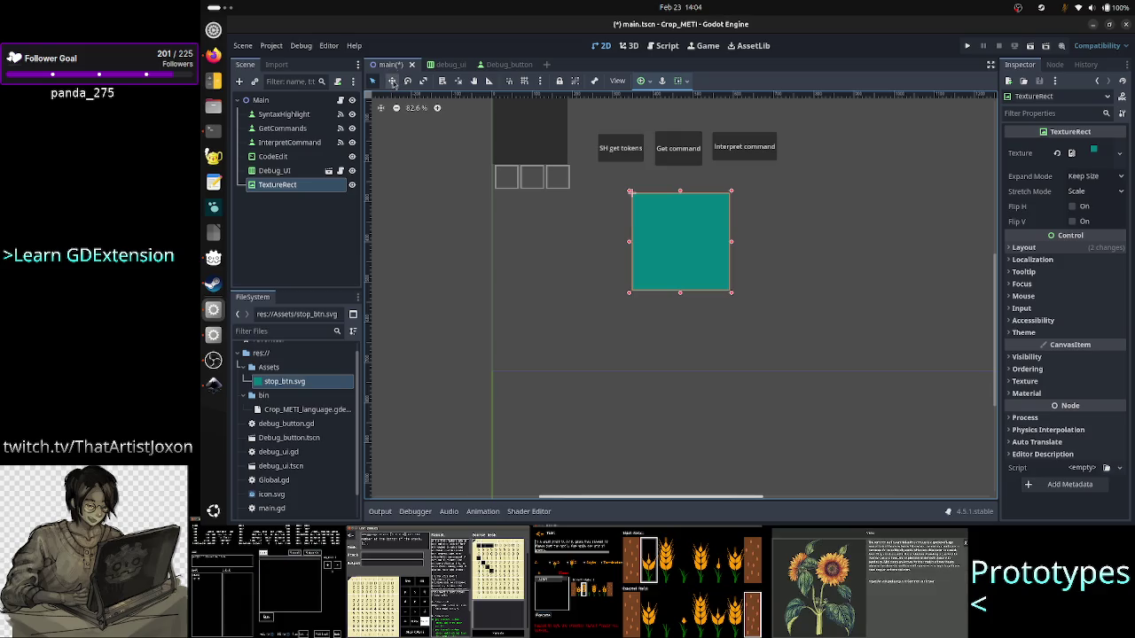
left_click(380, 108)
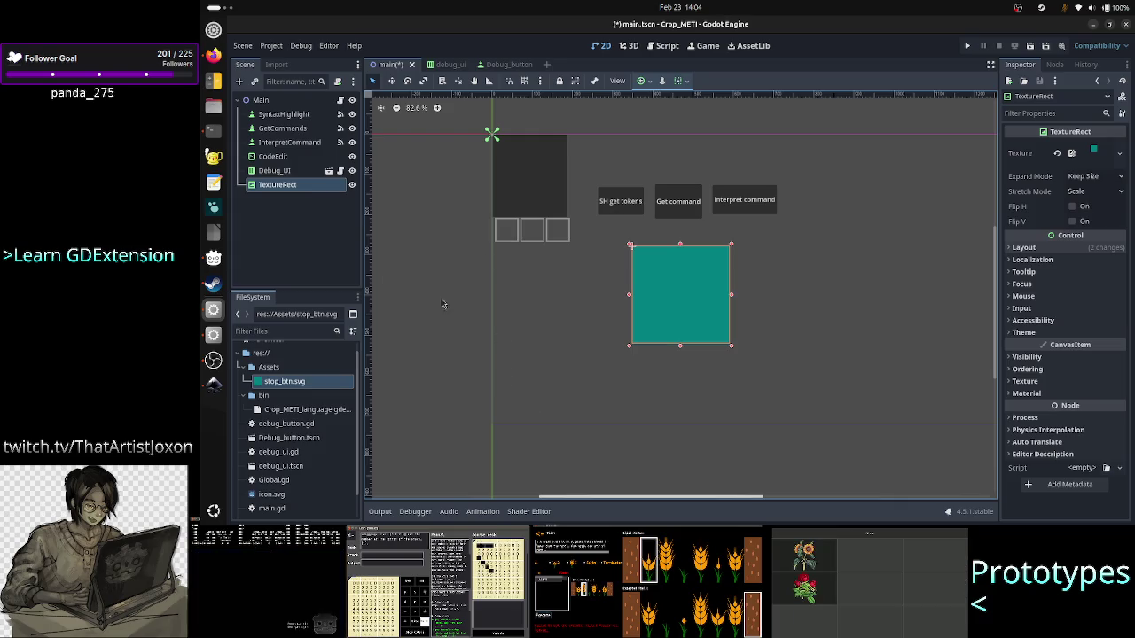
left_click_drag(624, 497, 656, 497)
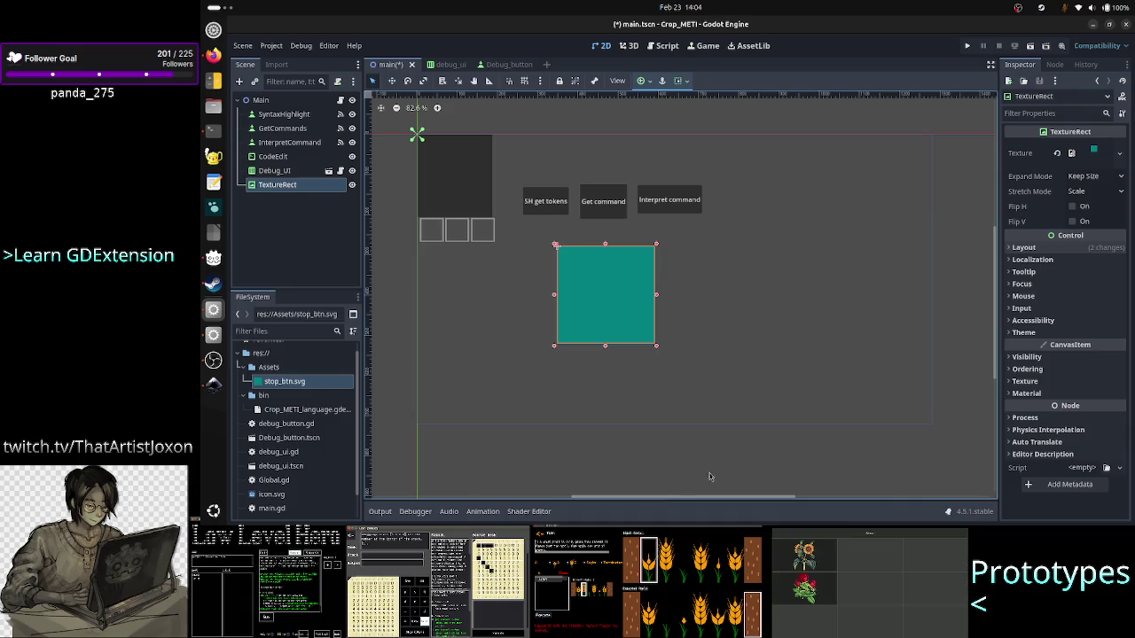
mouse_move(999, 352)
left_mouse_down()
mouse_move(998, 337)
mouse_move(1000, 349)
left_mouse_up()
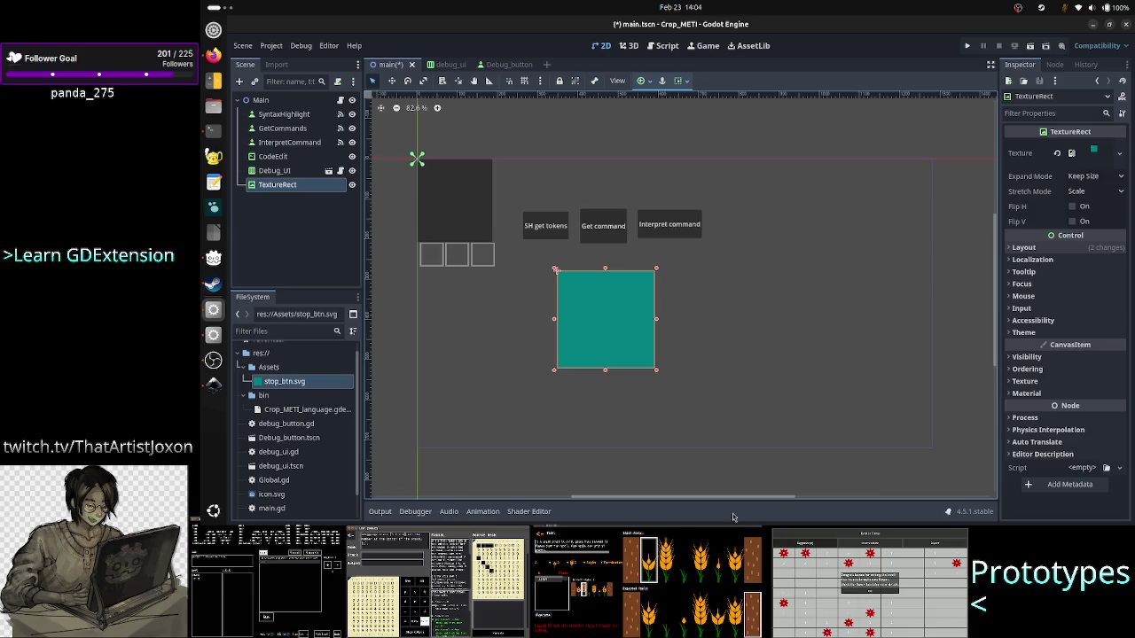
left_click_drag(731, 501, 726, 501)
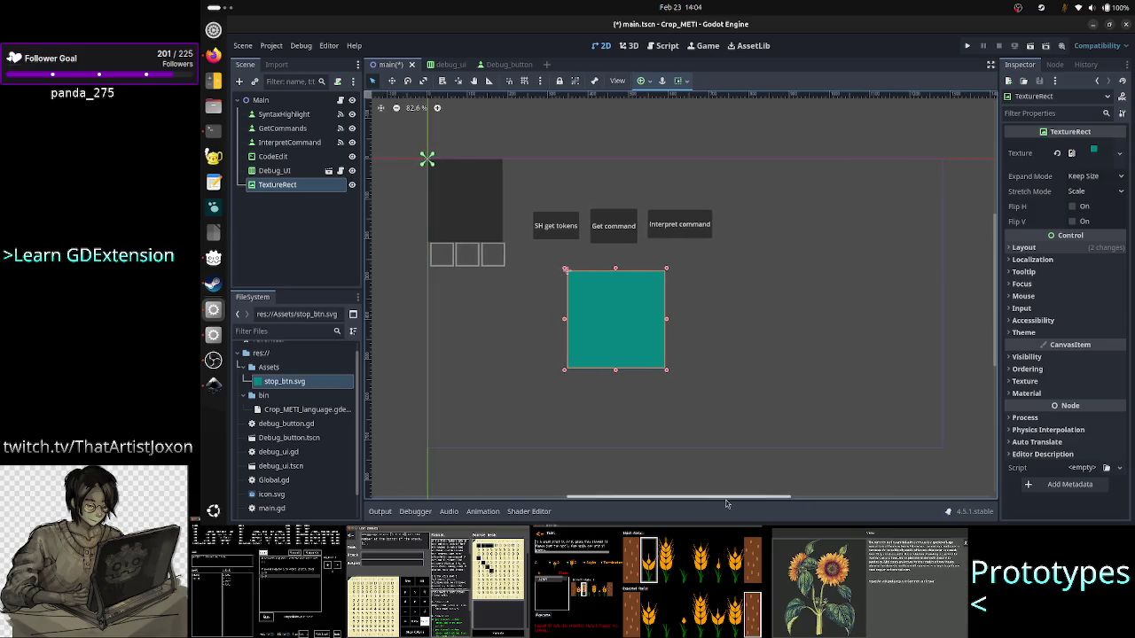
left_click(380, 108)
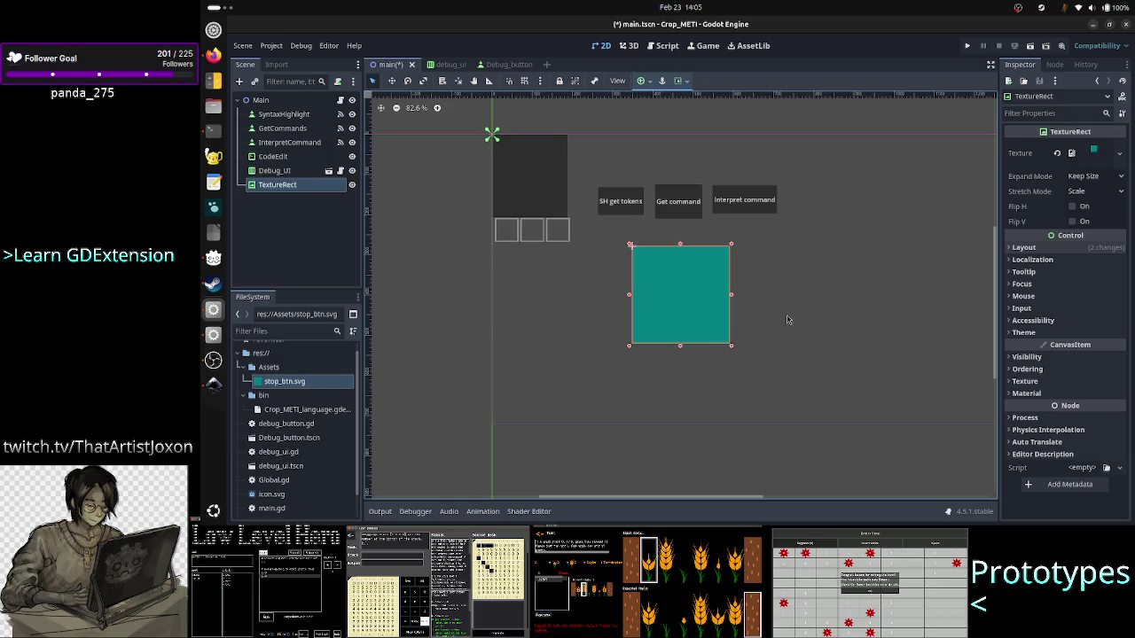
- Expand Layout and Transform to see the 242×242 size, preview the teal texture, then return to Inkscape
left_click(1051, 250)
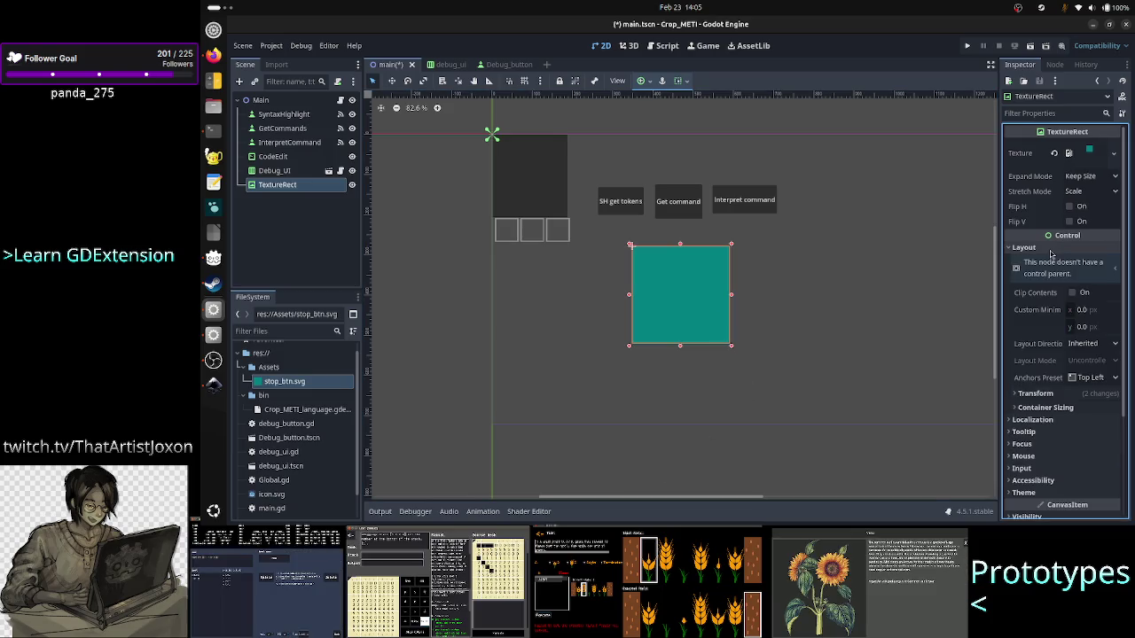
left_click(1046, 393)
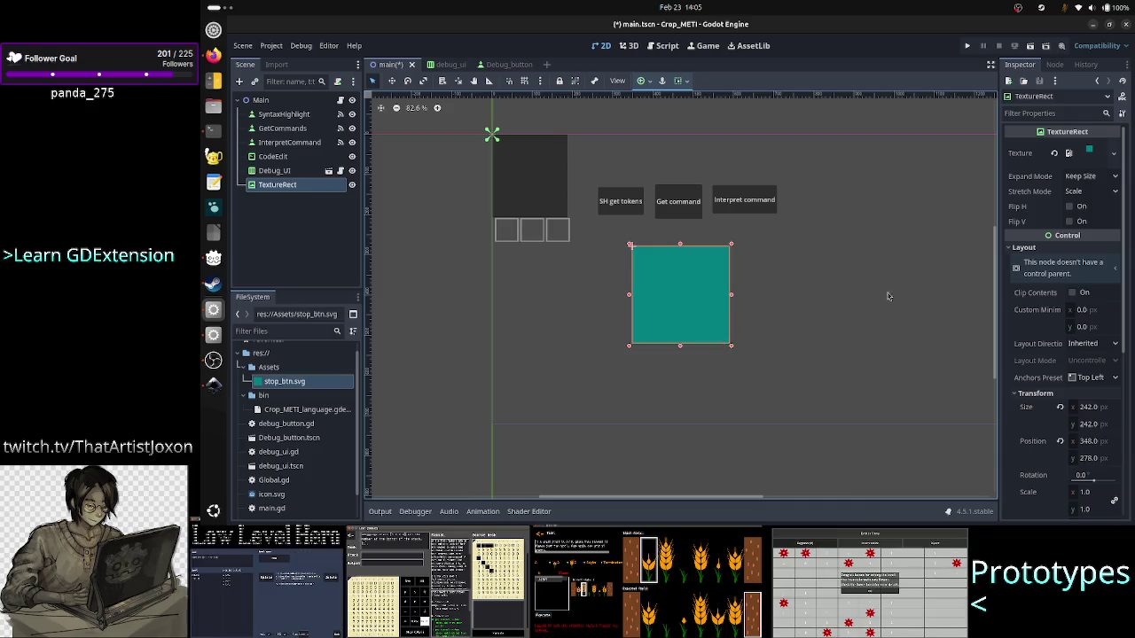
left_click(1090, 154)
left_click(1090, 154)
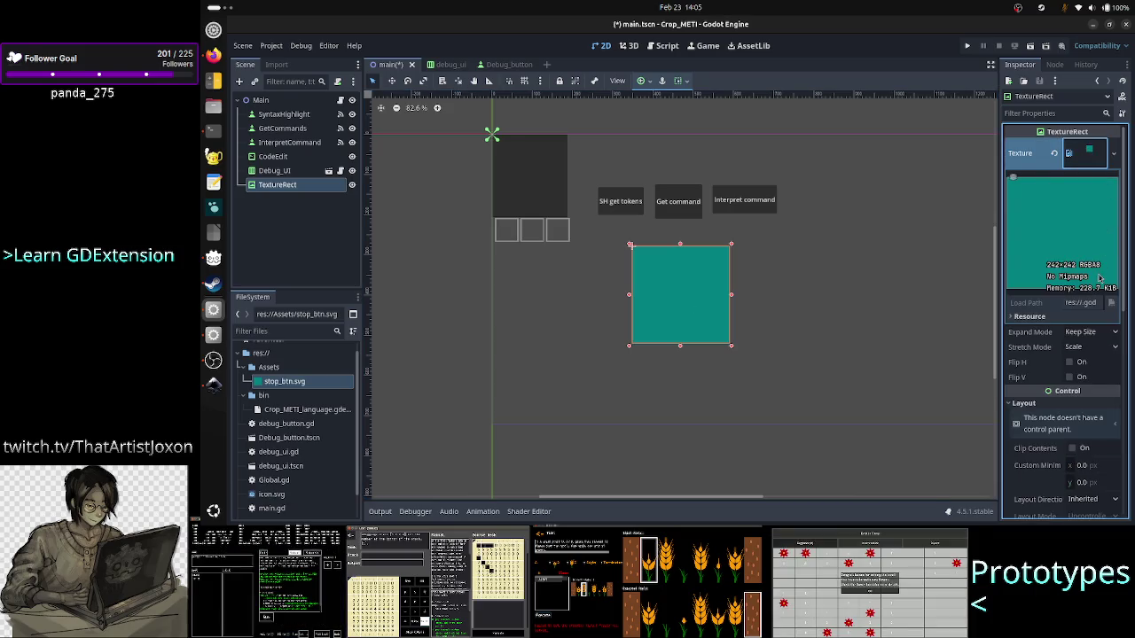
key("alt+Tab")
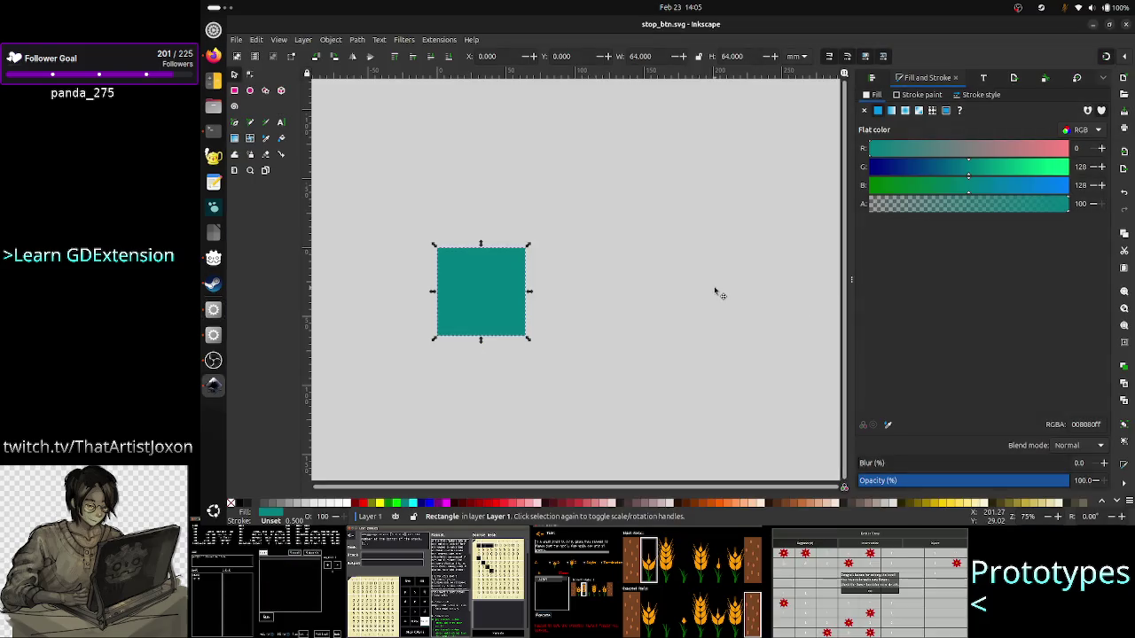
- Confirm in Document Properties that the stop_btn.svg page is 64 × 64 mm, then return to Godot
scroll(714, 270, "down", 5)
scroll(709, 266, "up", 5)
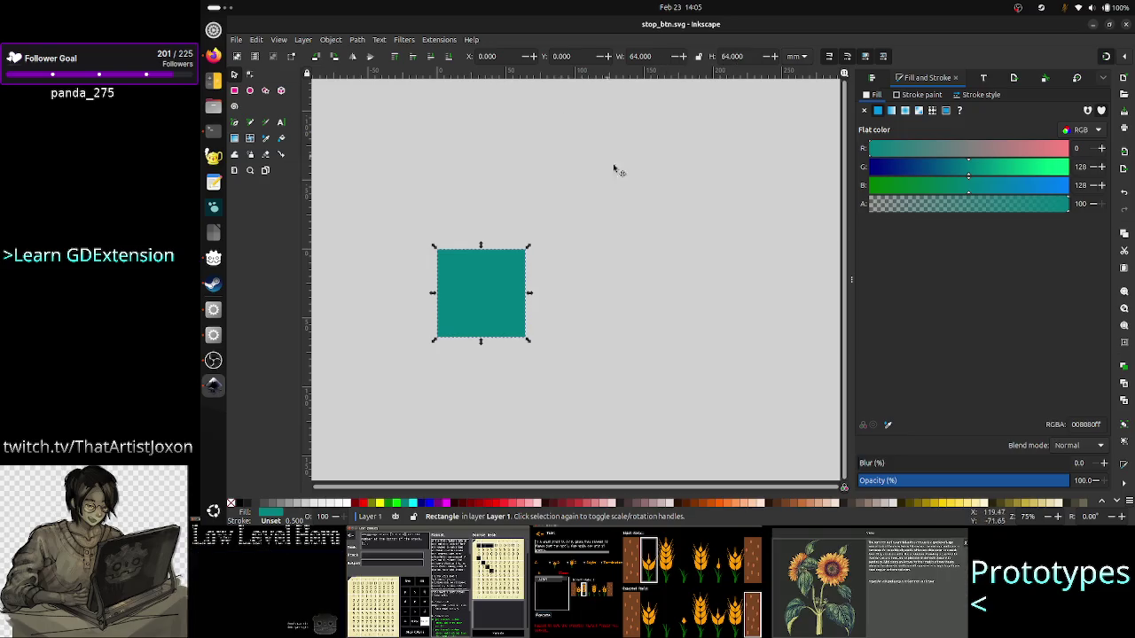
scroll(616, 173, "down", 5)
scroll(625, 185, "down", 4)
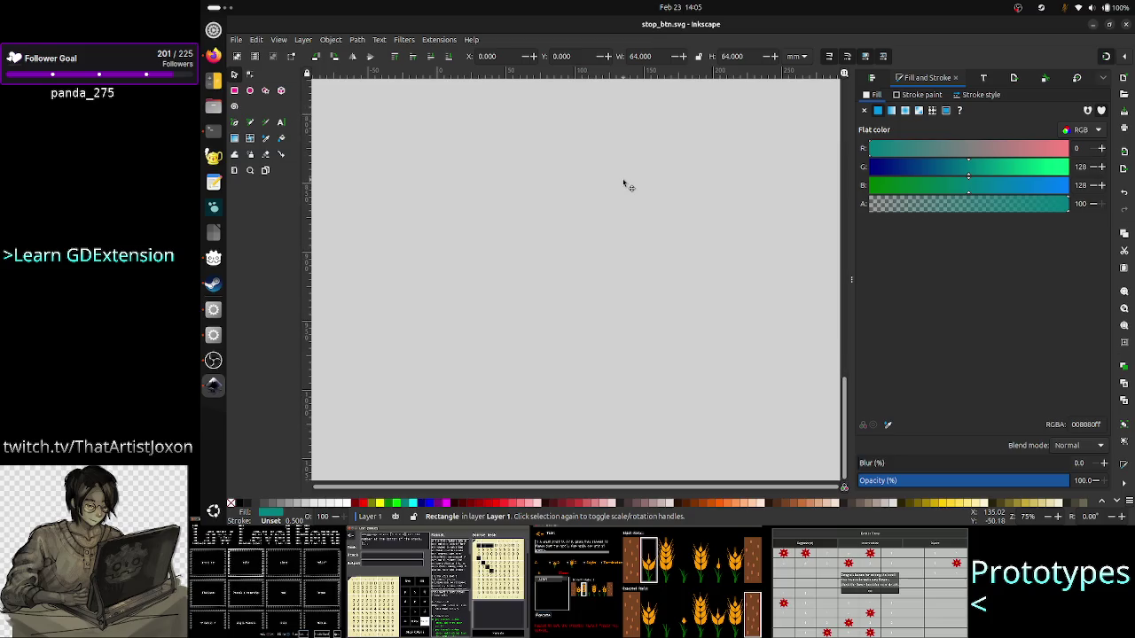
scroll(625, 185, "up", 8)
scroll(626, 185, "down", 6)
scroll(625, 185, "up", 8)
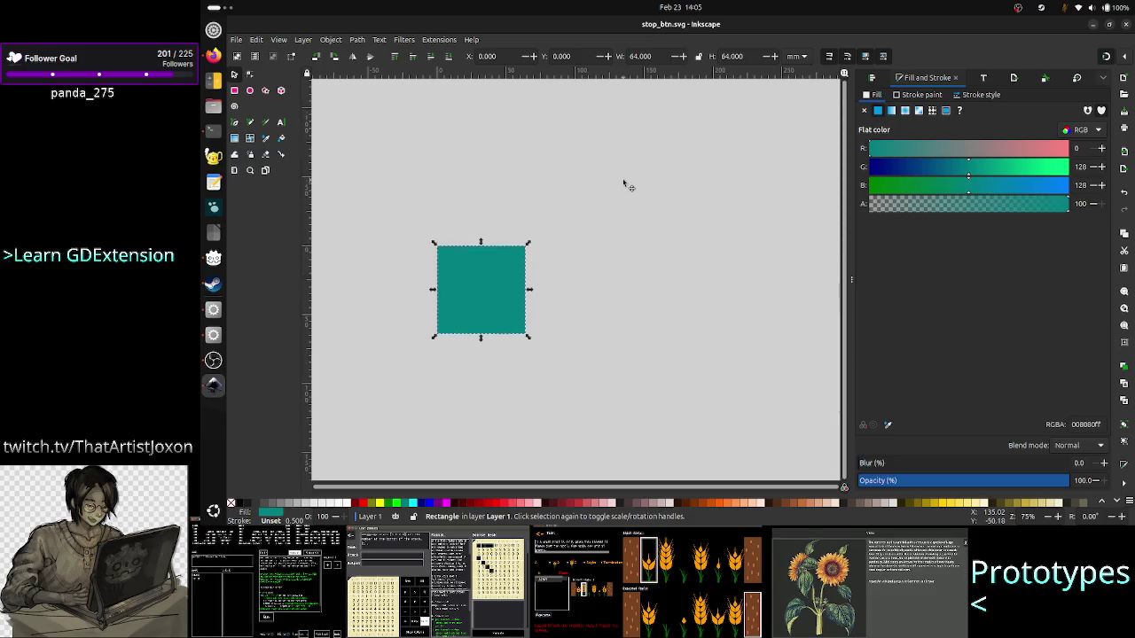
scroll(626, 185, "down", 2)
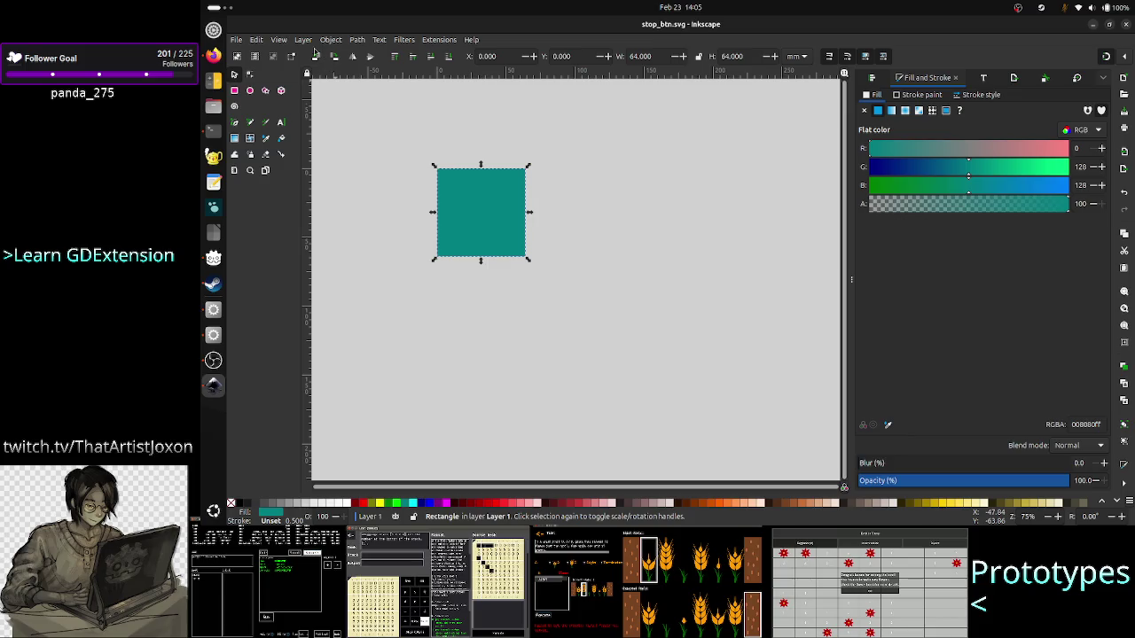
left_click(236, 40)
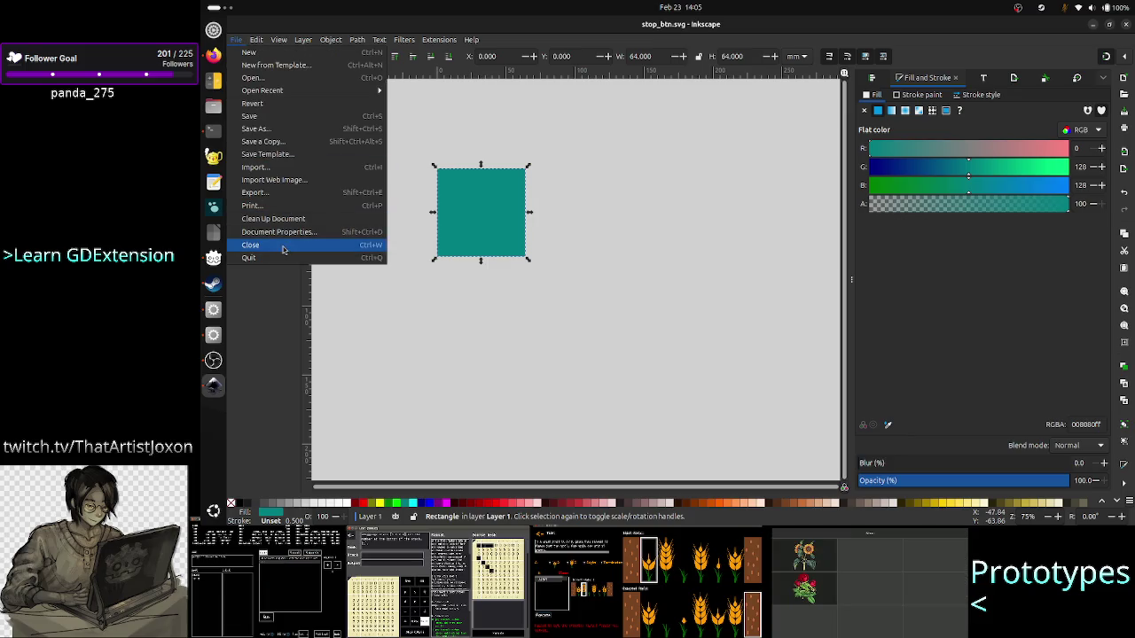
left_click(296, 234)
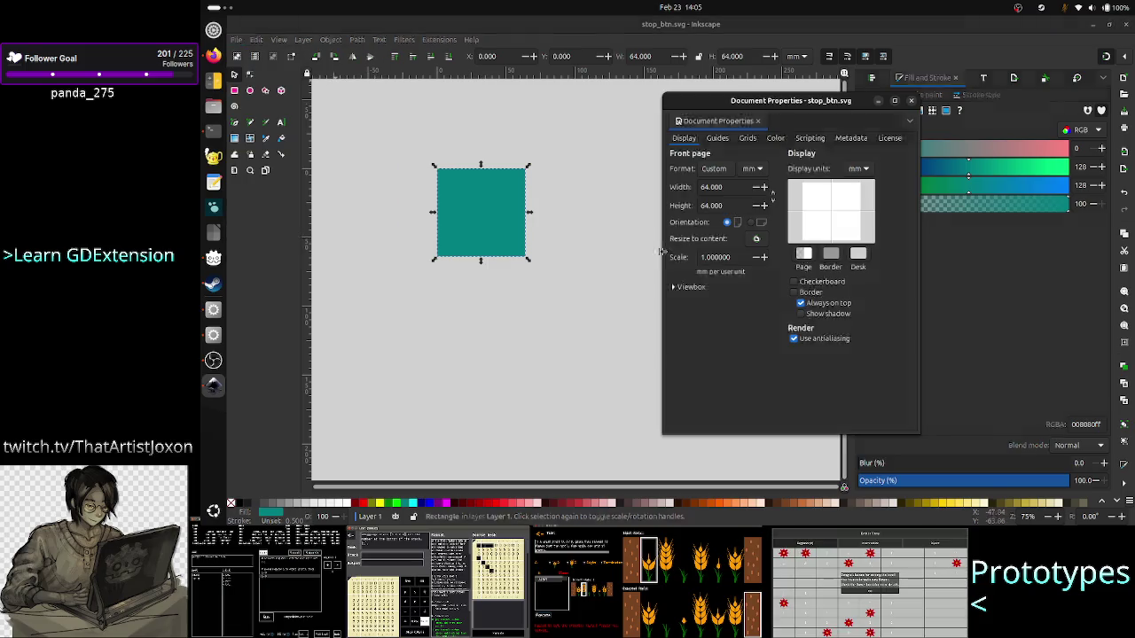
left_click(727, 187)
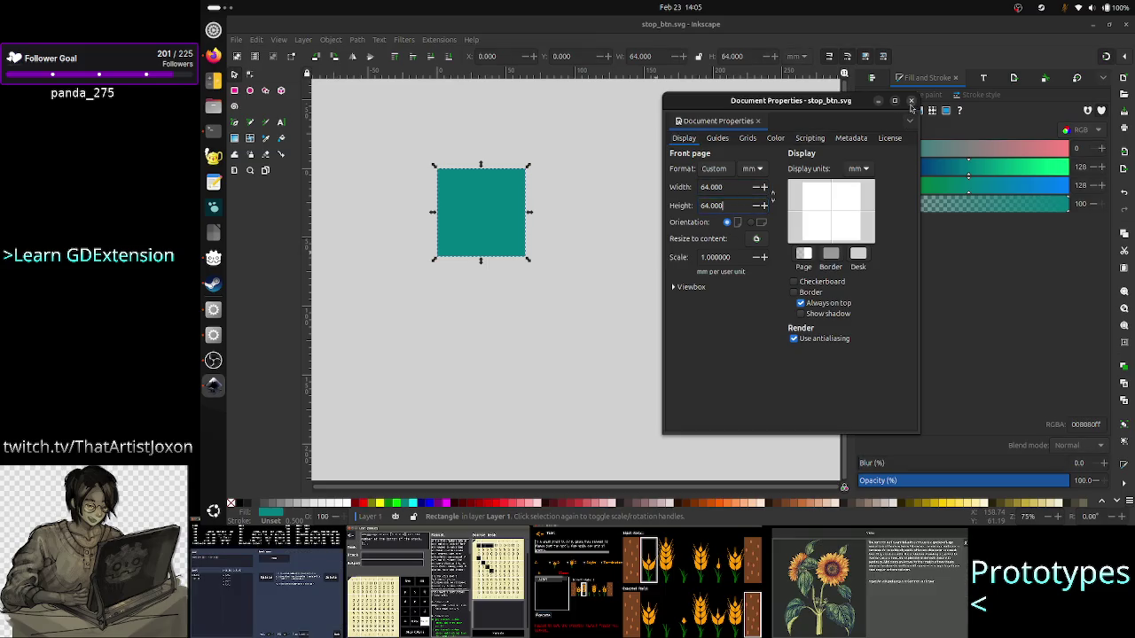
left_click(910, 102)
key("alt+Tab")
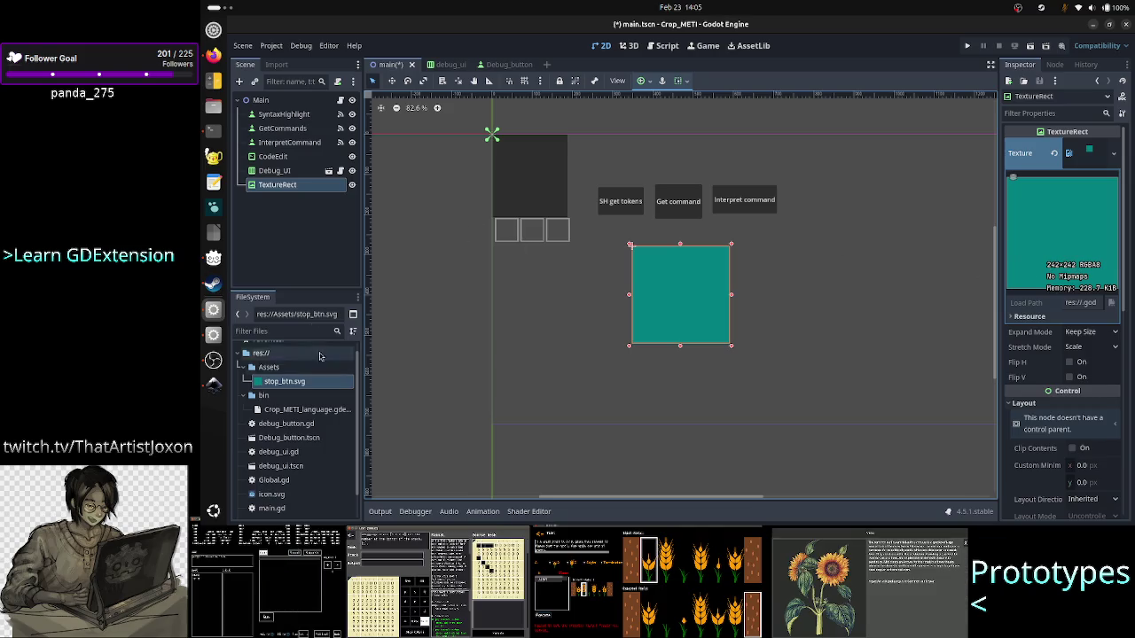
- Change stop_btn.svg's Import As from Texture2D to Image and start the reimport
left_click(280, 65)
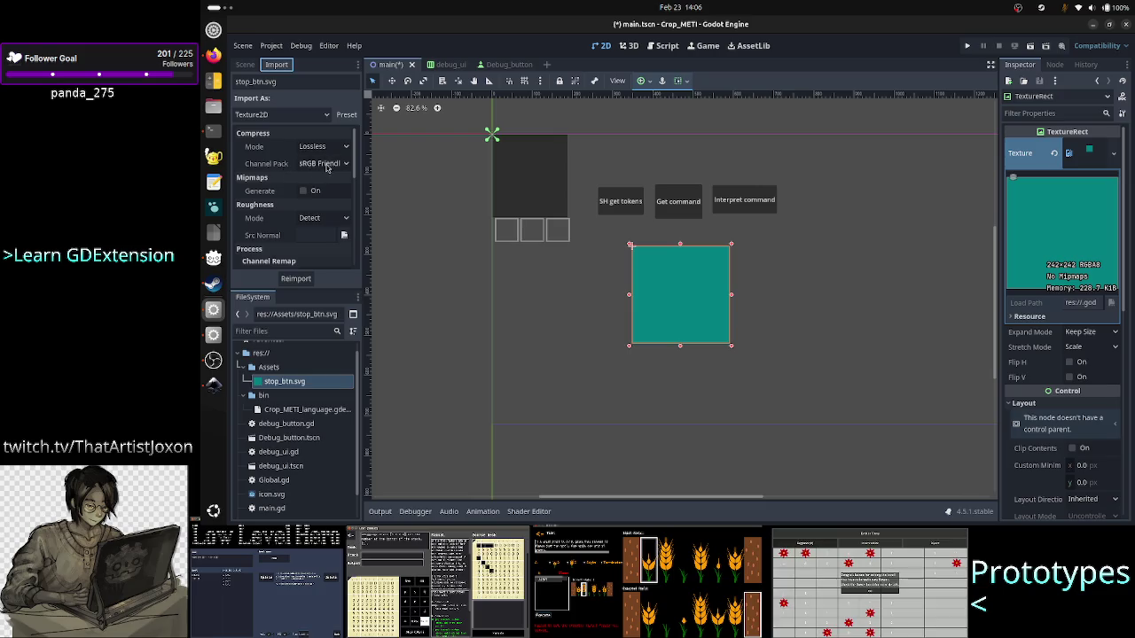
mouse_move(289, 201)
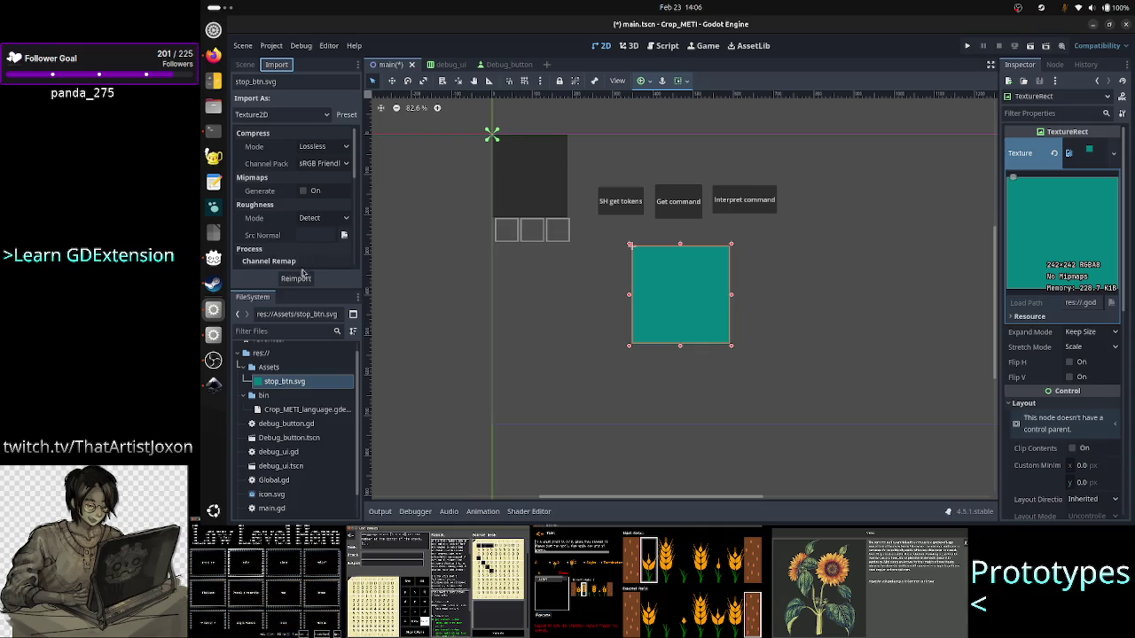
left_click(306, 114)
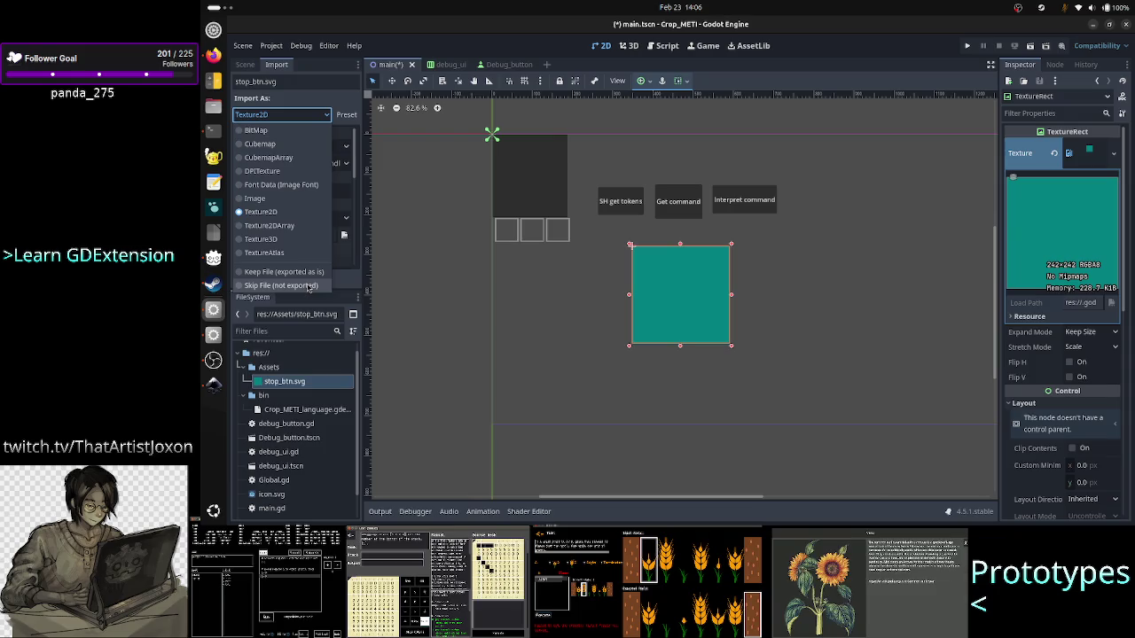
left_click(278, 200)
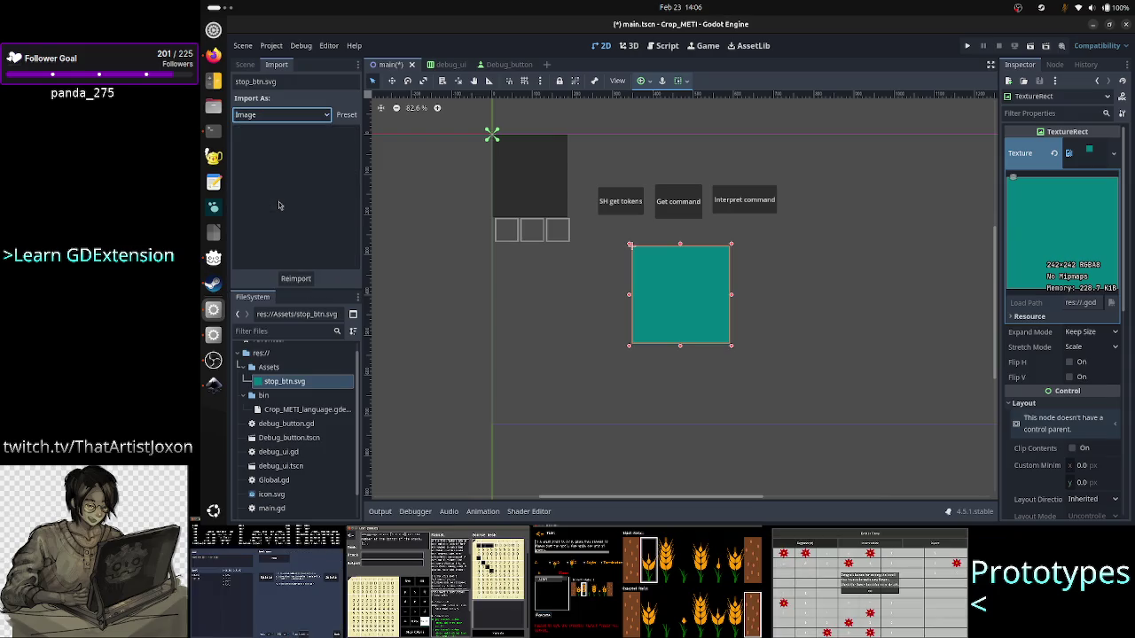
left_click(296, 278)
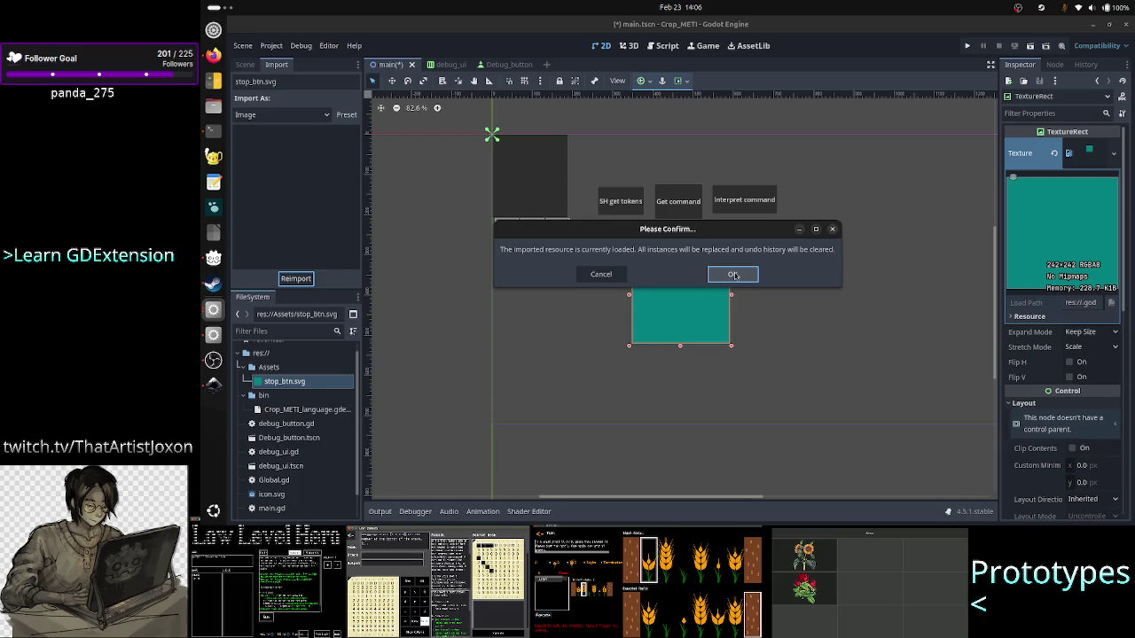
- Confirm the reimport of the loaded resource and select the TextureRect node
left_click(733, 275)
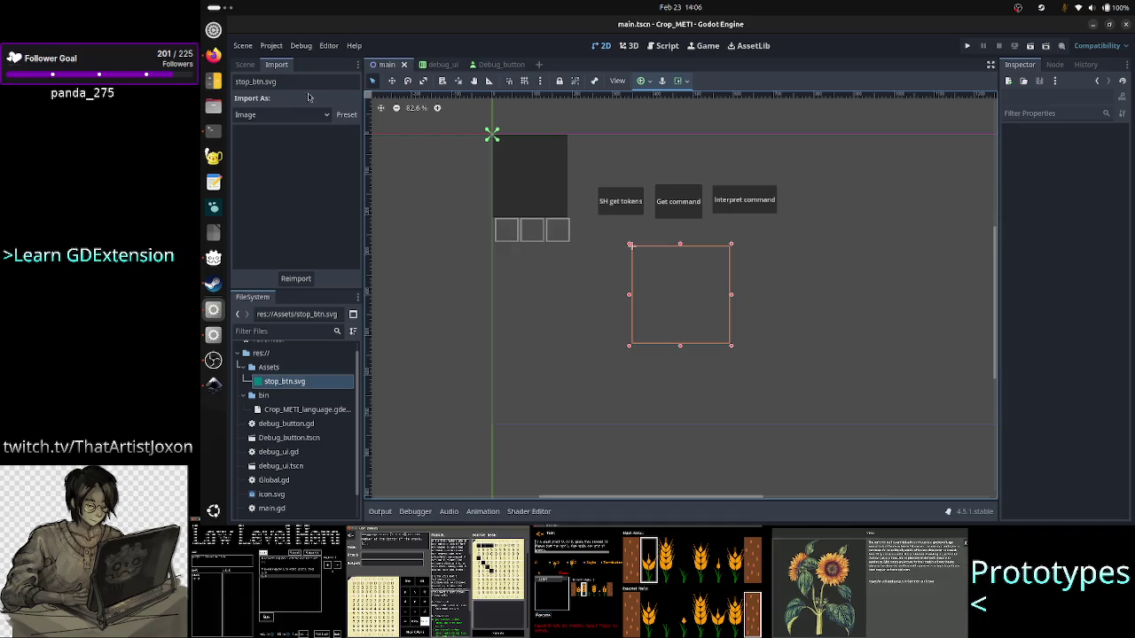
left_click(245, 64)
left_click(282, 172)
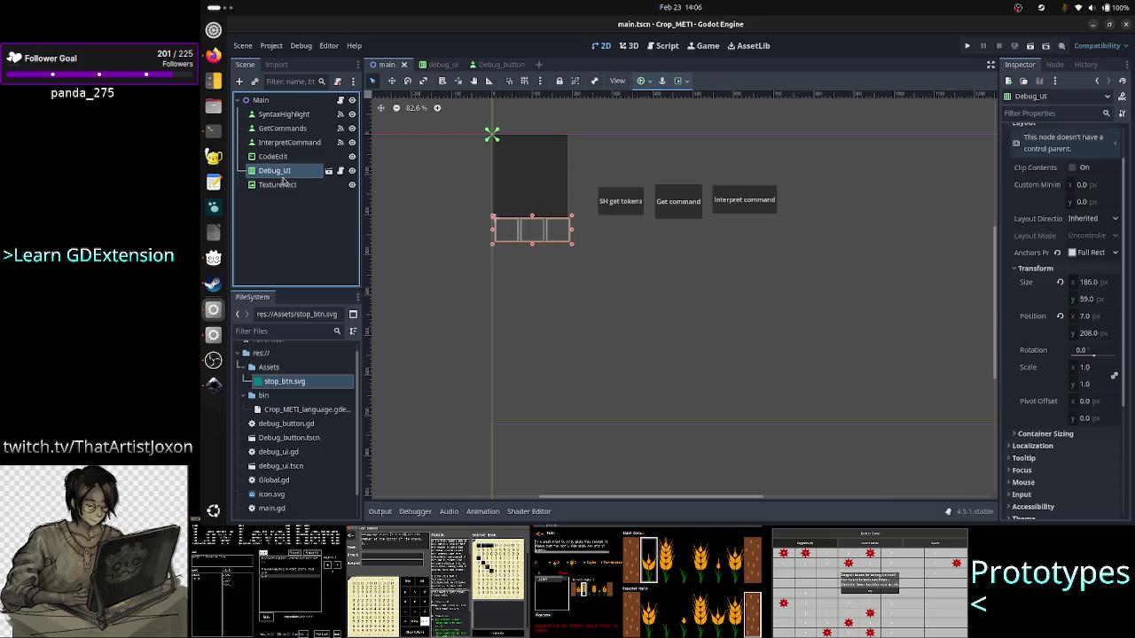
left_click(276, 184)
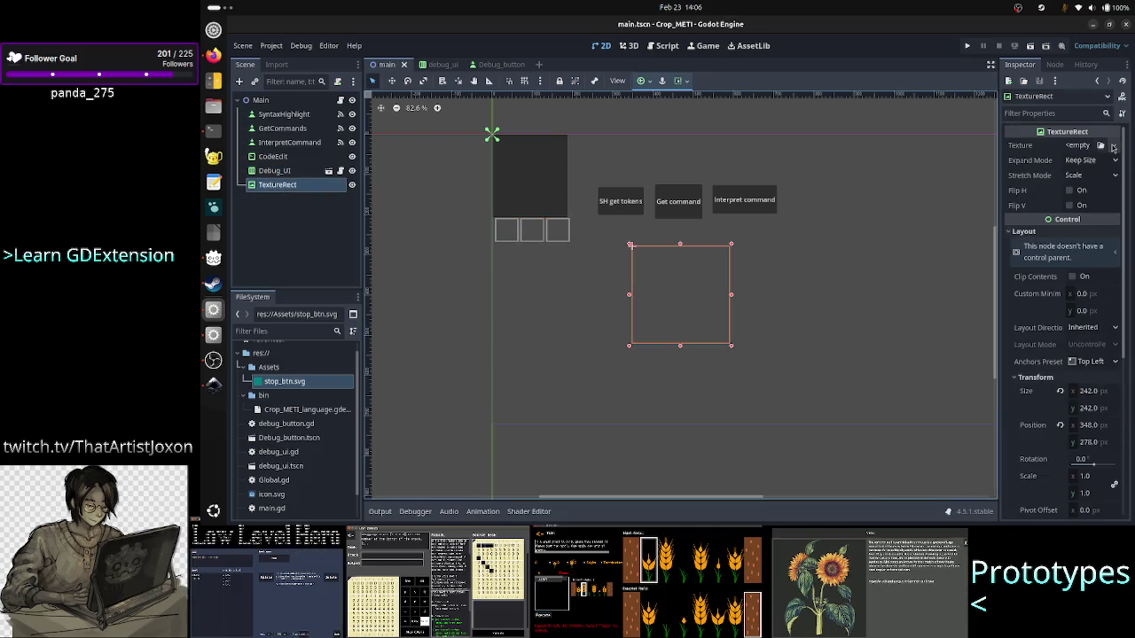
- Assign stop_btn.svg as the TextureRect's texture and switch to the terminal
left_click(304, 387)
mouse_move(304, 388)
left_mouse_down()
mouse_move(770, 269)
mouse_move(1080, 144)
left_mouse_up()
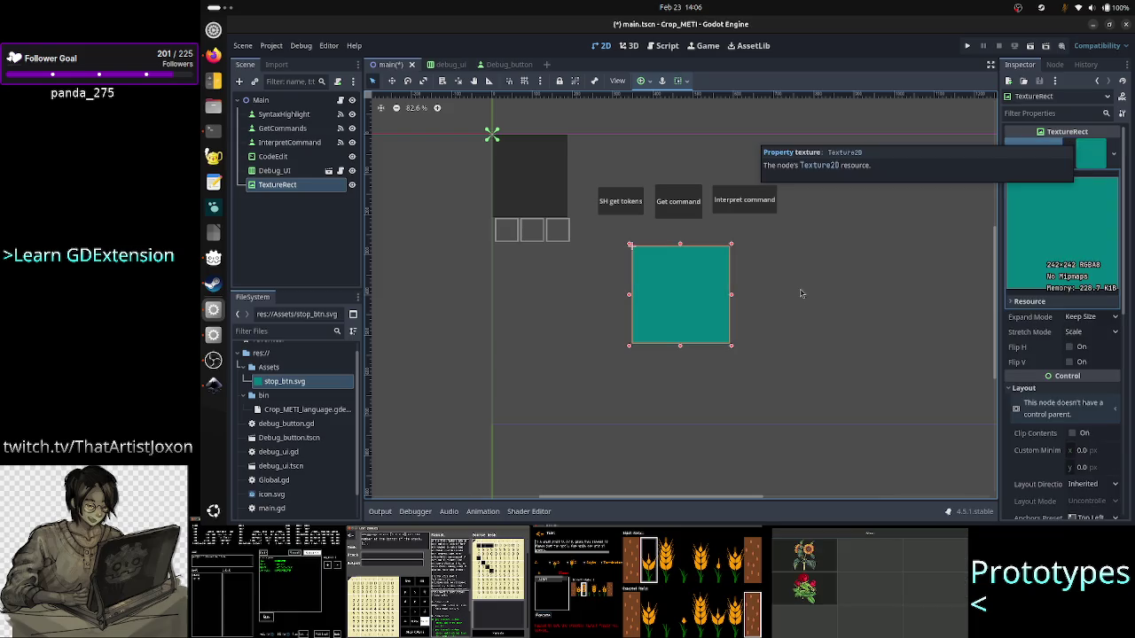
key("alt+Tab")
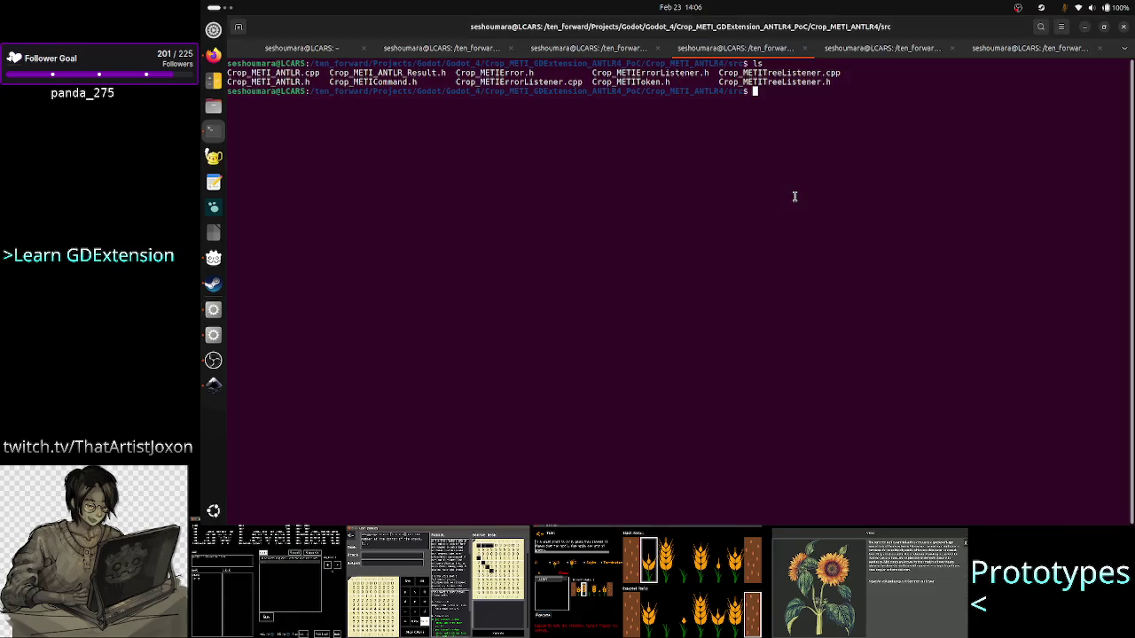
- Move up and into the Crop_METI/Assets folder and list its files
type("ls")
key("Return")
type("cd ..")
key("Return")
type("cd .")
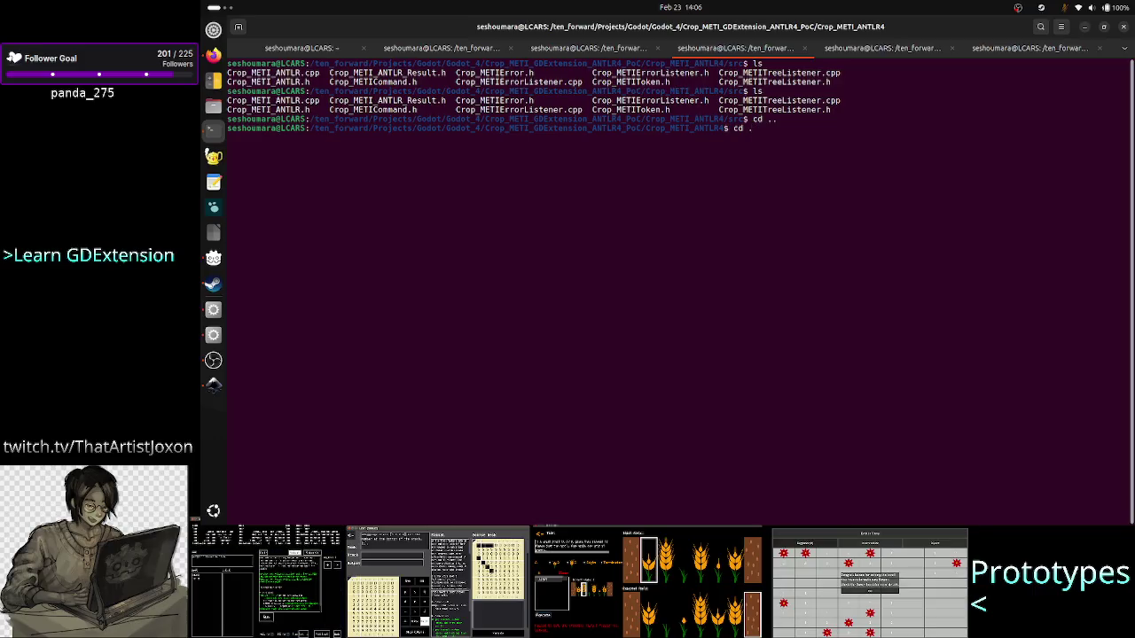
key("BackSpace")
key("BackSpace")
key("BackSpace")
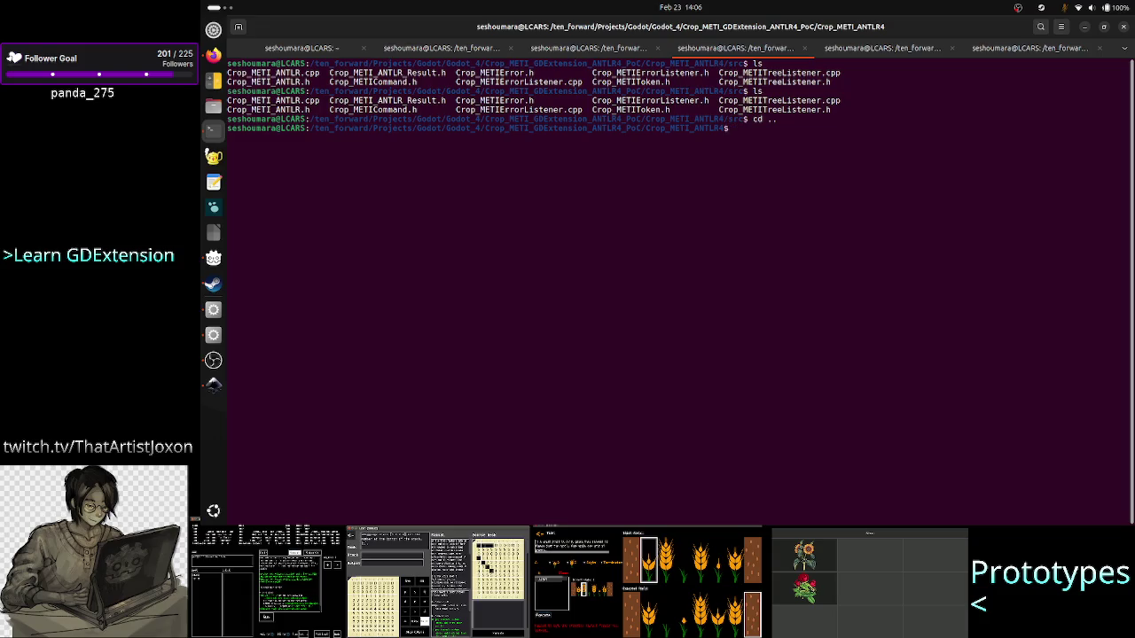
type("cd ..")
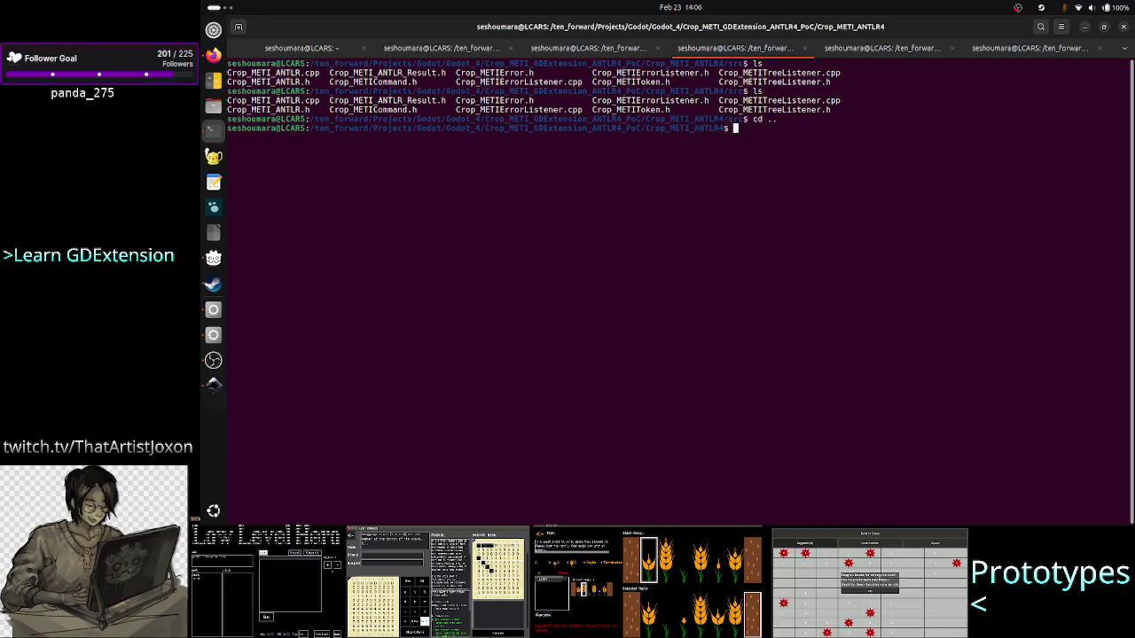
key("Return")
type("ls")
key("Return")
type("cd C")
key("Tab")
type("ls")
key("Return")
type("cd A")
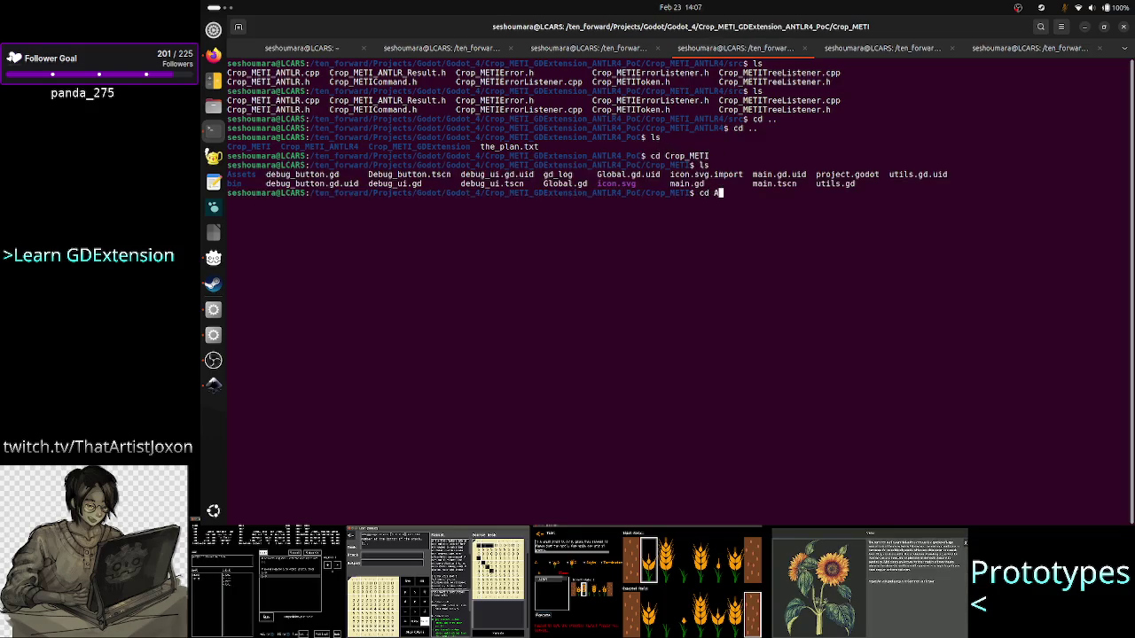
key("Tab")
key("Return")
type("ls")
key("Return")
- View stop_btn.svg with less, confirming the 64mm width and height, then switch windows
type("less")
key("Tab")
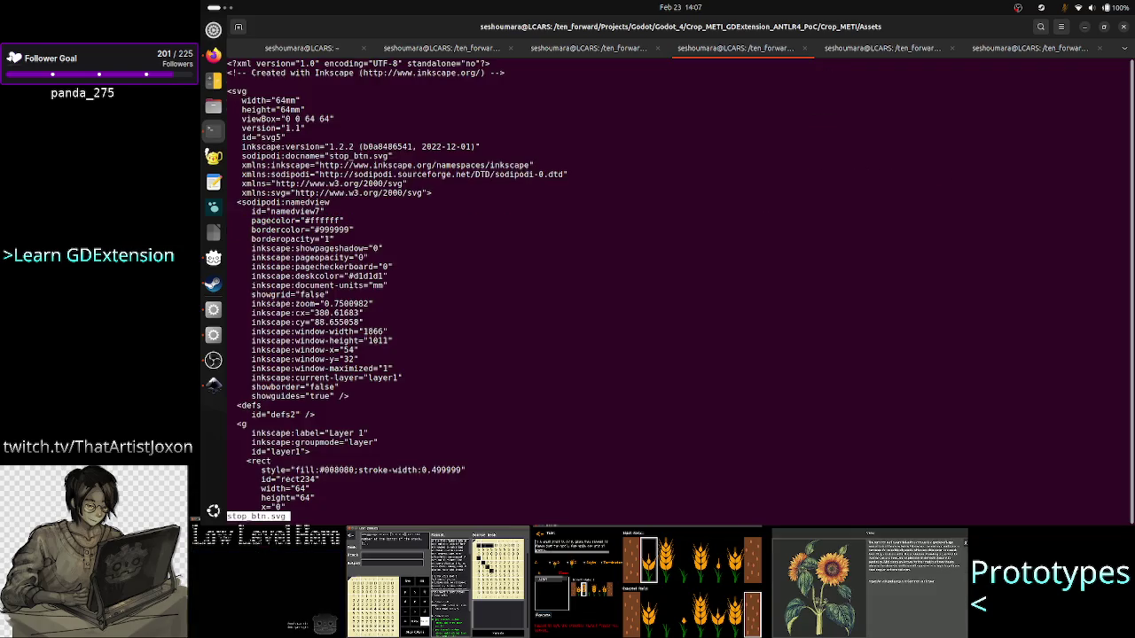
key("Return")
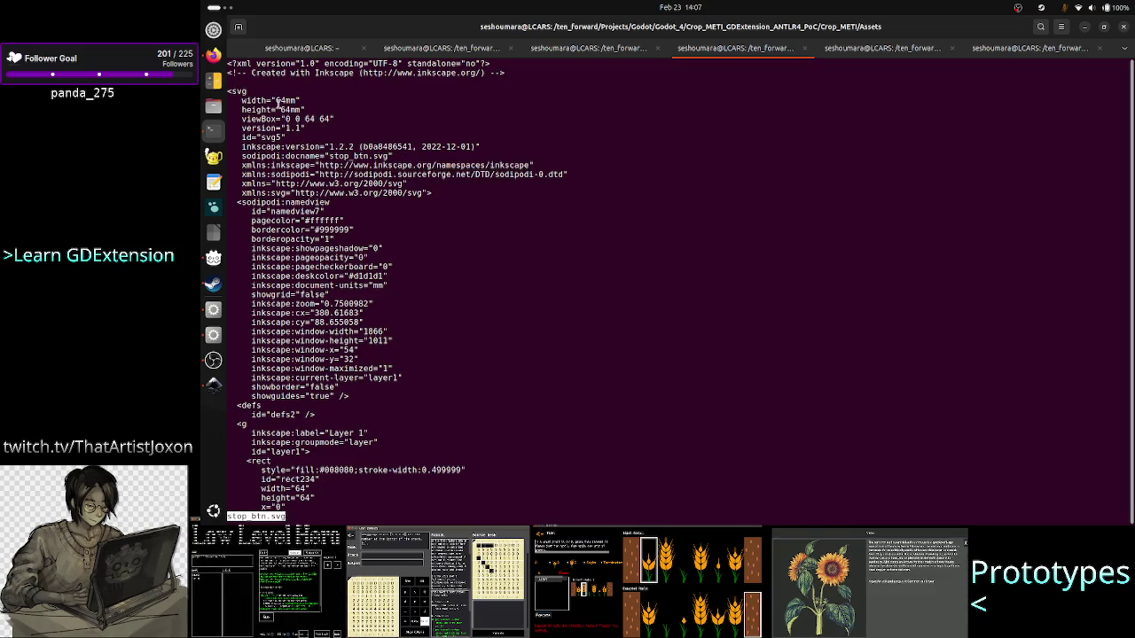
left_click_drag(252, 98, 322, 107)
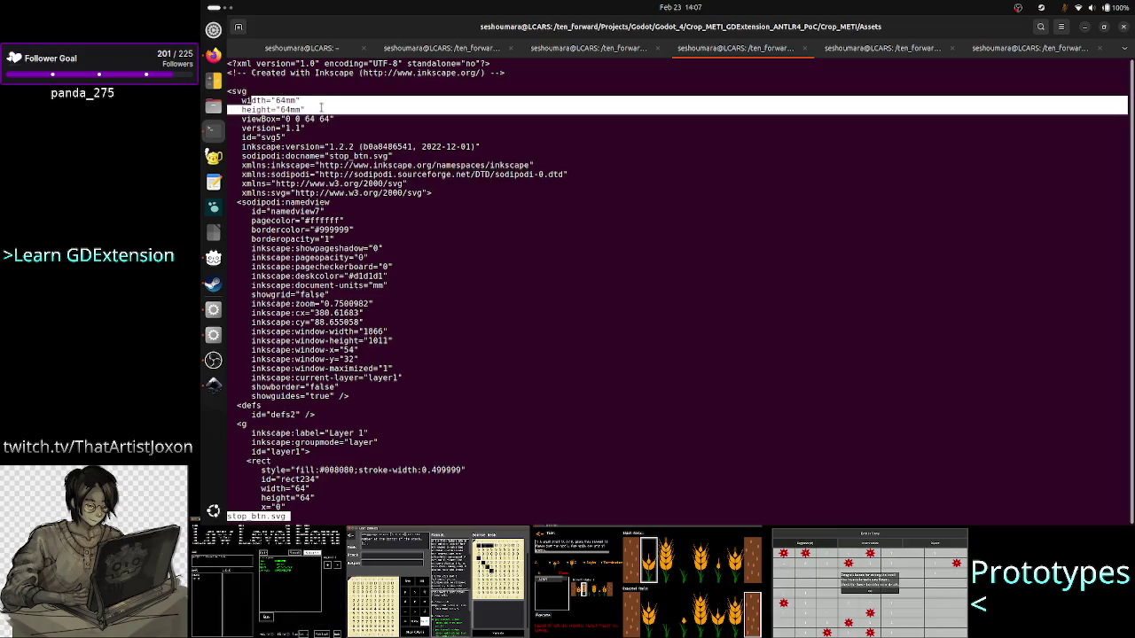
left_click(610, 355)
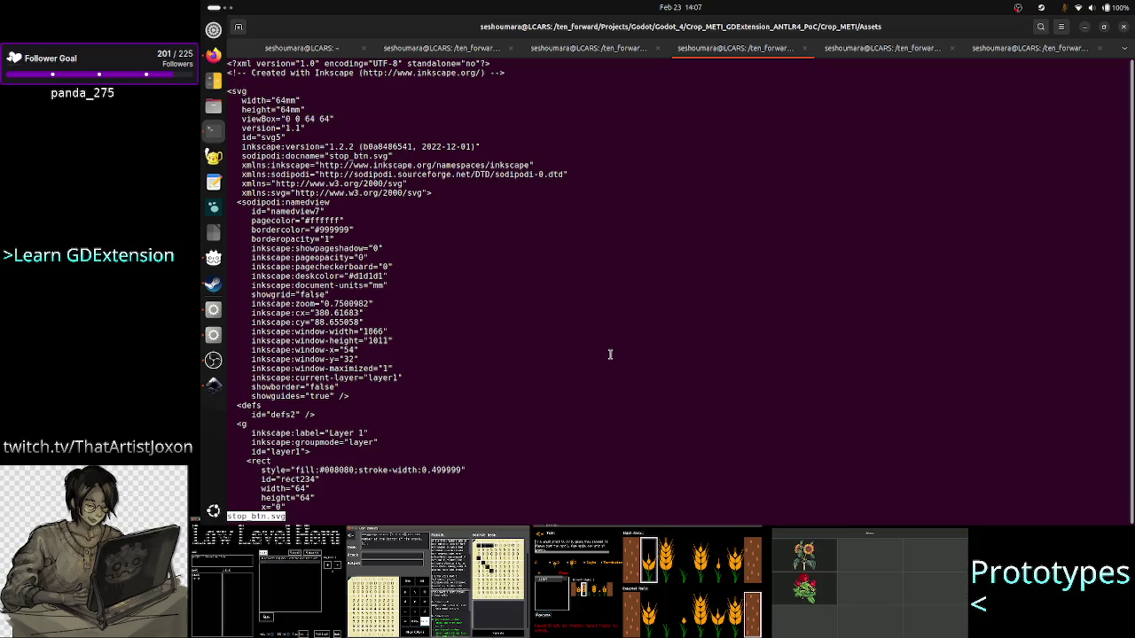
key("q")
key("alt+Tab")
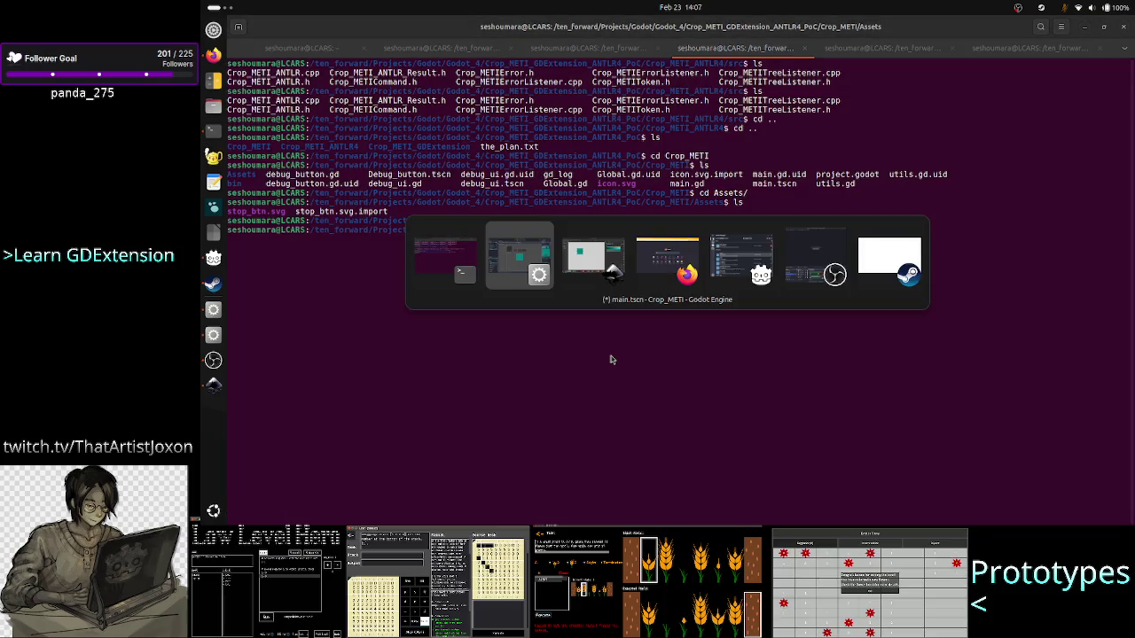
- Switch the Document Properties units to px and set the page width and height to 64
key("alt+Tab")
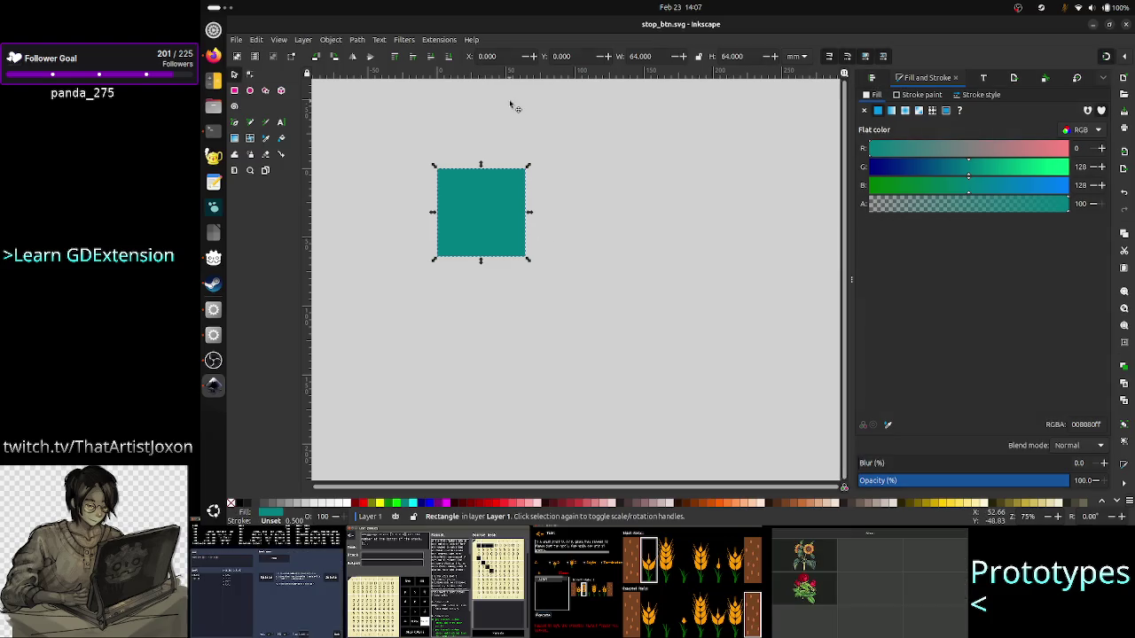
left_click(237, 40)
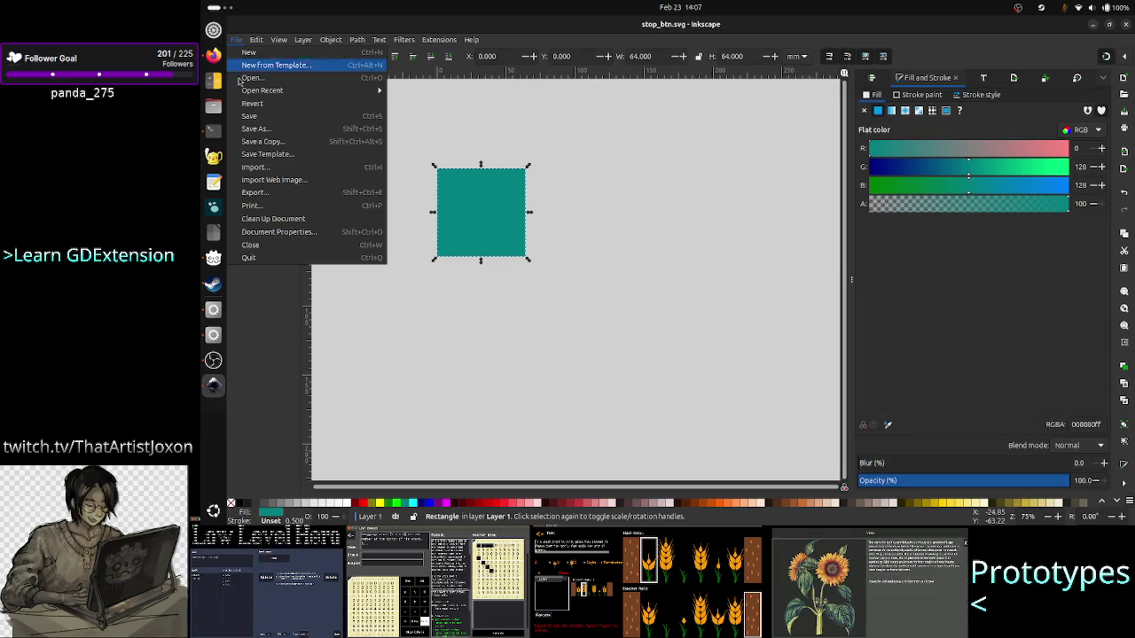
left_click(285, 231)
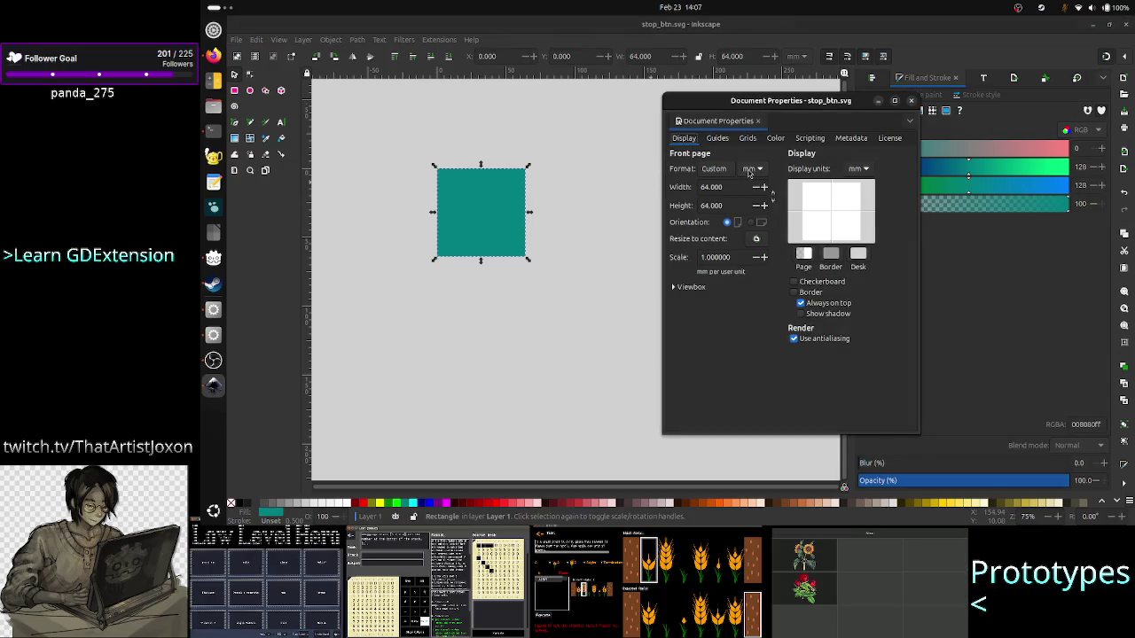
left_click(749, 169)
left_click(749, 185)
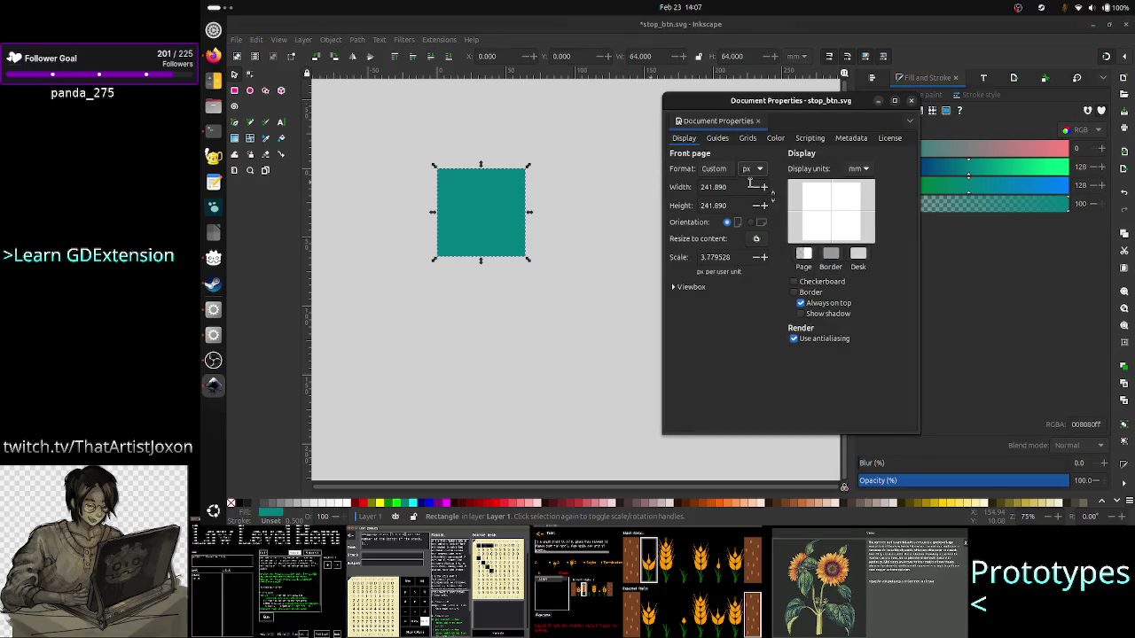
double_click(725, 187)
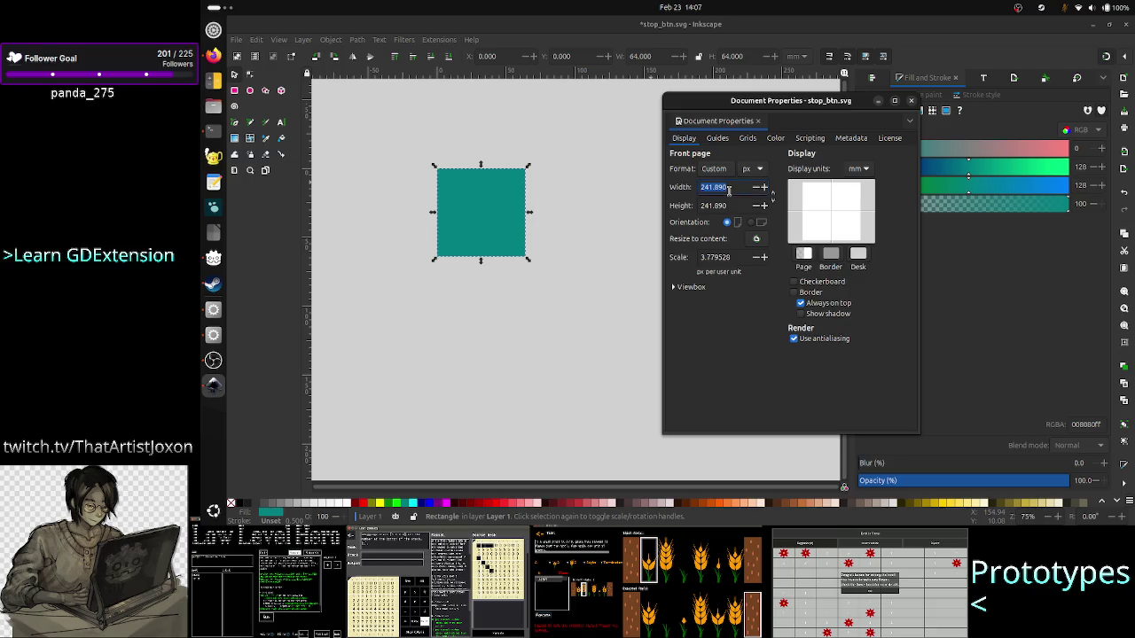
type("64")
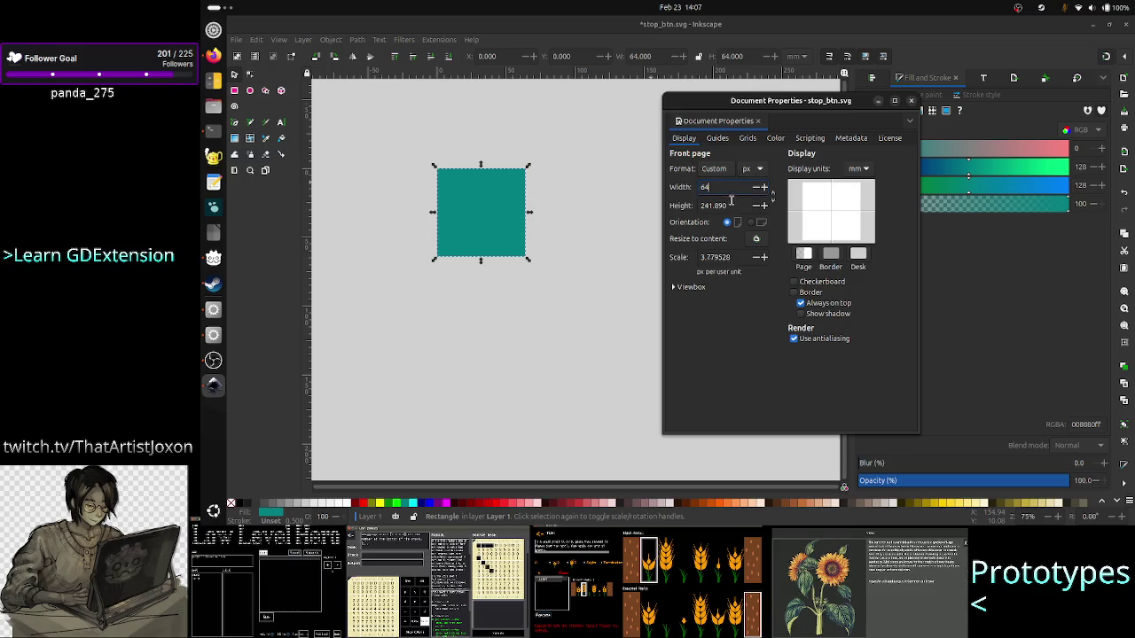
key("Tab")
type("64")
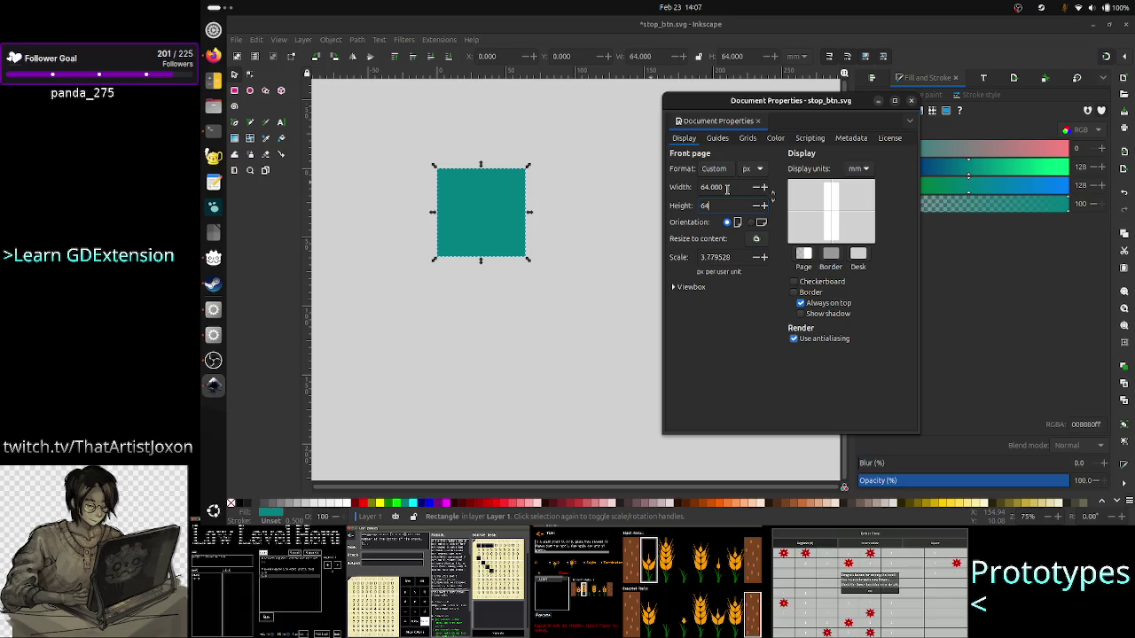
key("Return")
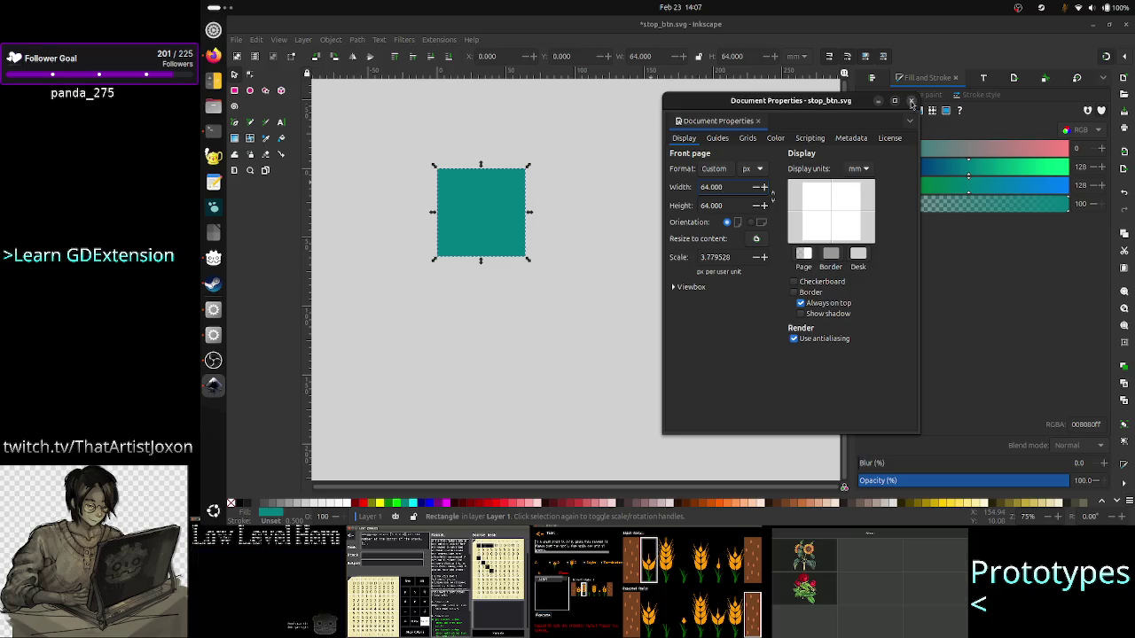
left_click(911, 101)
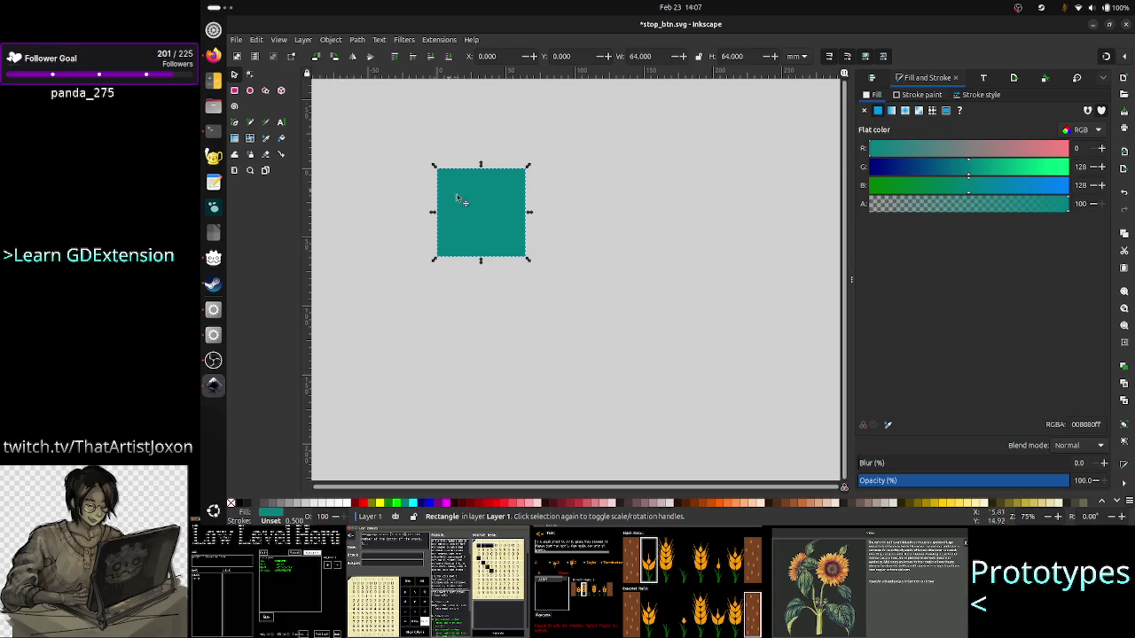
- Drag the teal square right off the page and switch the toolbar units from mm to px
mouse_move(470, 201)
left_mouse_down()
mouse_move(563, 238)
mouse_move(543, 188)
left_mouse_up()
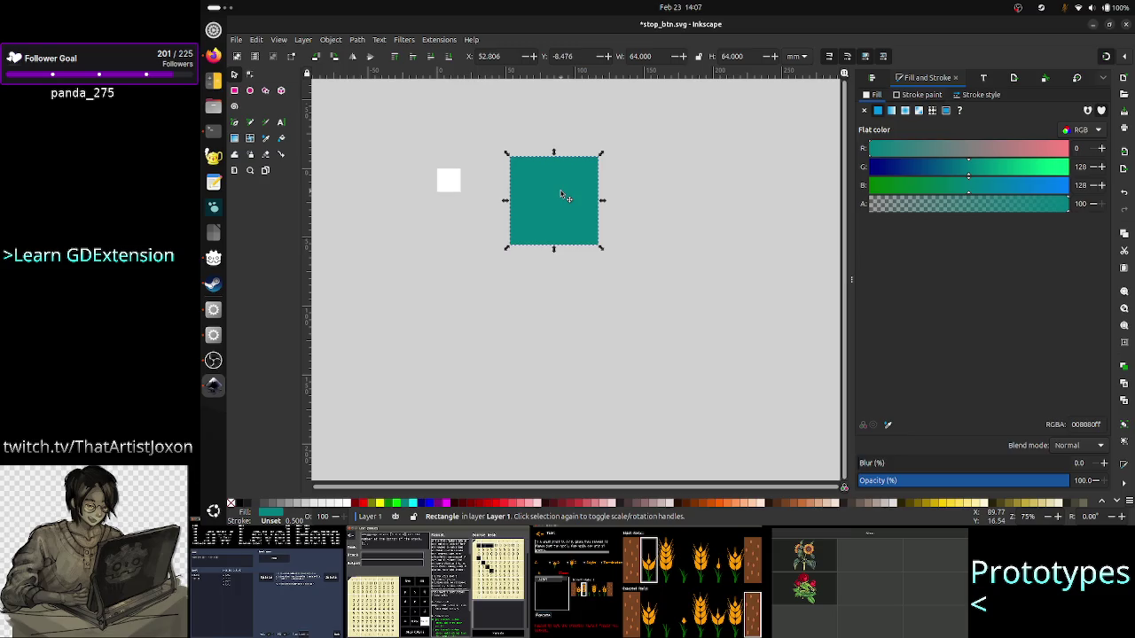
mouse_move(572, 199)
left_mouse_down()
mouse_move(558, 228)
mouse_move(618, 208)
left_mouse_up()
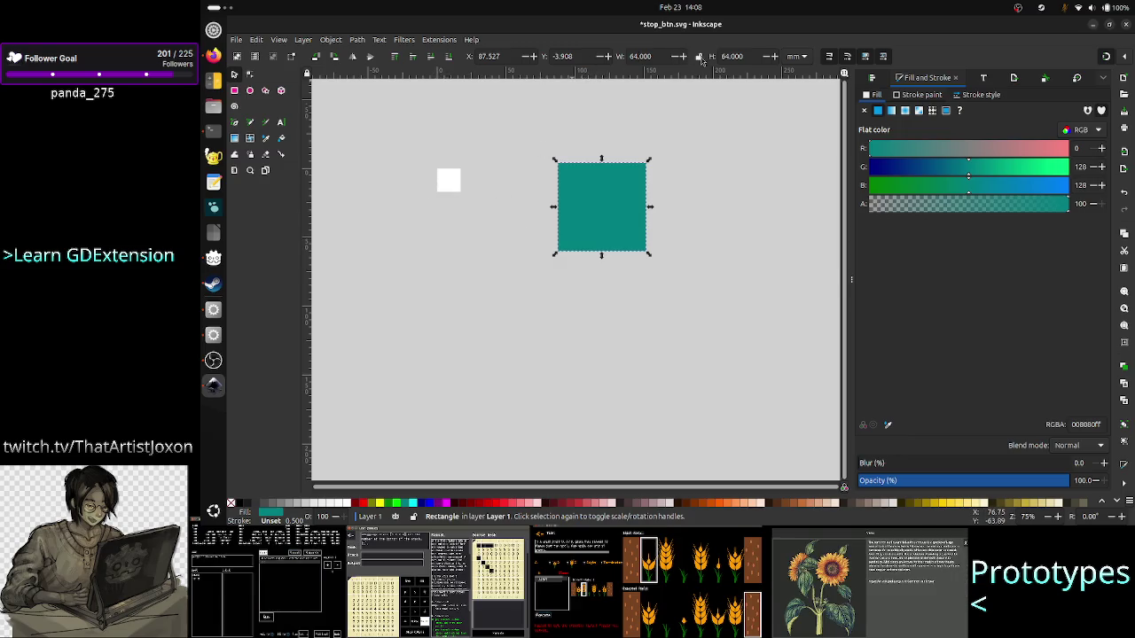
left_click(799, 57)
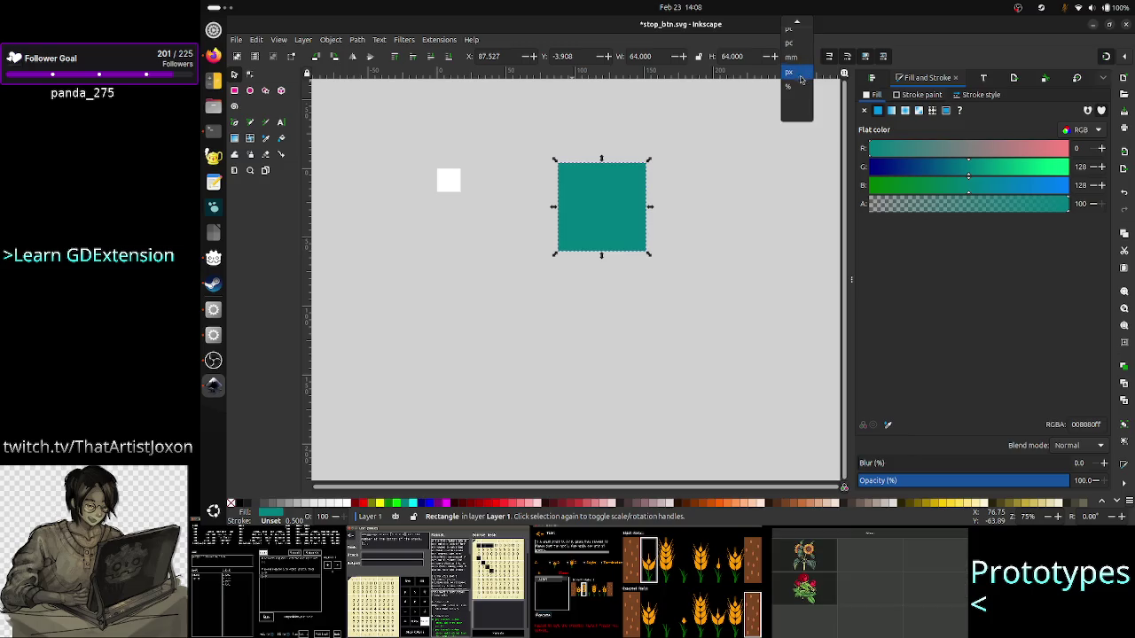
left_click(753, 20)
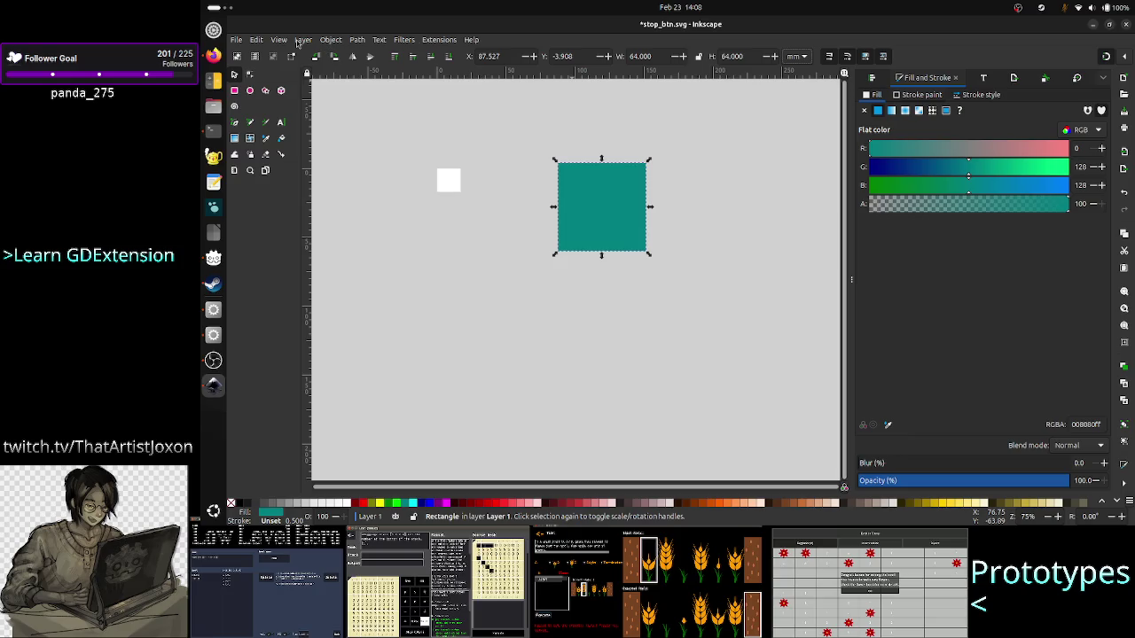
left_click(798, 56)
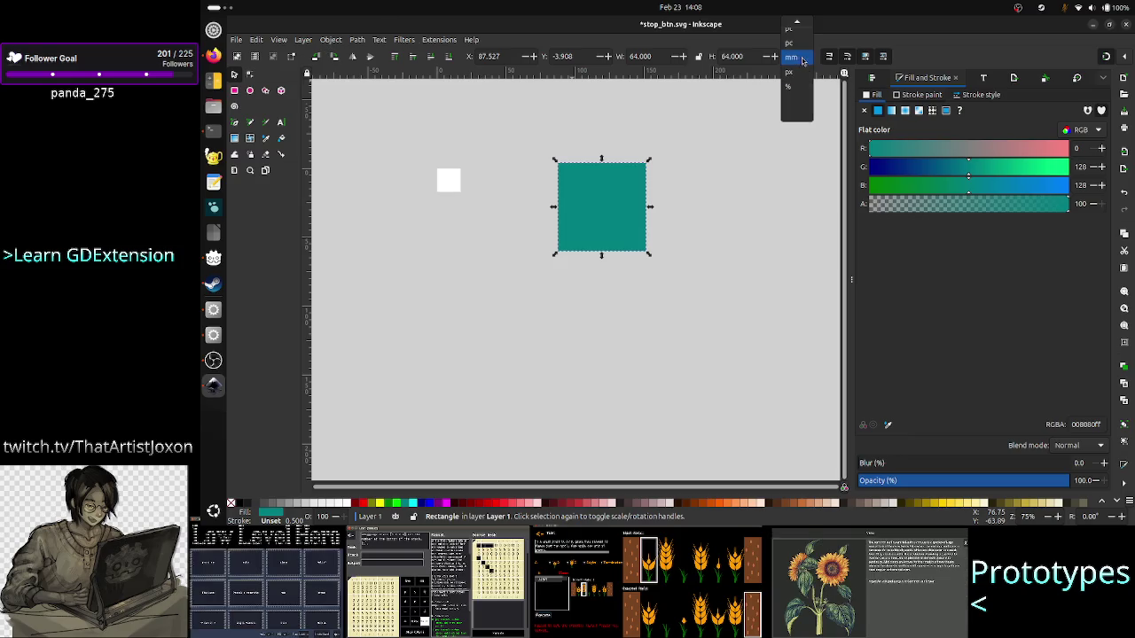
left_click(797, 75)
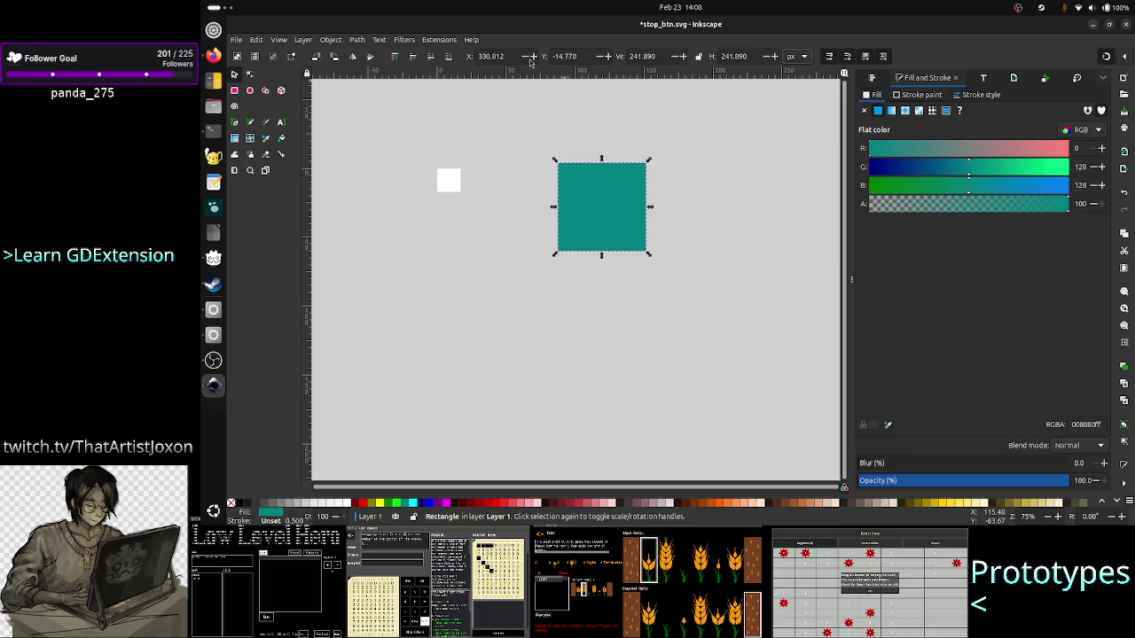
- Enter 64 into the teal rectangle's X and Y position fields
double_click(497, 56)
type("64")
double_click(567, 56)
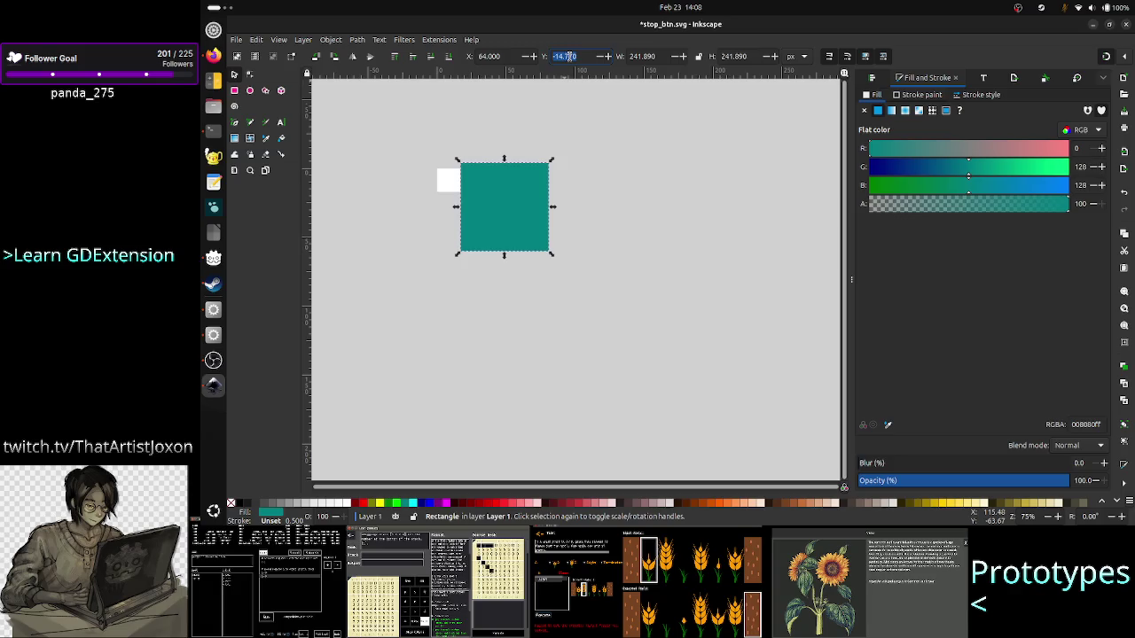
left_click(568, 56)
type("64")
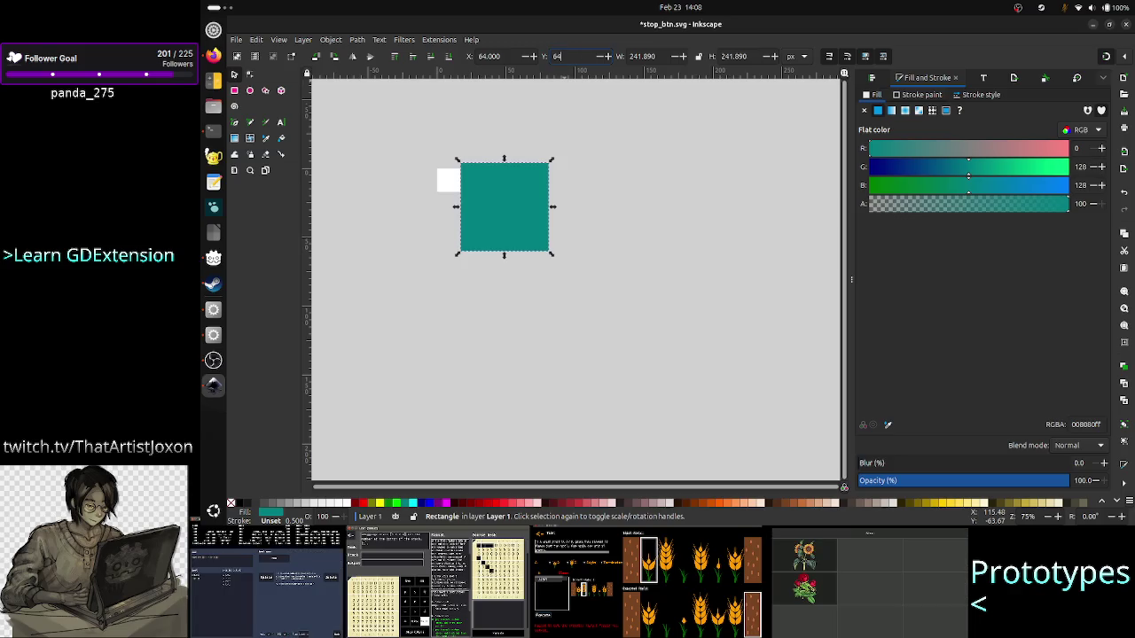
key("Return")
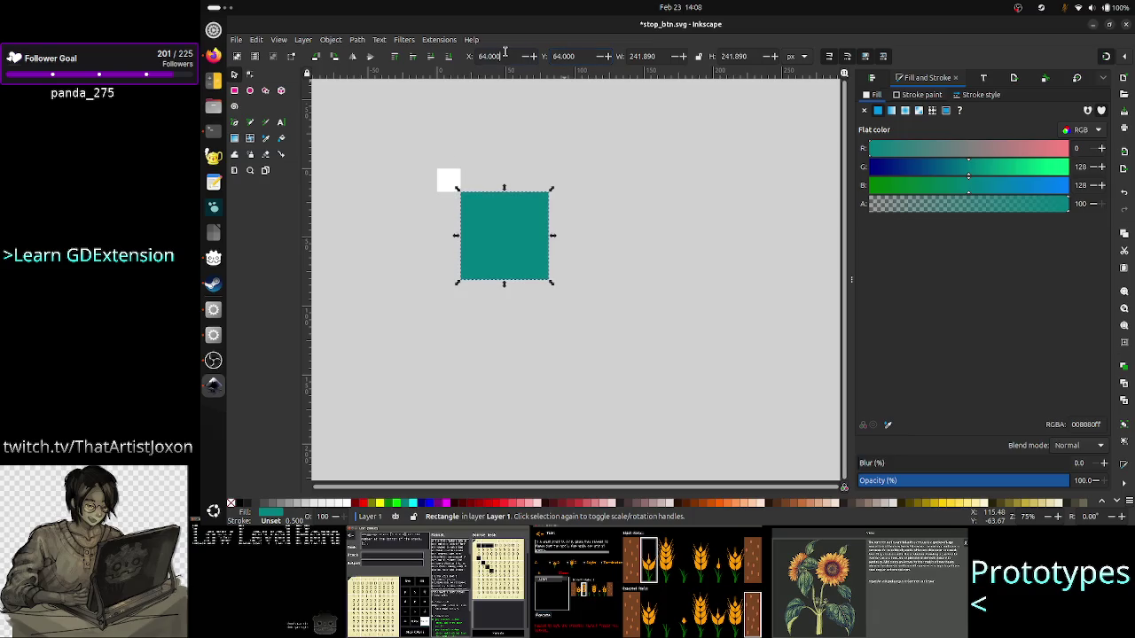
- Correct the rectangle to X 0, Y 0 with width 64 and height 64 px
double_click(483, 56)
type("0")
key("Tab")
type("0")
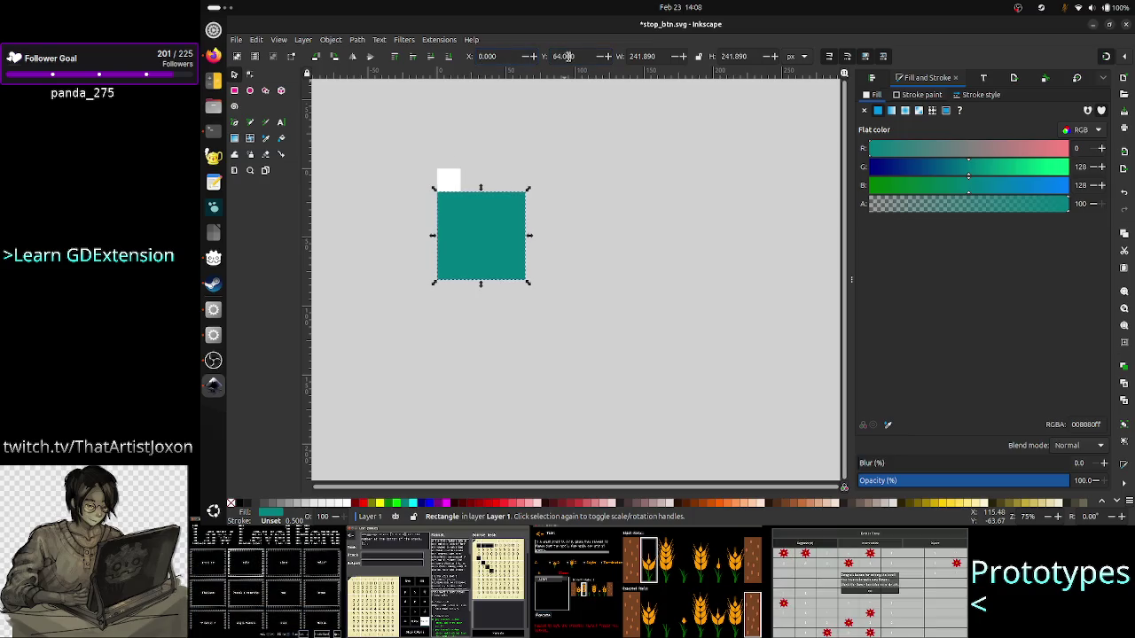
key("Return")
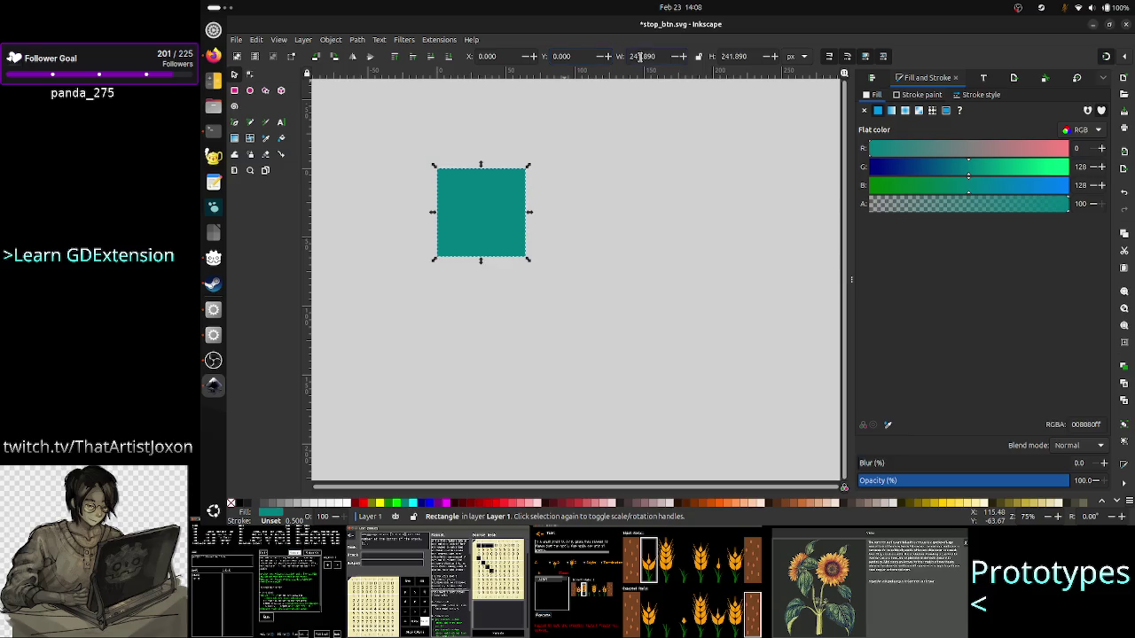
type("64")
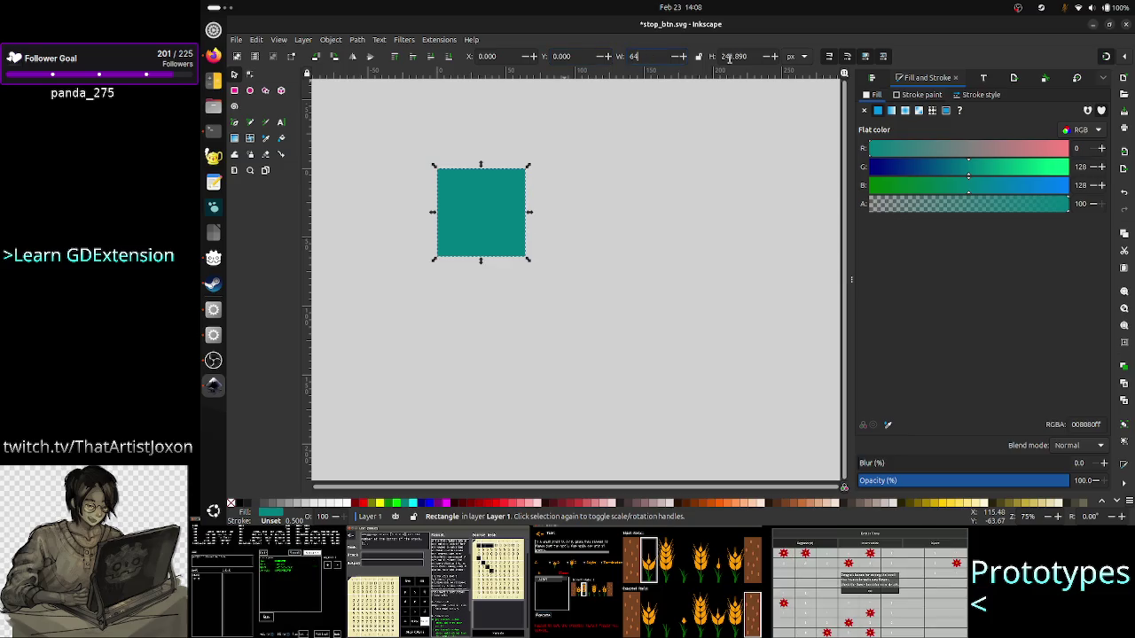
left_click(745, 56)
type("64")
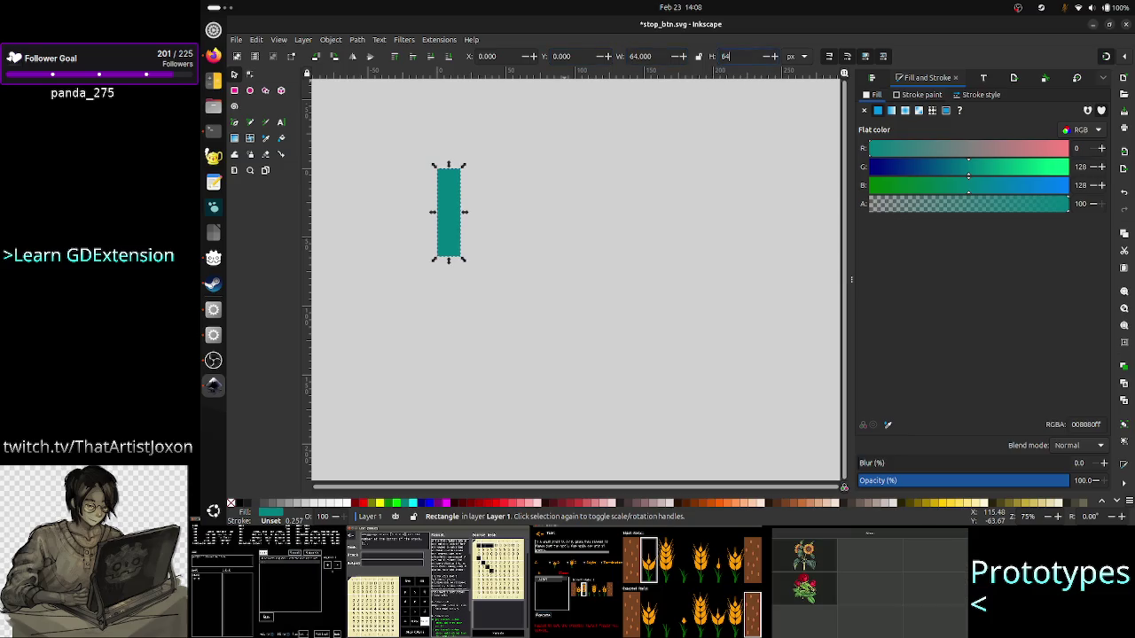
key("Return")
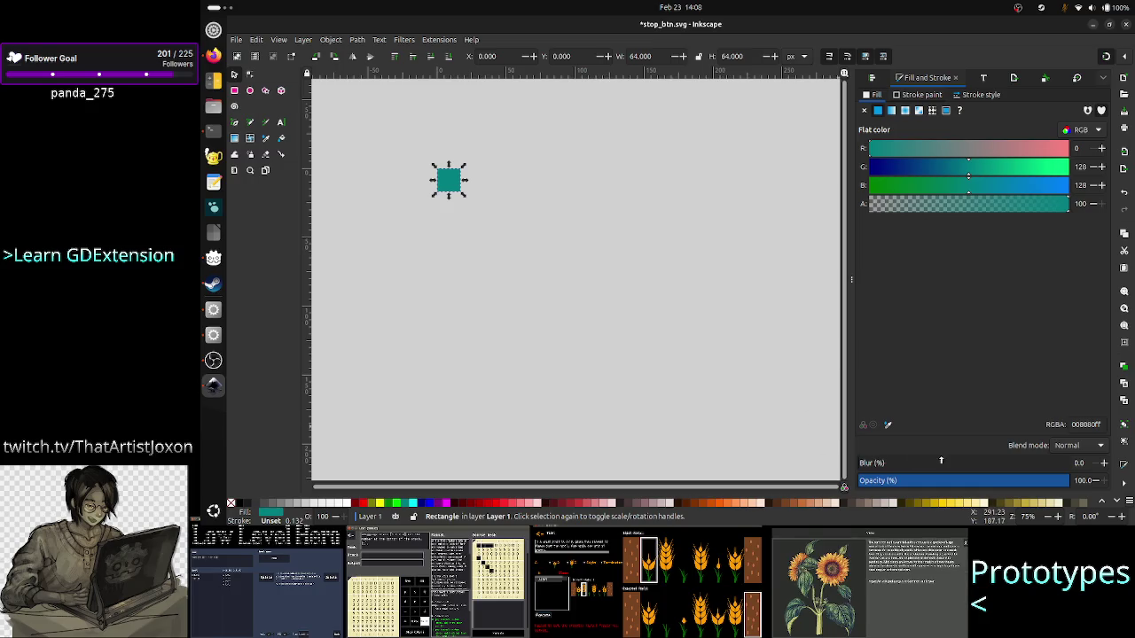
- Zoom the Inkscape canvas in to roughly 266% on the teal square
left_click(1057, 516)
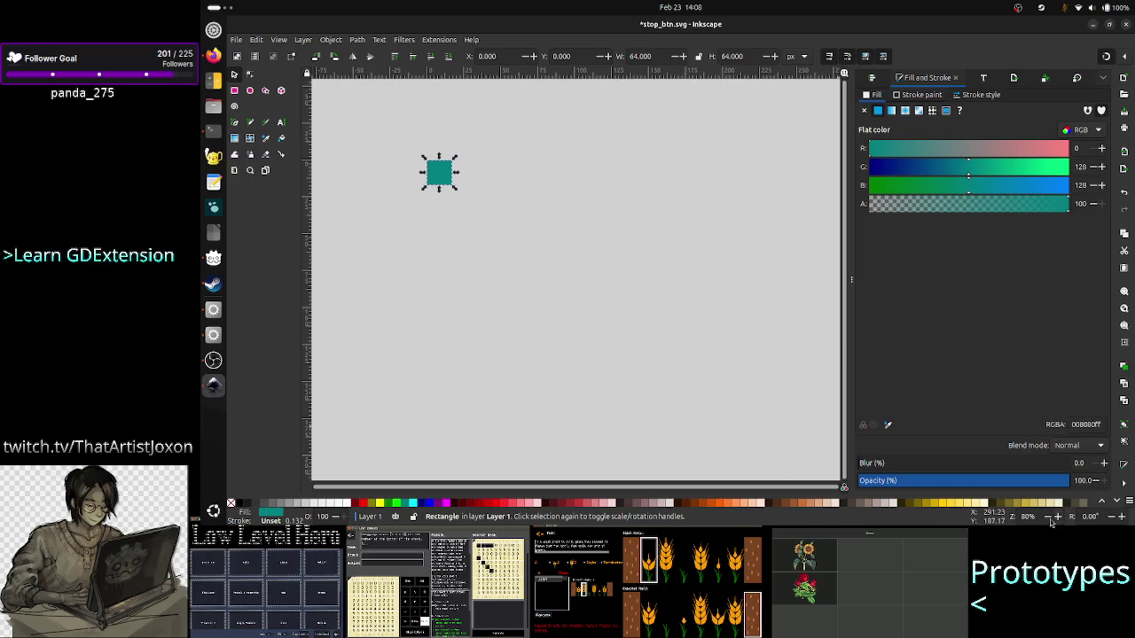
left_click(1057, 517)
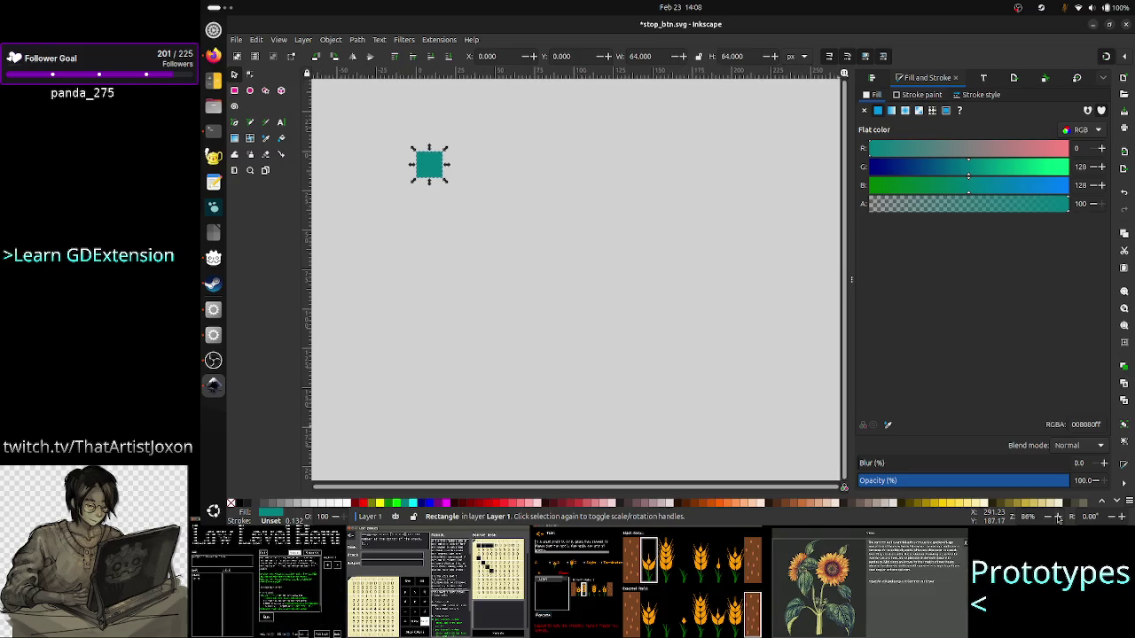
scroll(575, 322, "up", 3, "ctrl")
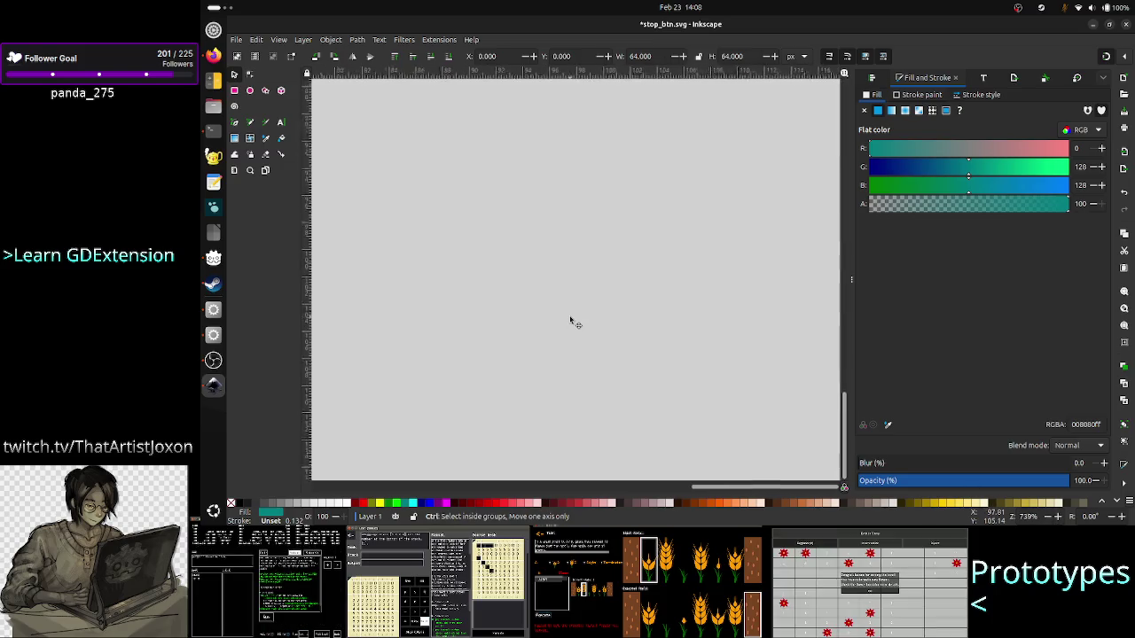
scroll(575, 322, "down", 6, "ctrl")
scroll(575, 322, "up", 3, "ctrl")
scroll(570, 322, "up", 3, "ctrl")
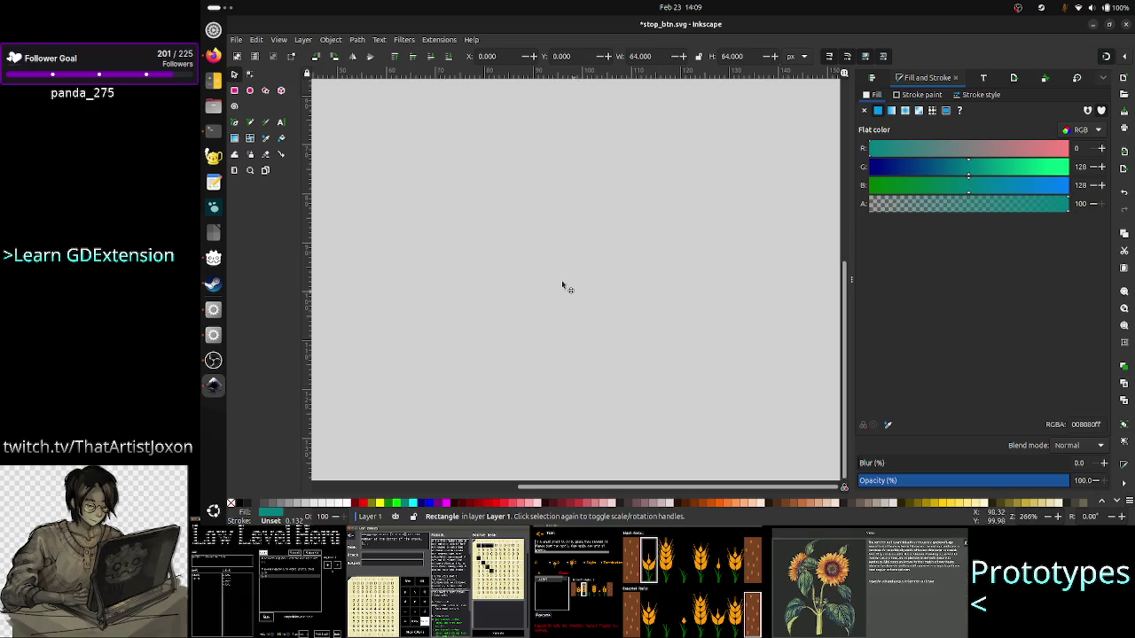
left_click(277, 39)
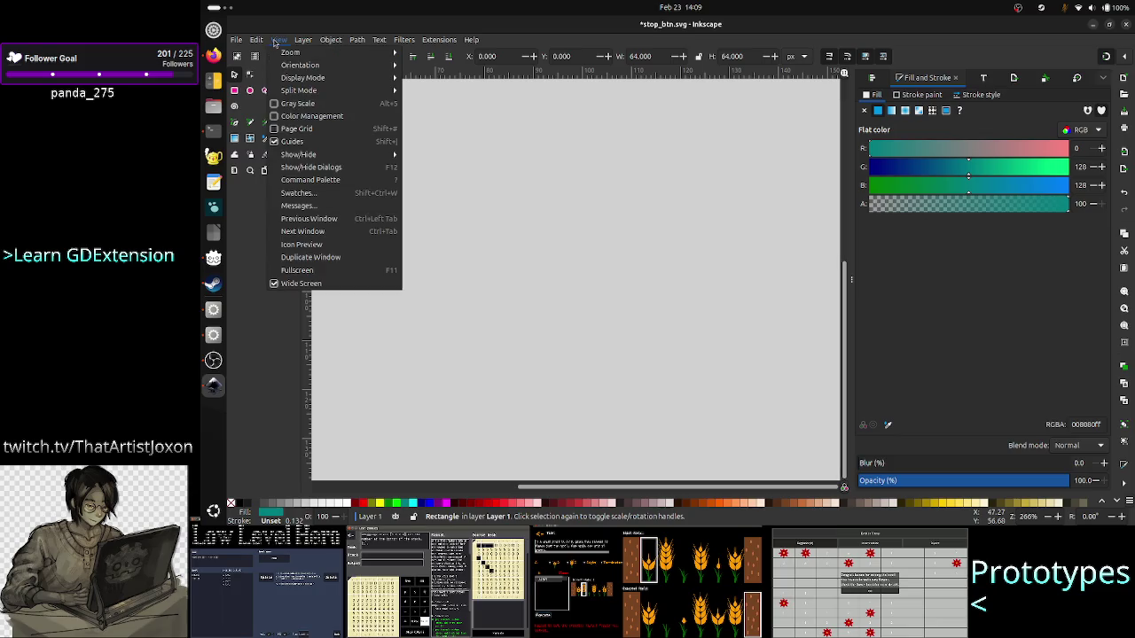
mouse_move(315, 66)
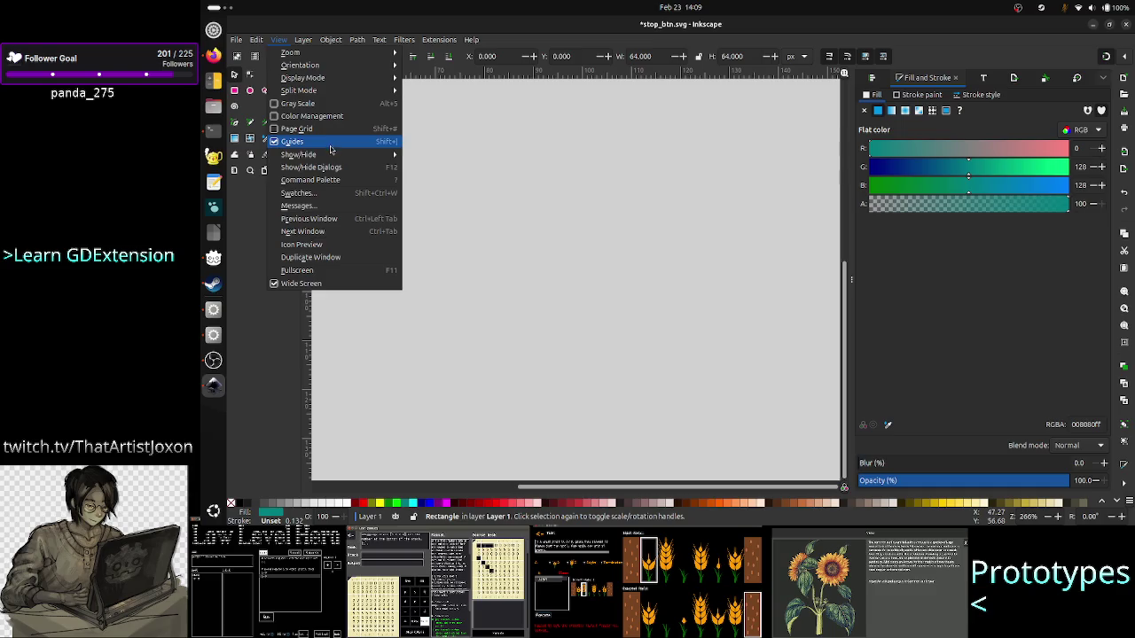
mouse_move(330, 156)
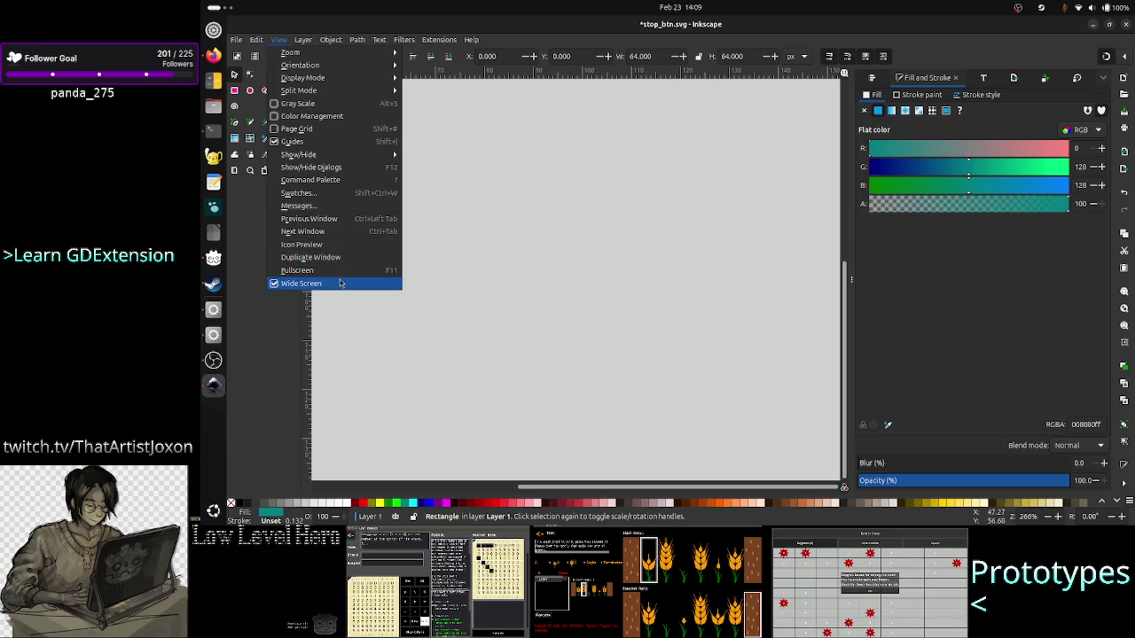
left_click(318, 283)
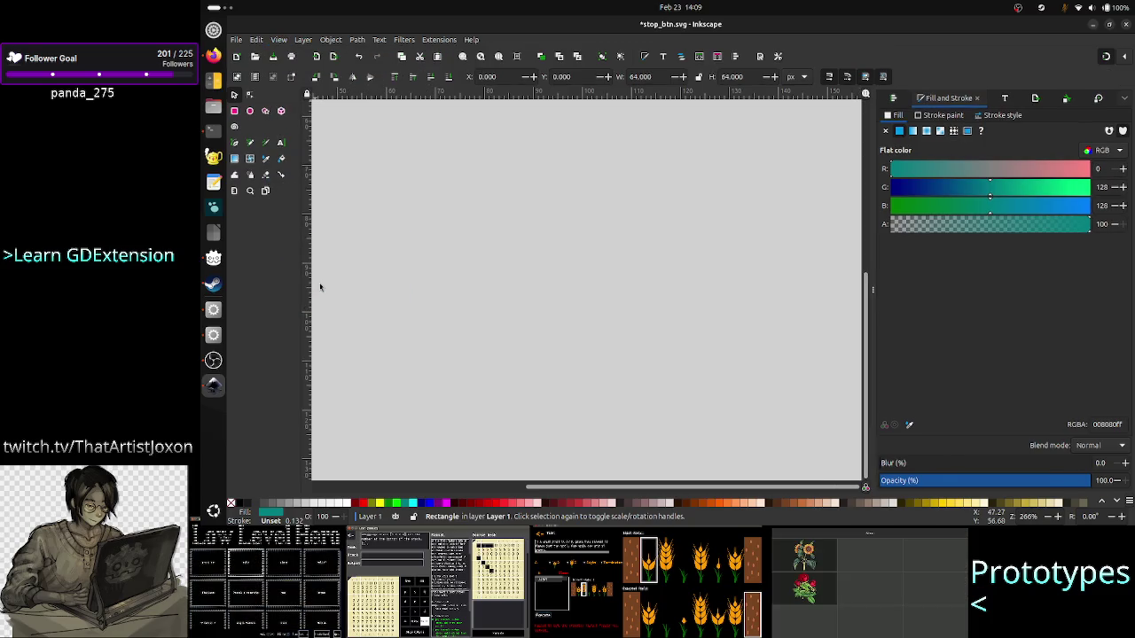
left_click(278, 40)
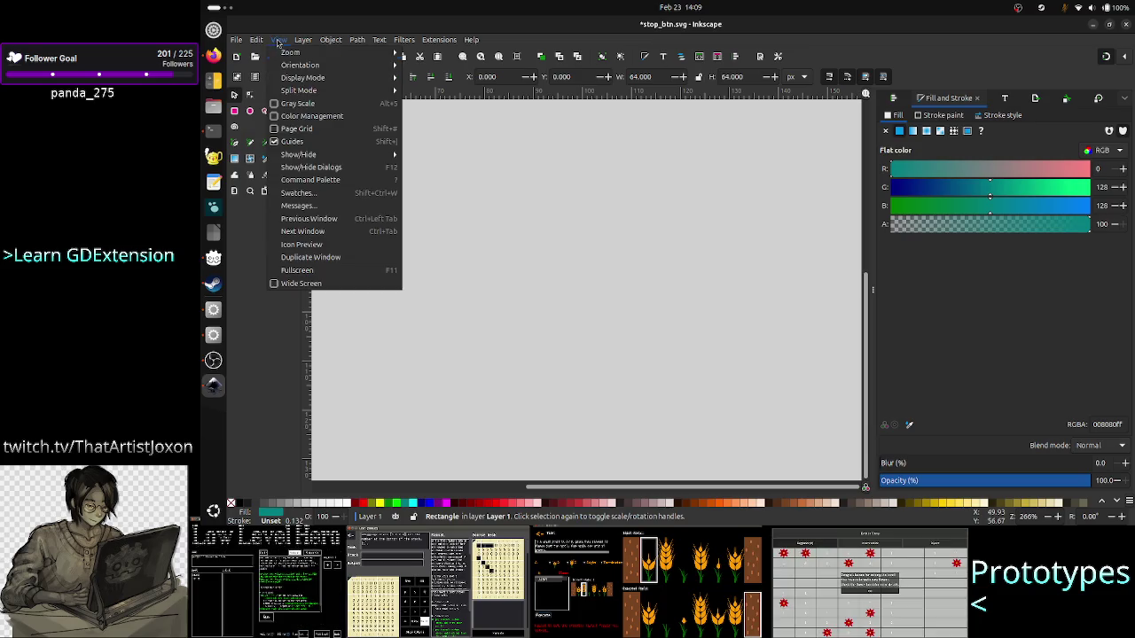
left_click(310, 285)
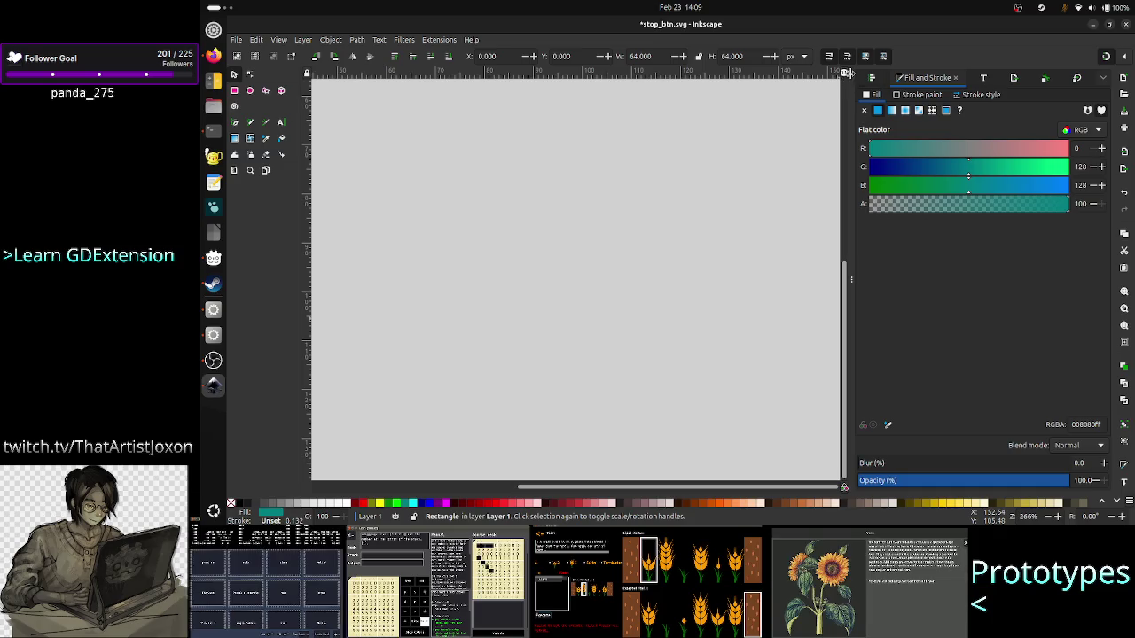
key("alt+Tab")
key("alt+Tab")
key("alt+Tab")
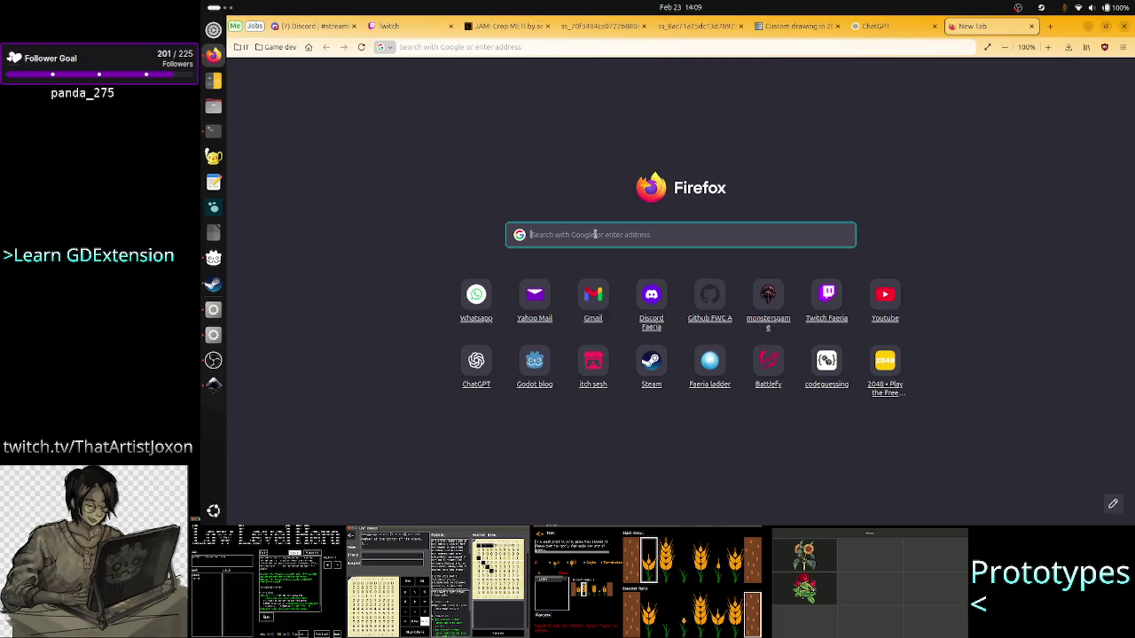
- Search 'inkscape center view', read the forum thread's answer, then return to Inkscape
type("inksc")
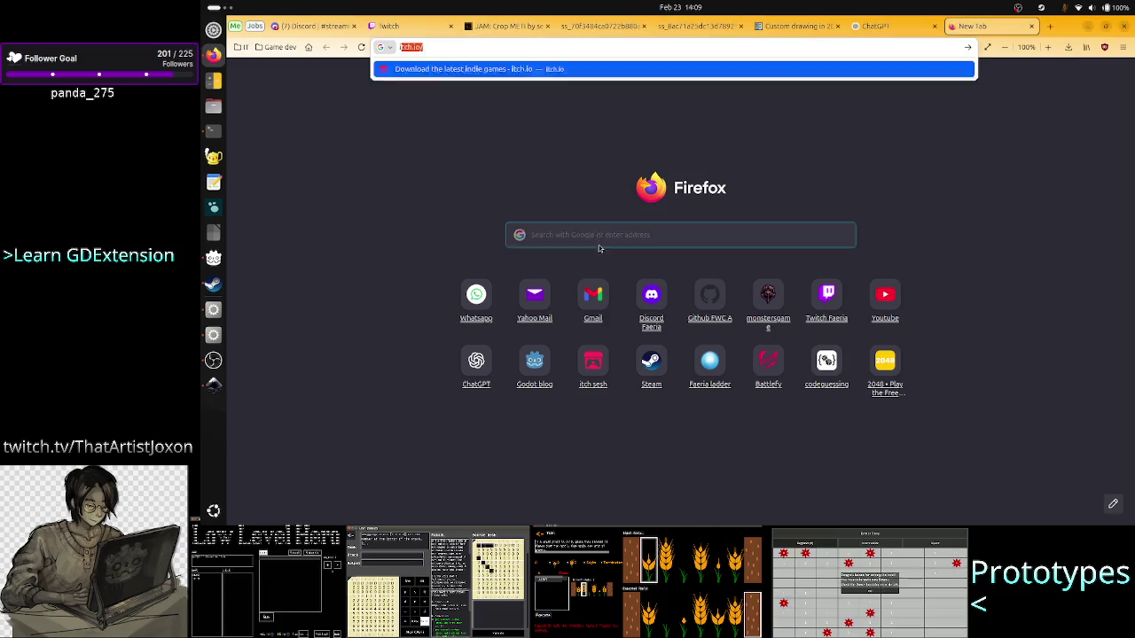
type("ape ")
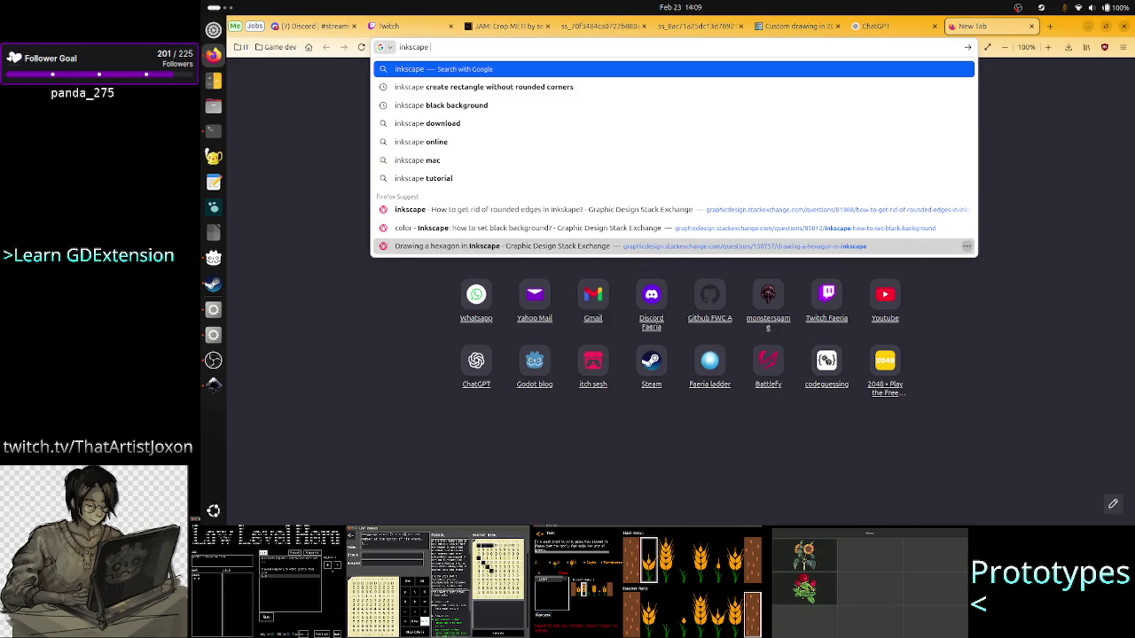
type("center view")
key("Return")
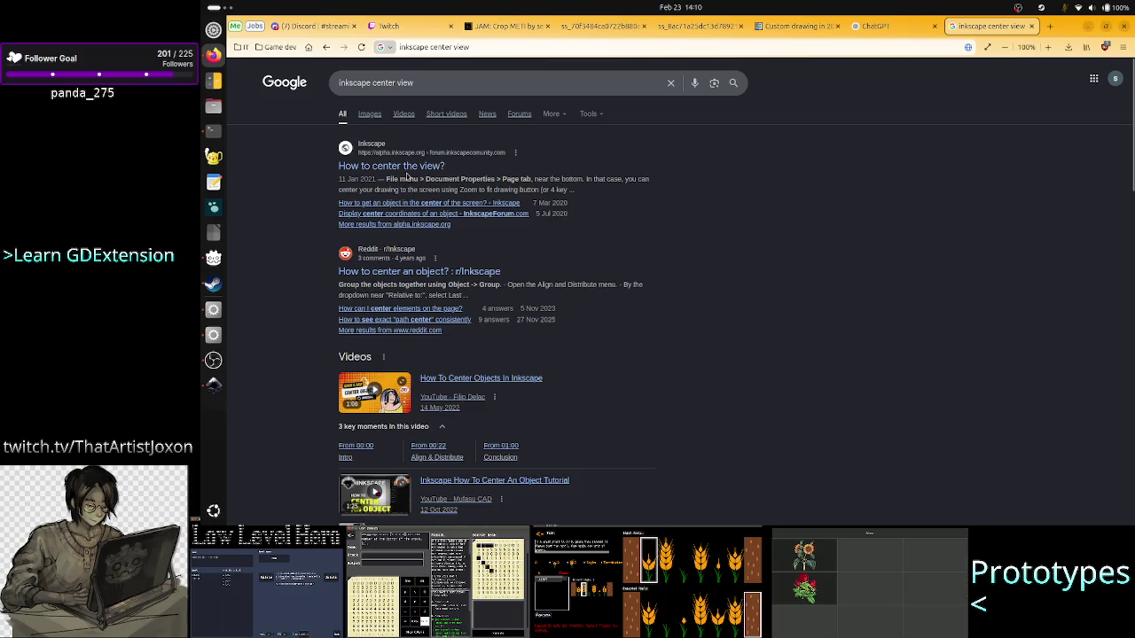
left_click(410, 165)
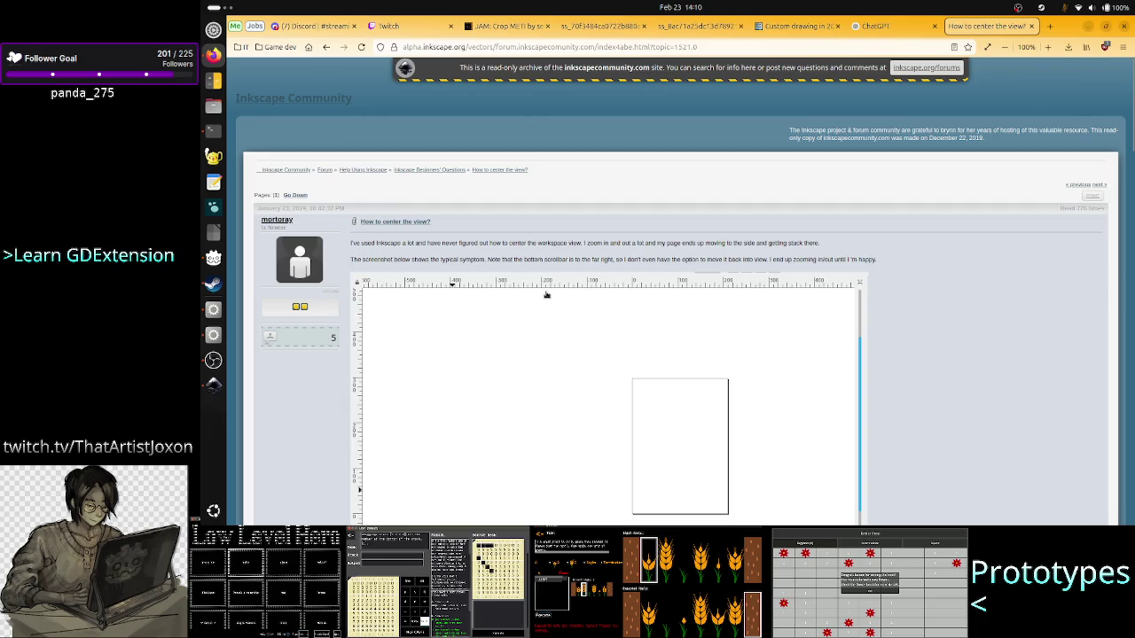
scroll(546, 294, "down", 5)
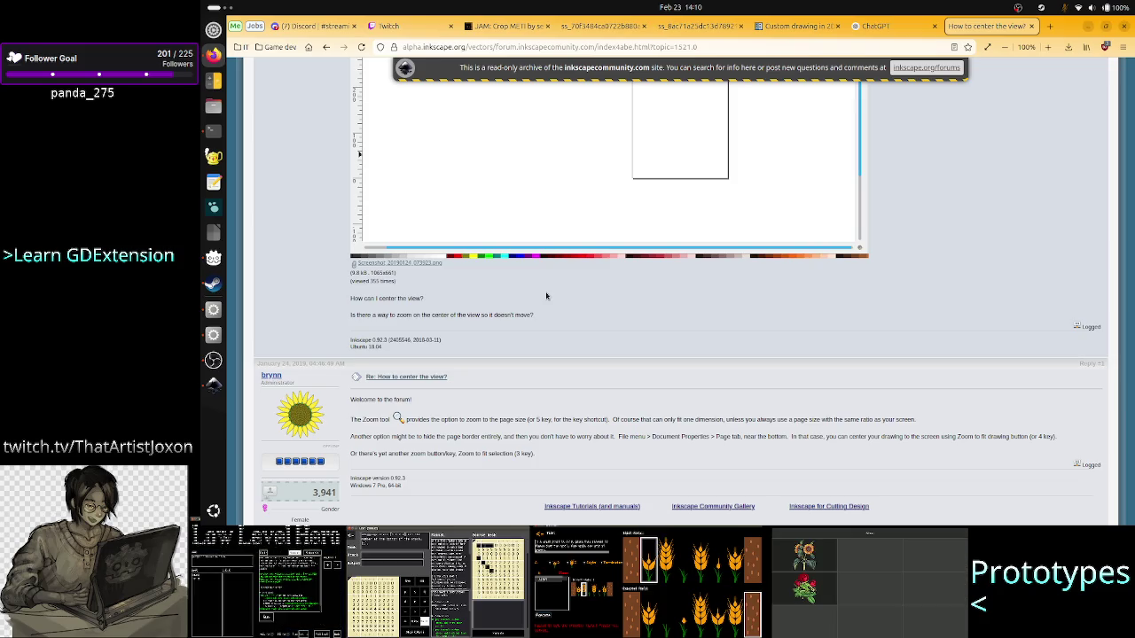
key("alt+Tab")
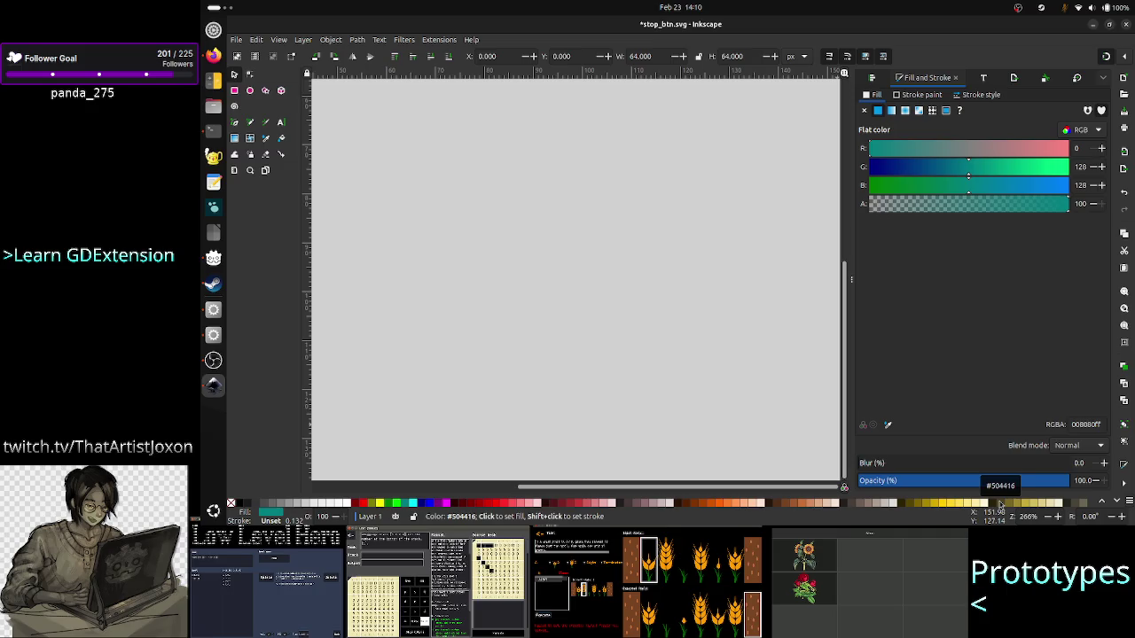
- Fit the whole page in view, glance at Godot, and save stop_btn.svg
key("5")
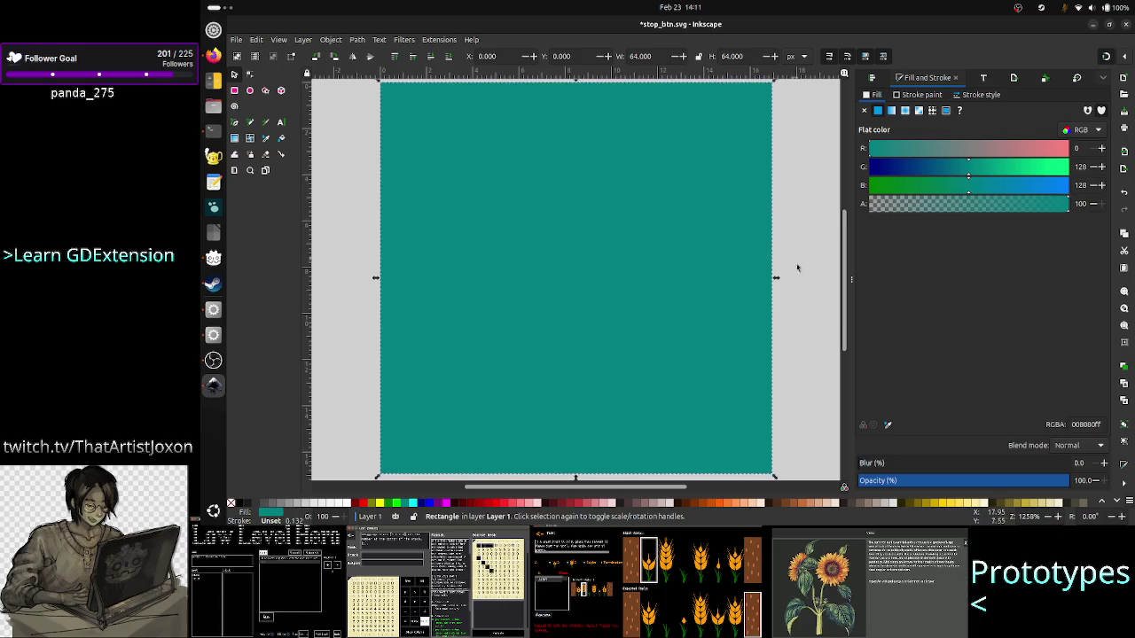
key("alt+Tab")
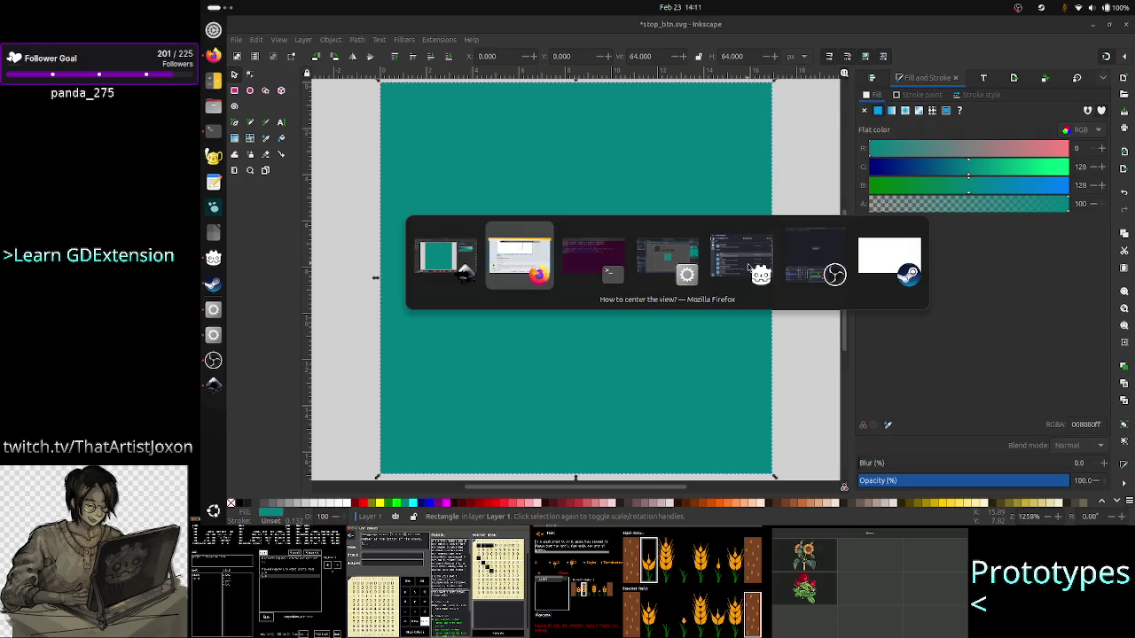
key("alt+Tab")
key("alt+Tab")
key("alt+Tab")
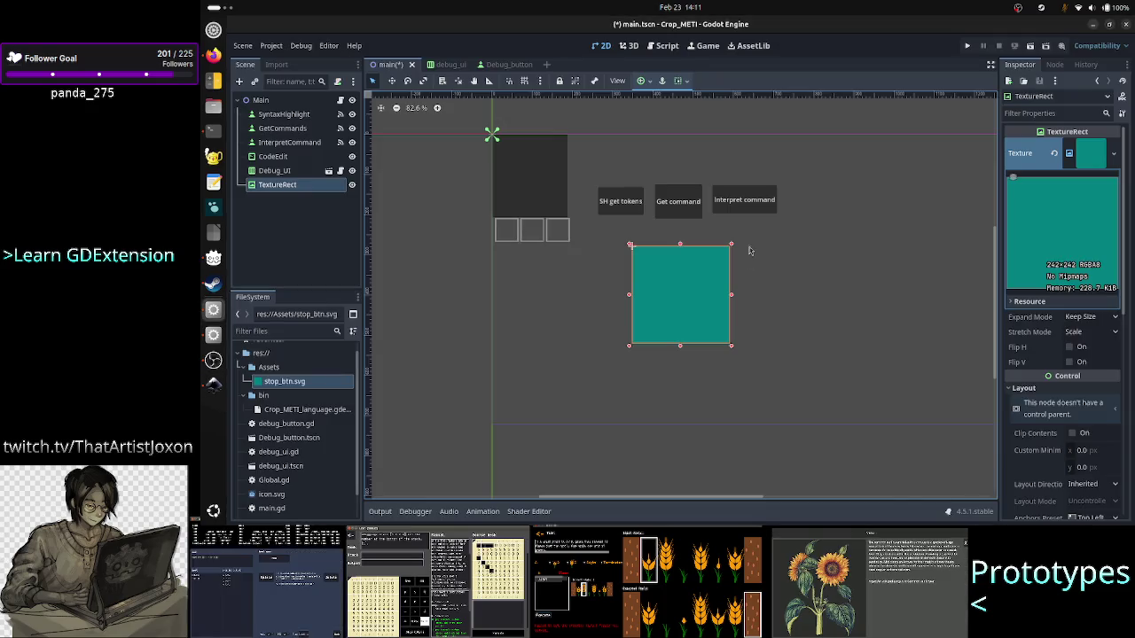
key("alt+Tab")
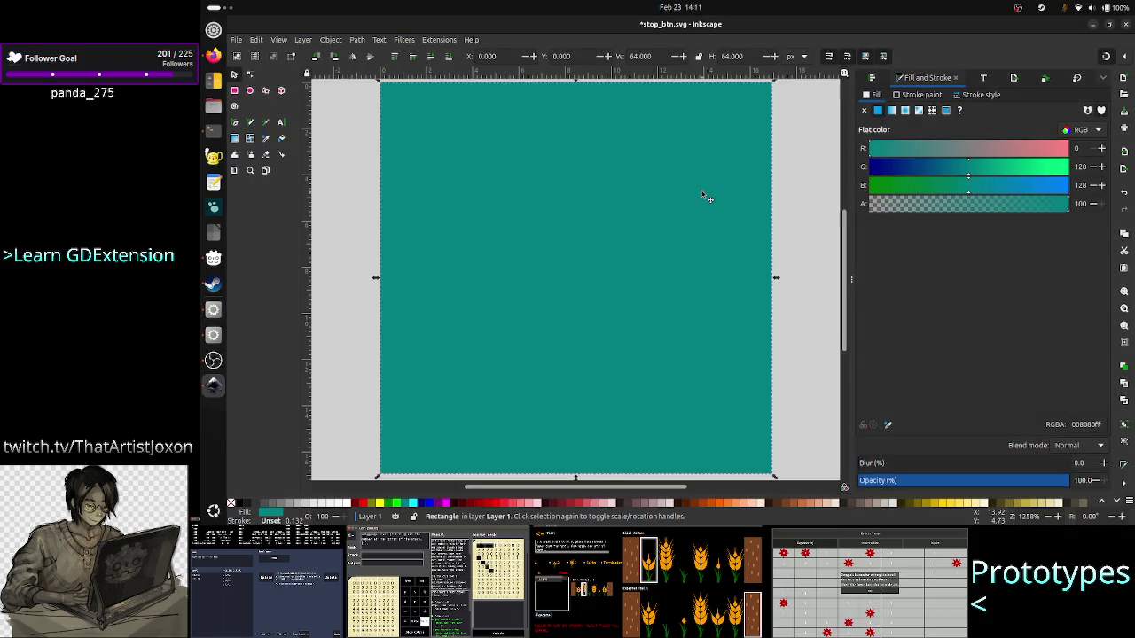
key("ctrl+s")
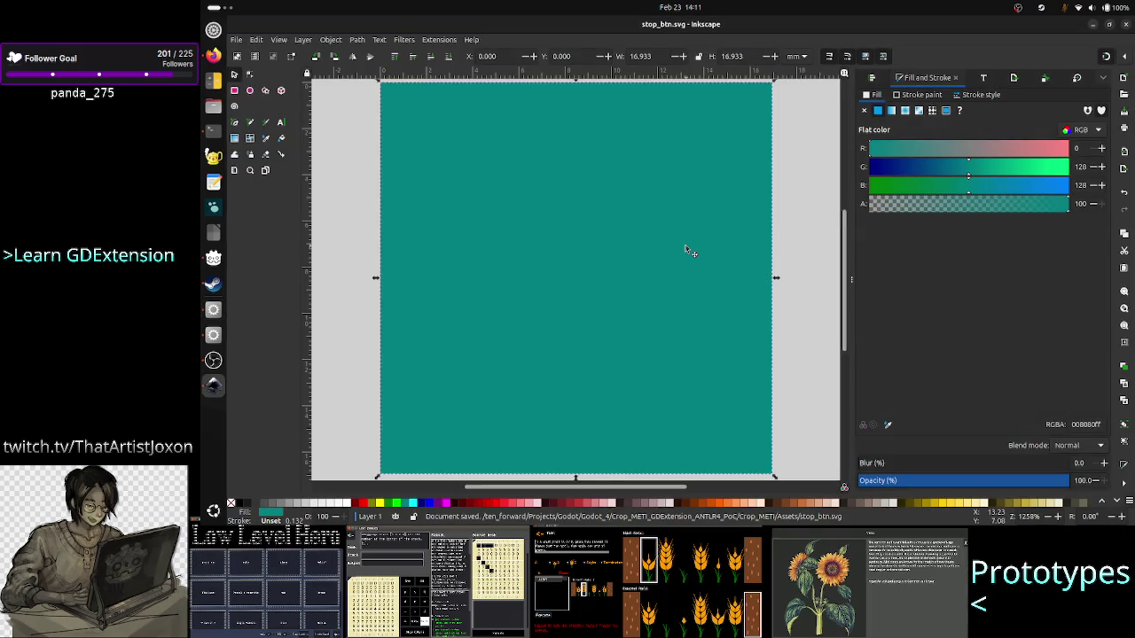
key("alt+Tab")
key("alt+Tab")
key("alt+Tab")
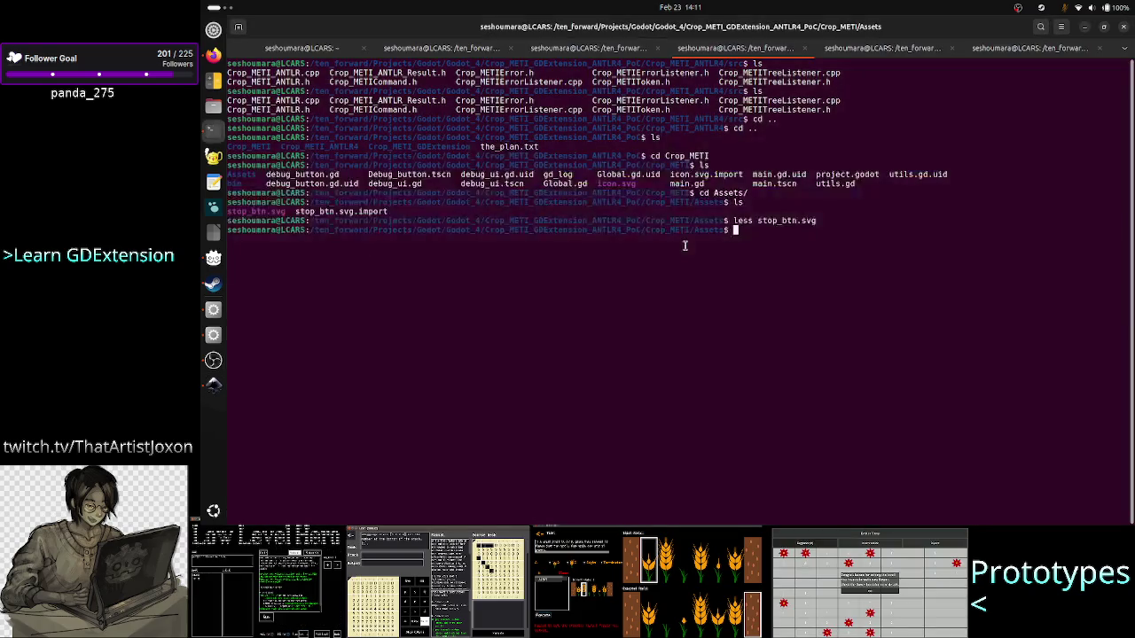
- Rerun 'less stop_btn.svg' to confirm width and height are 64, then return to Godot
key("Up")
key("Return")
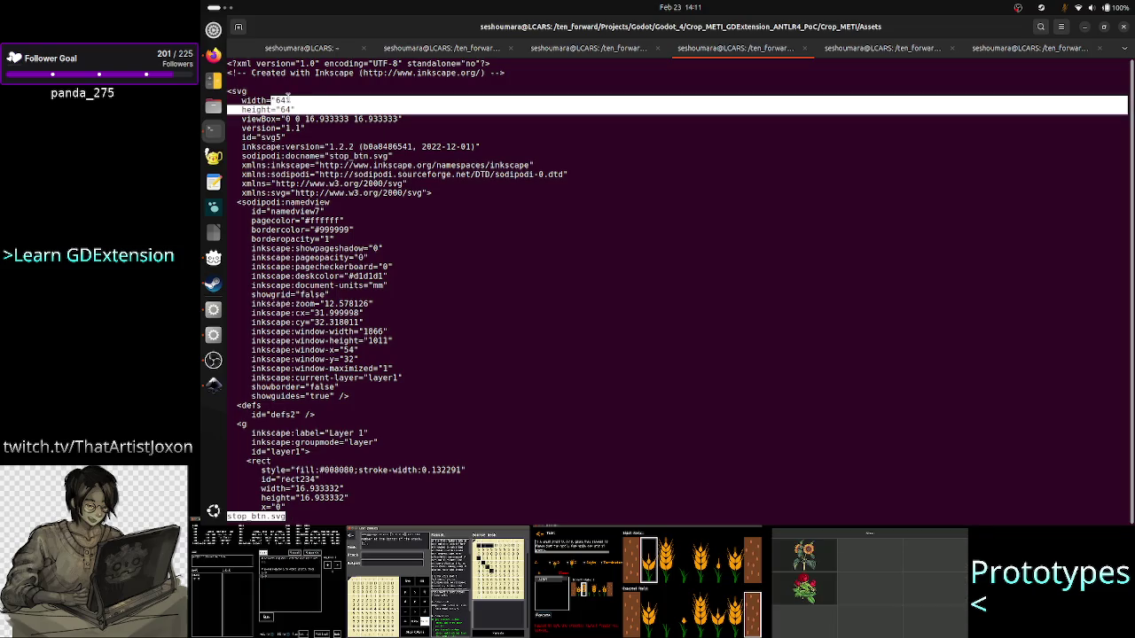
key("q")
key("alt+Tab")
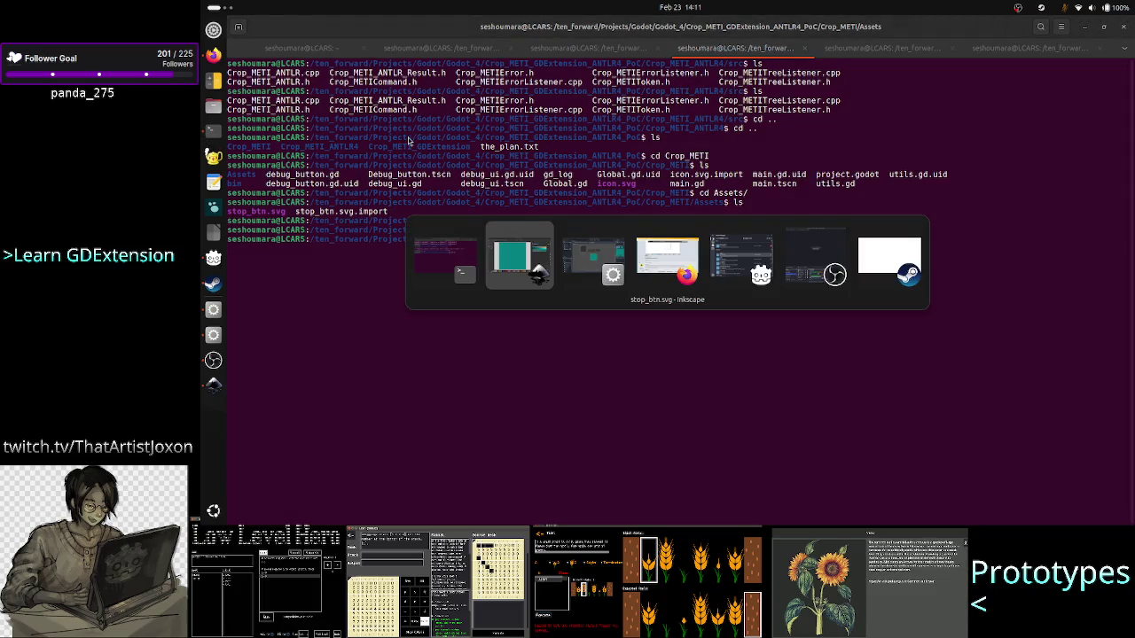
key("alt+Tab")
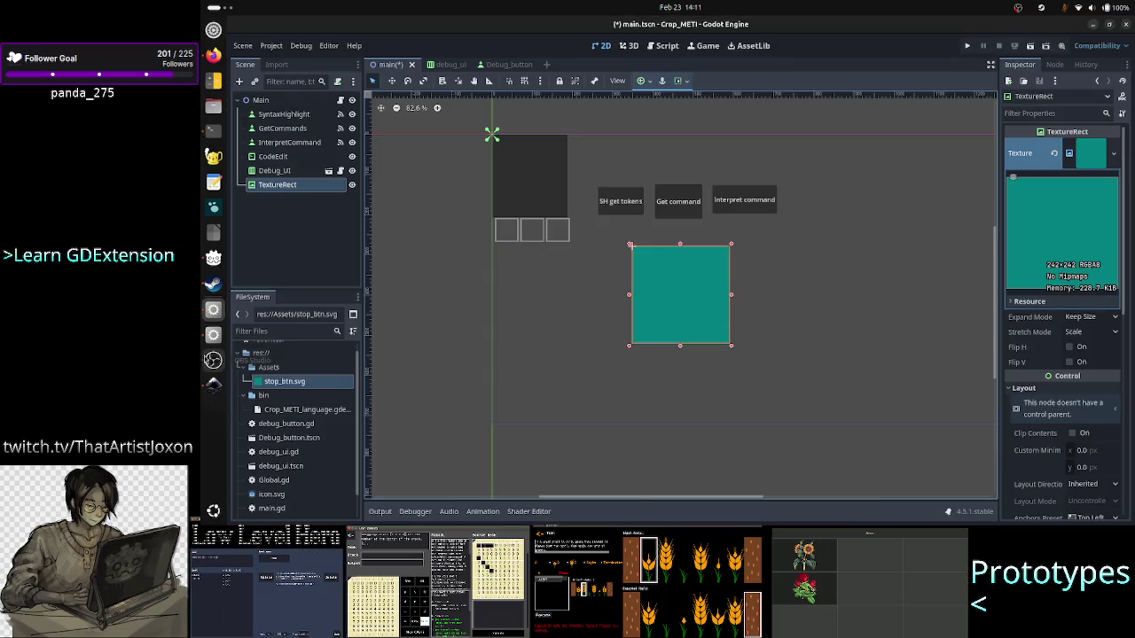
- Change stop_btn.svg's Import As type to Texture2D and reimport it
left_click(275, 64)
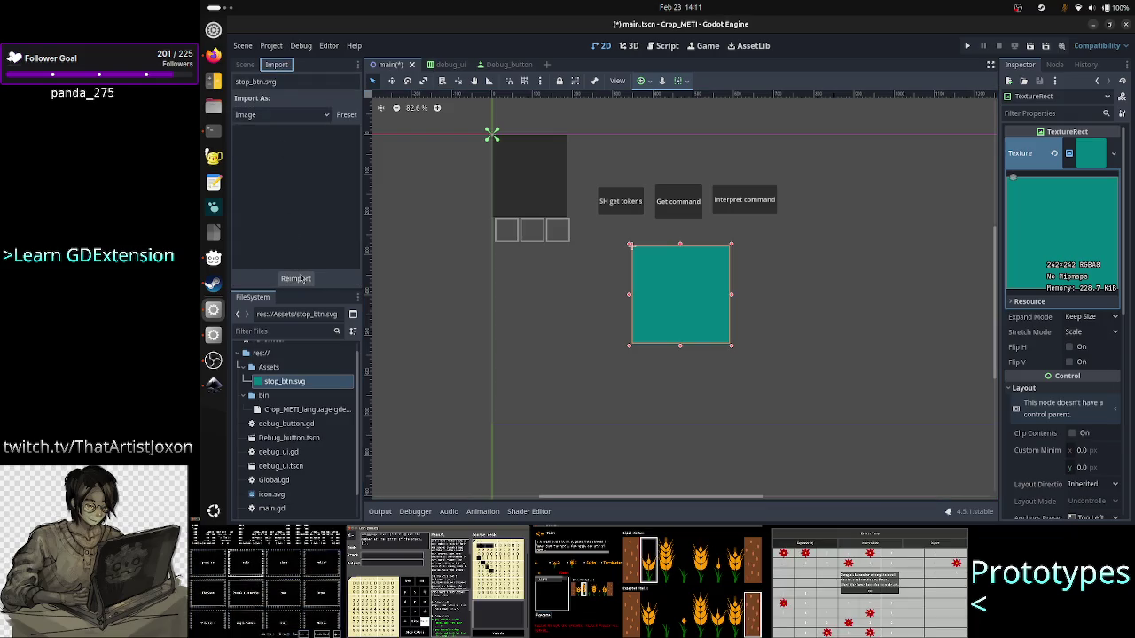
left_click(320, 116)
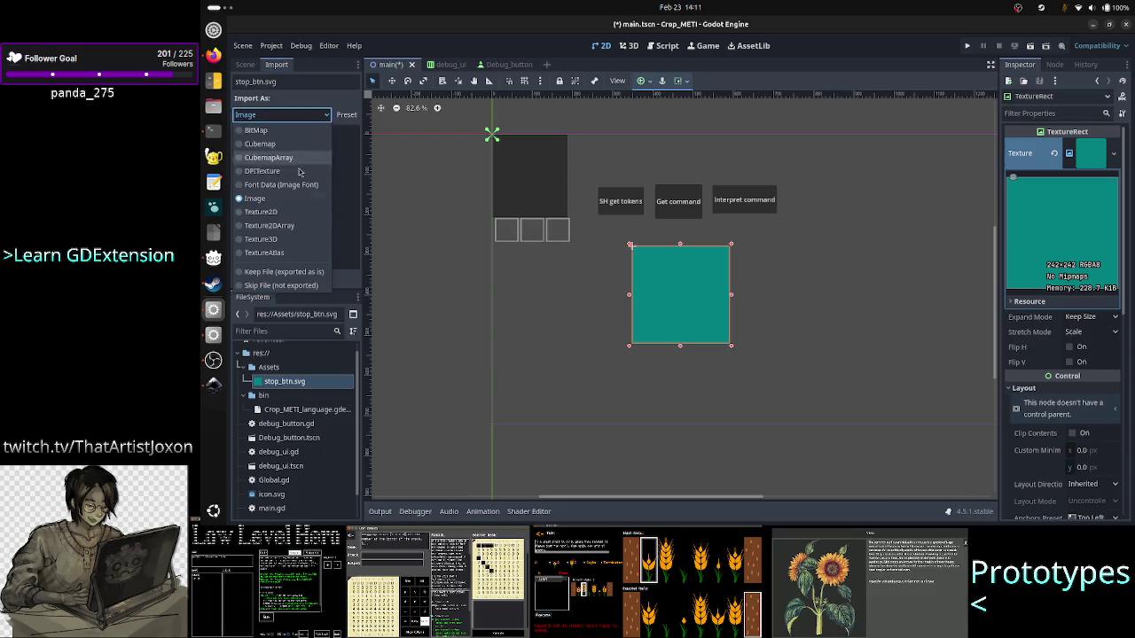
left_click(293, 212)
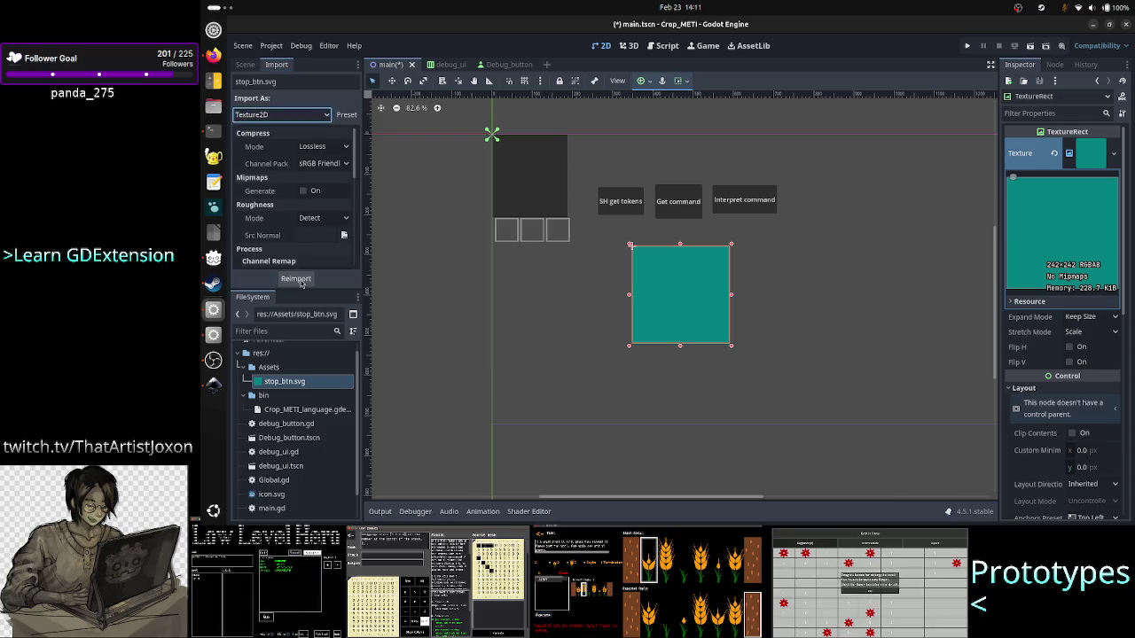
left_click(298, 279)
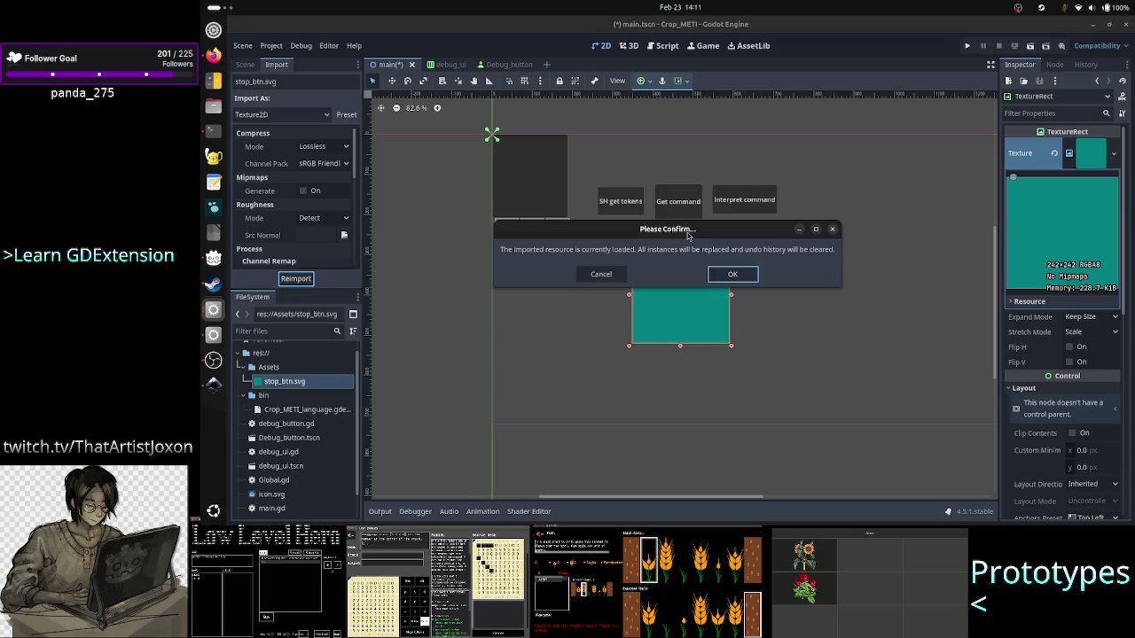
left_click(733, 274)
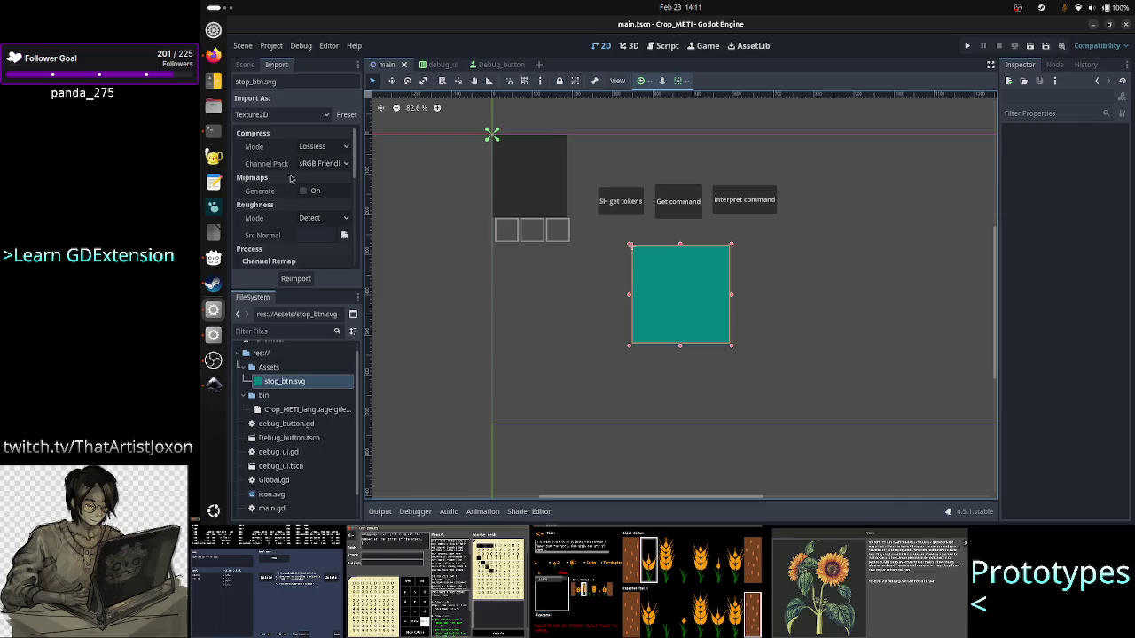
left_click(247, 64)
- Select the TextureRect and leave its Expand Mode at Keep Size
left_click(277, 184)
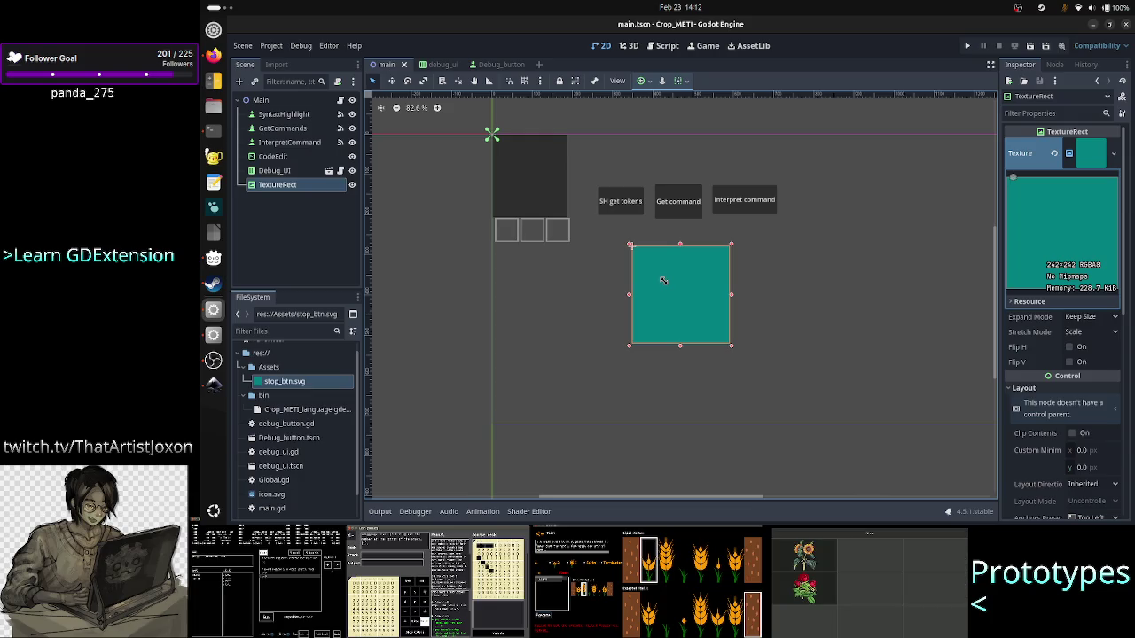
left_click(1108, 317)
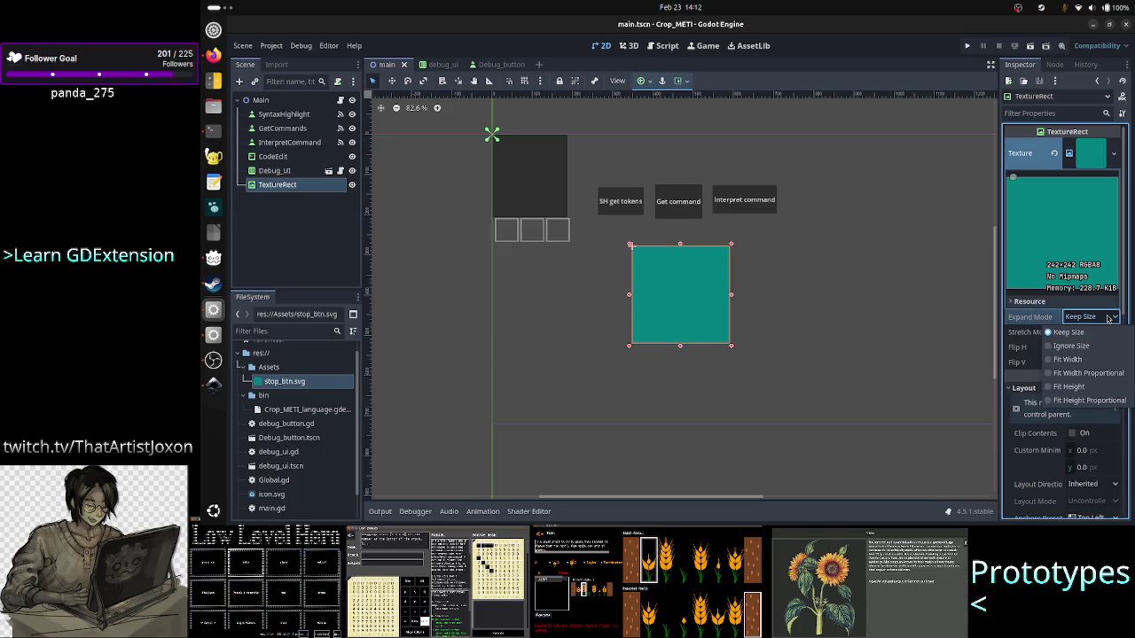
left_click(1108, 318)
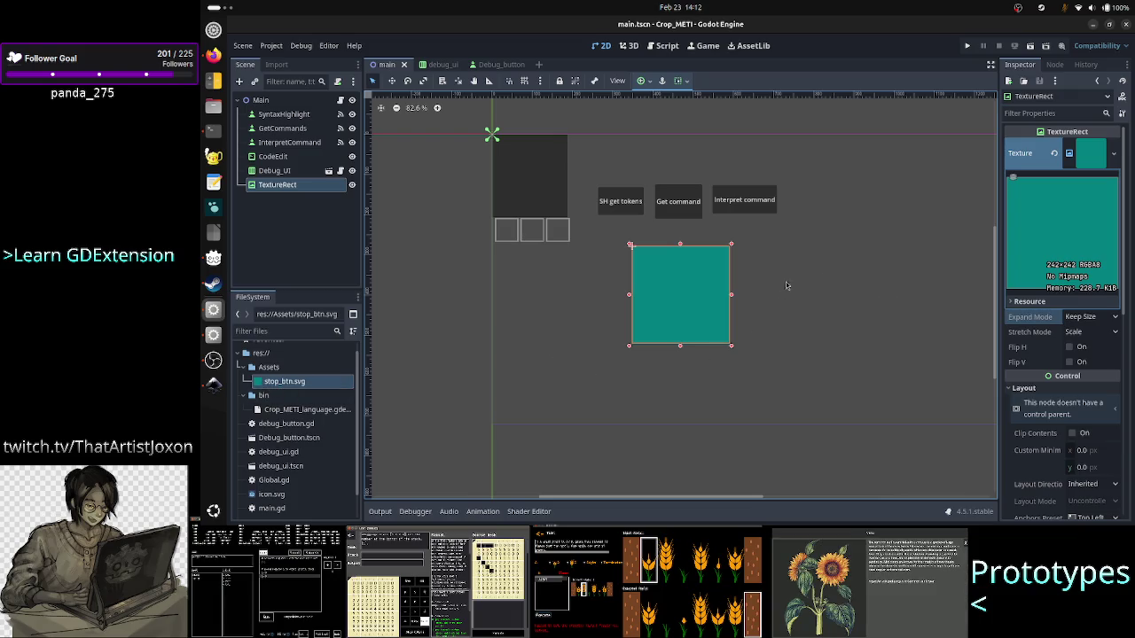
left_click(303, 388)
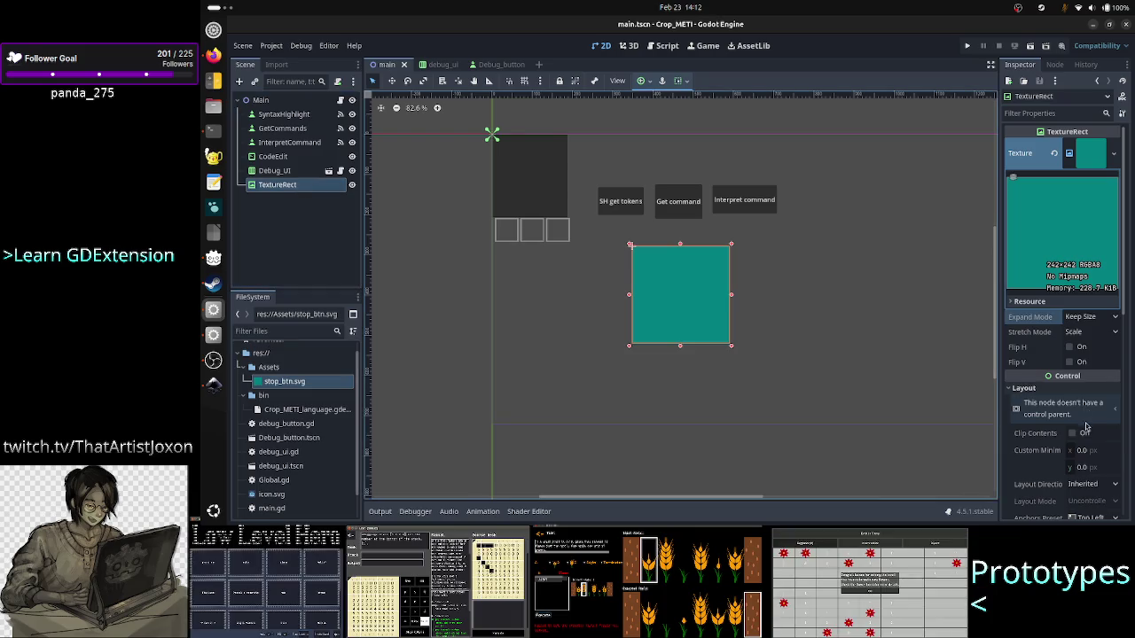
- Try setting the TextureRect's Size x to 64, keep 242, then clear its texture
scroll(1085, 424, "down", 3)
left_click(1059, 450)
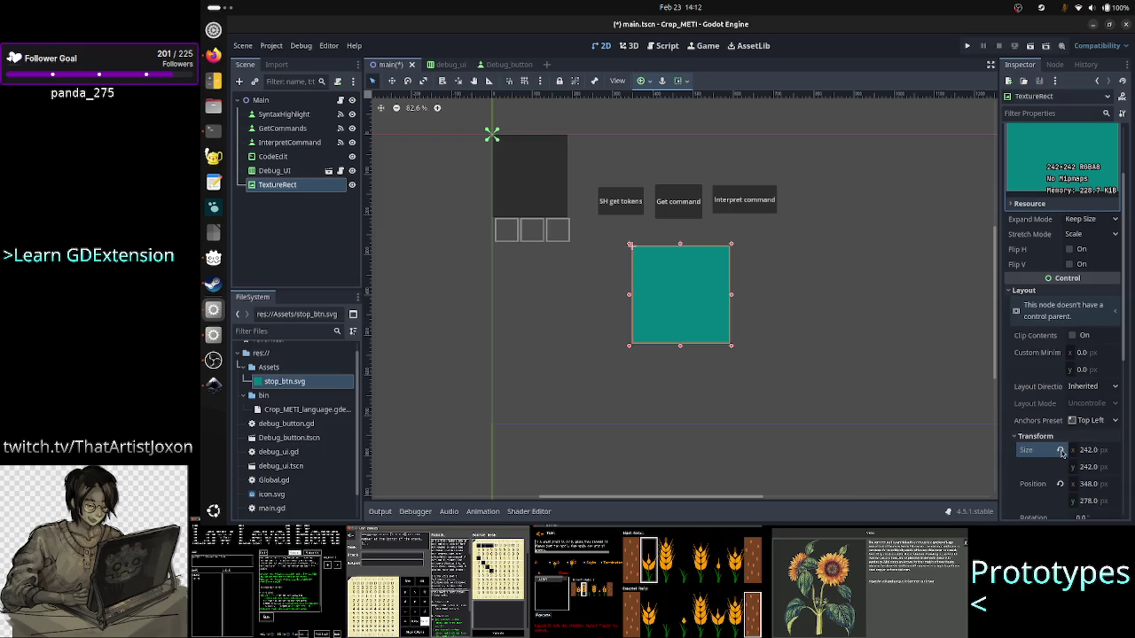
left_click(1093, 451)
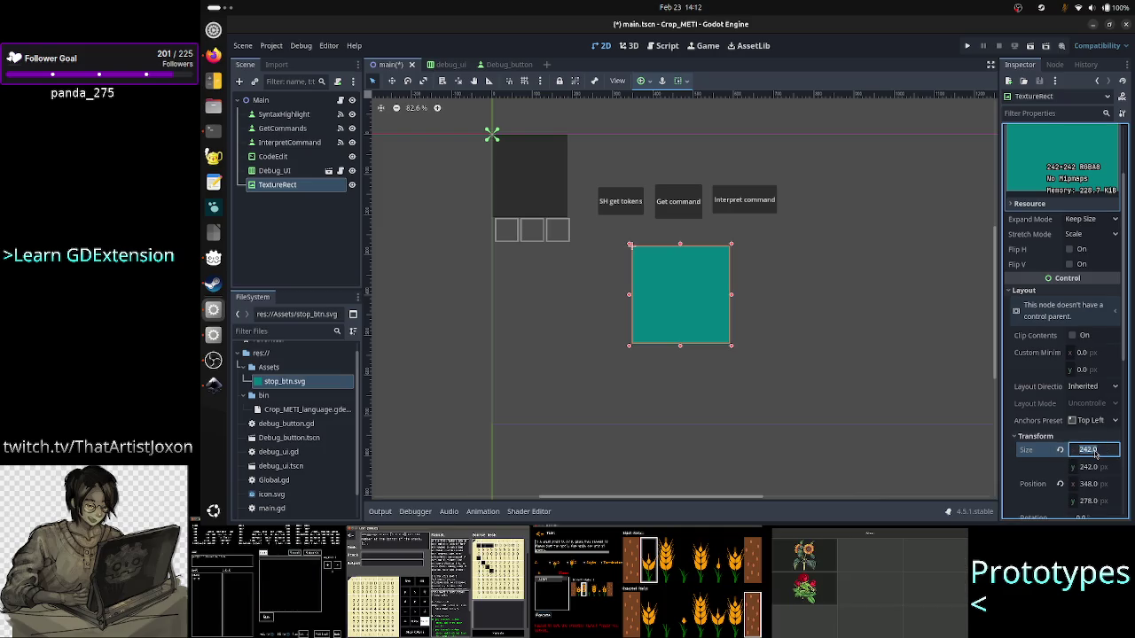
key("Return")
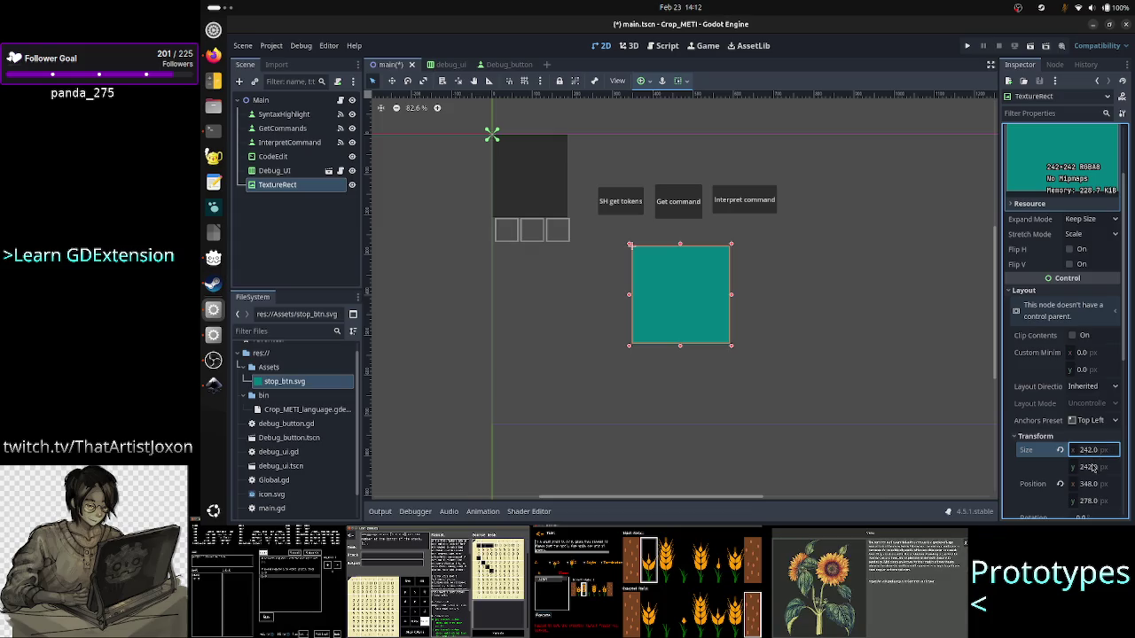
left_click(1092, 452)
type("64")
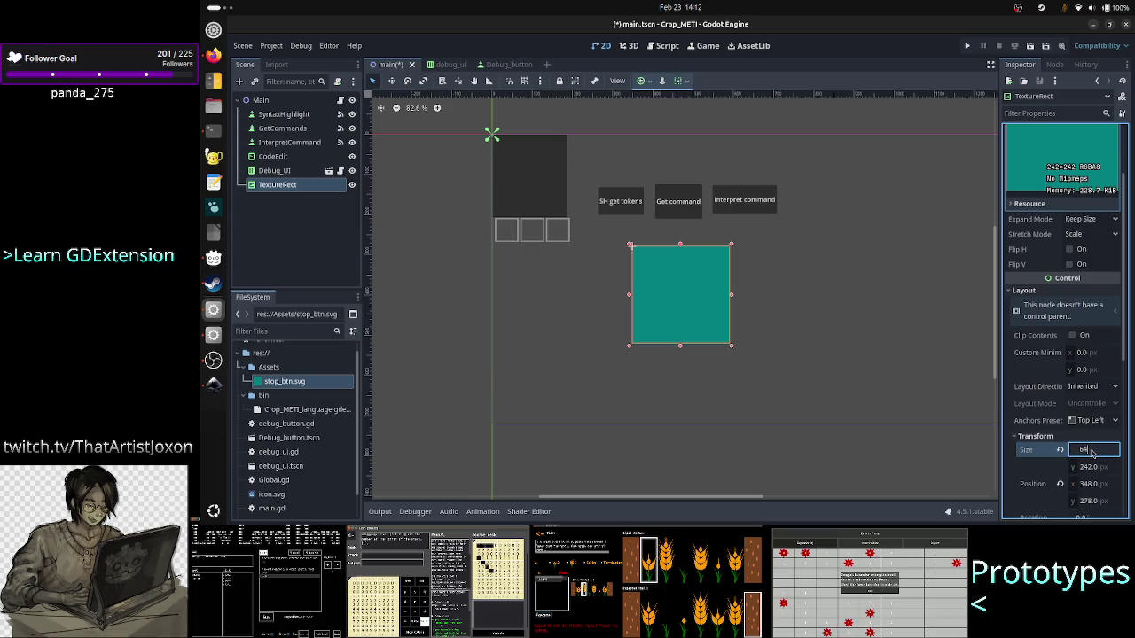
key("Return")
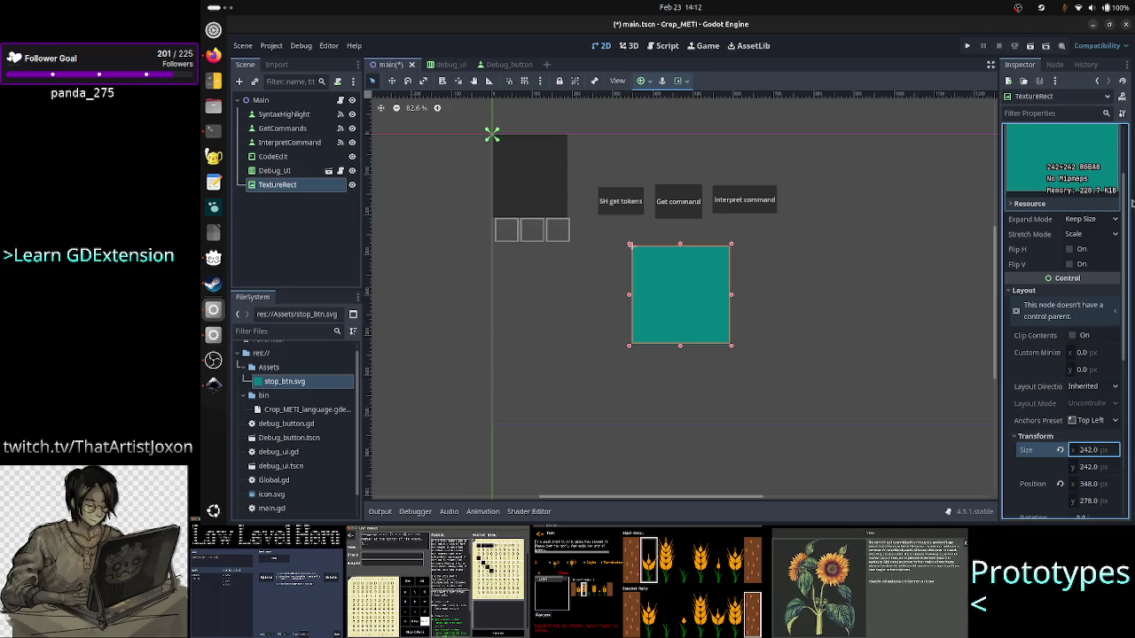
scroll(1096, 244, "up", 2)
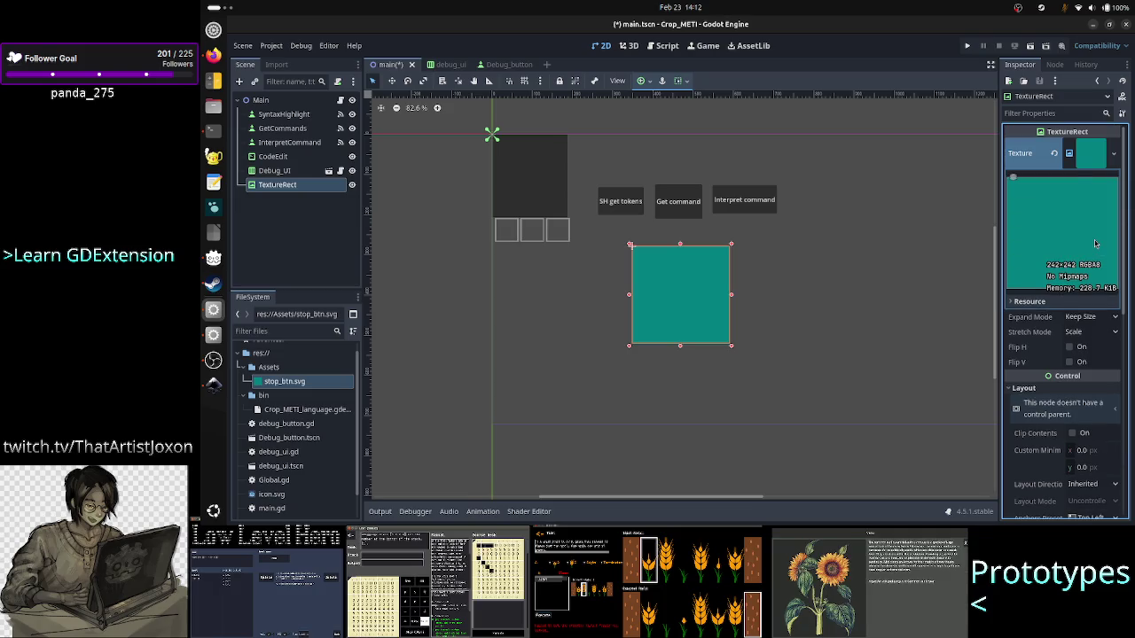
left_click(1055, 155)
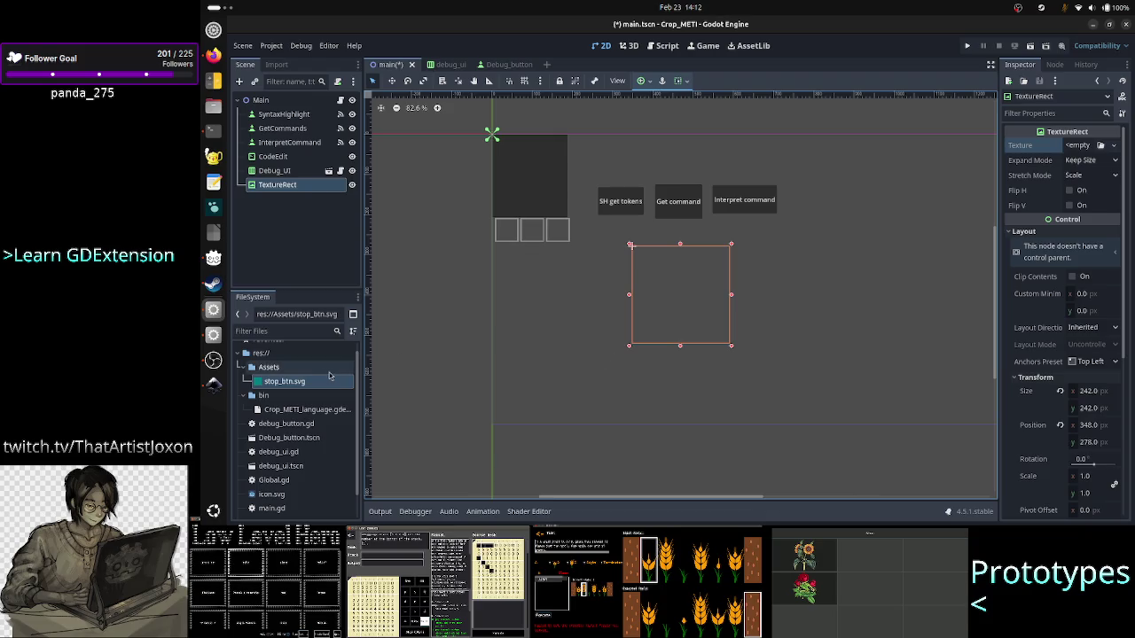
mouse_move(309, 387)
left_mouse_down()
mouse_move(626, 329)
mouse_move(878, 256)
mouse_move(995, 213)
mouse_move(1095, 152)
mouse_move(1083, 145)
left_mouse_up()
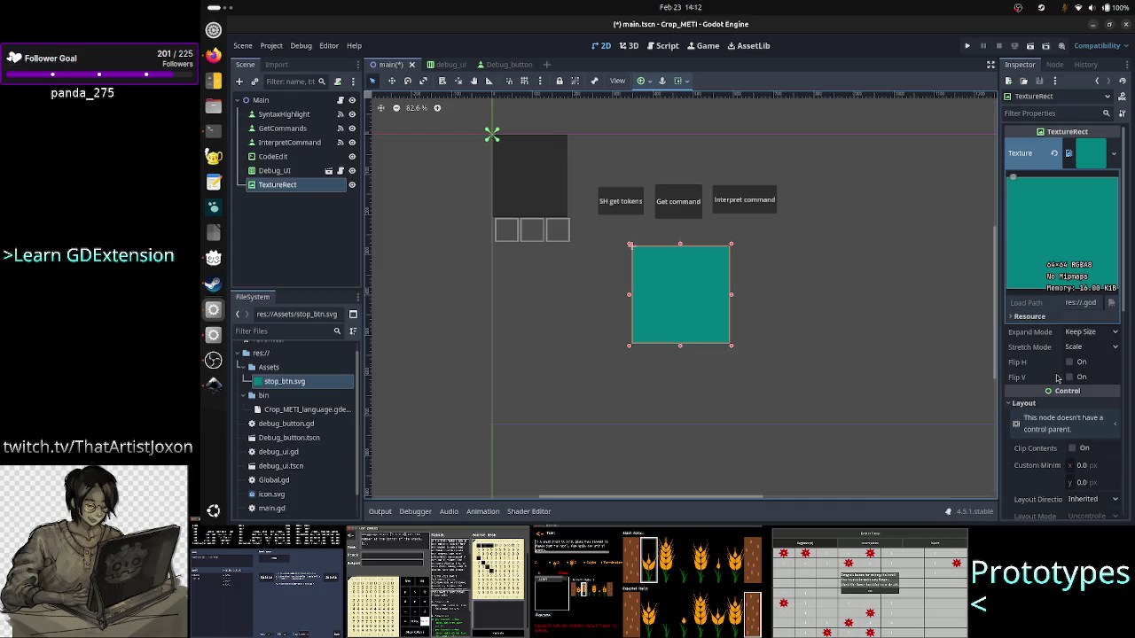
scroll(1065, 408, "down", 5)
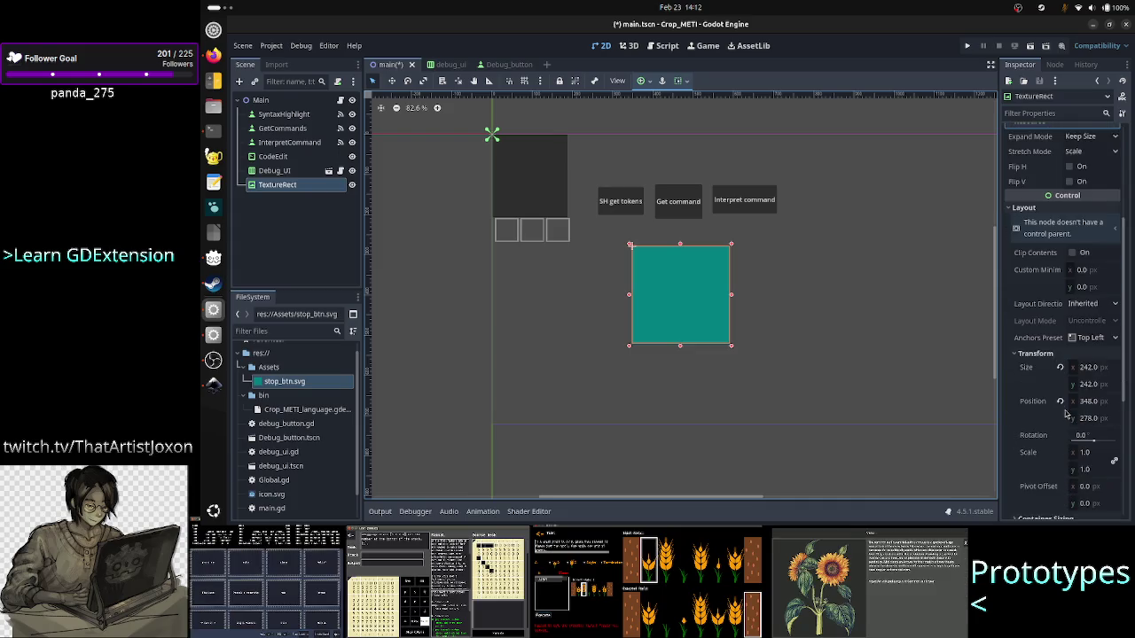
left_click(1060, 369)
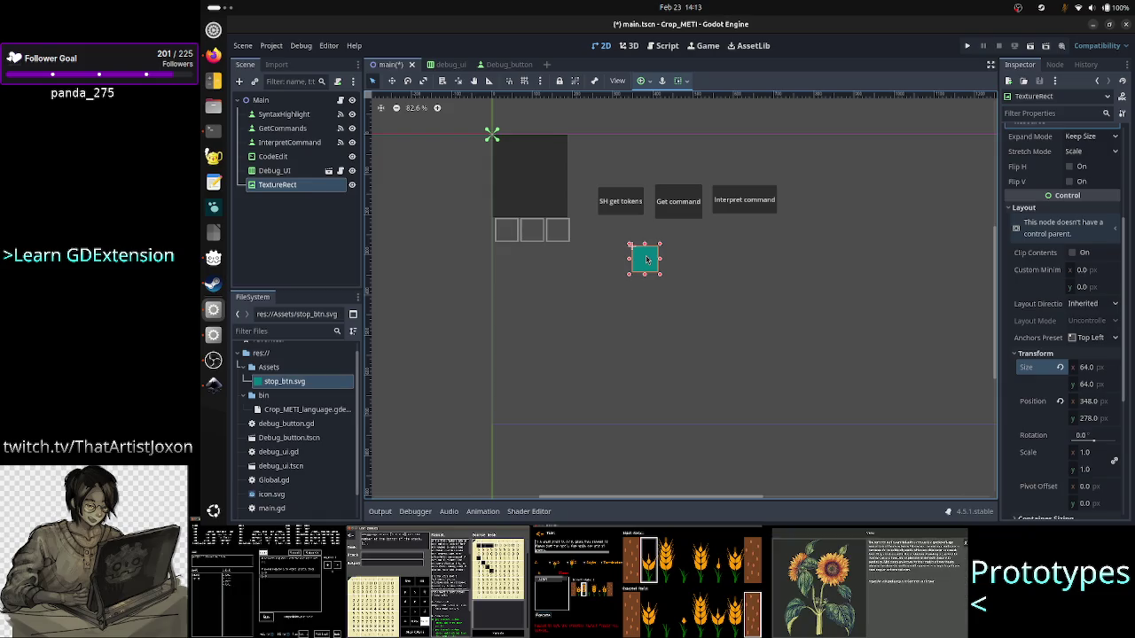
left_click_drag(648, 259, 642, 268)
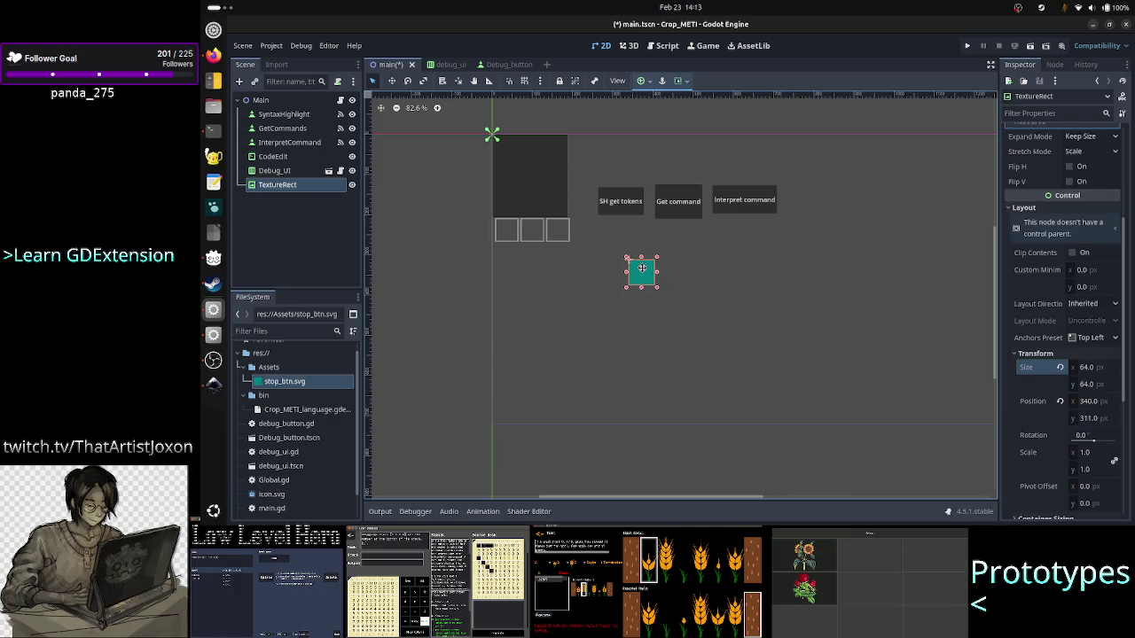
mouse_move(657, 289)
left_mouse_down()
mouse_move(684, 286)
mouse_move(661, 317)
mouse_move(659, 289)
left_mouse_up()
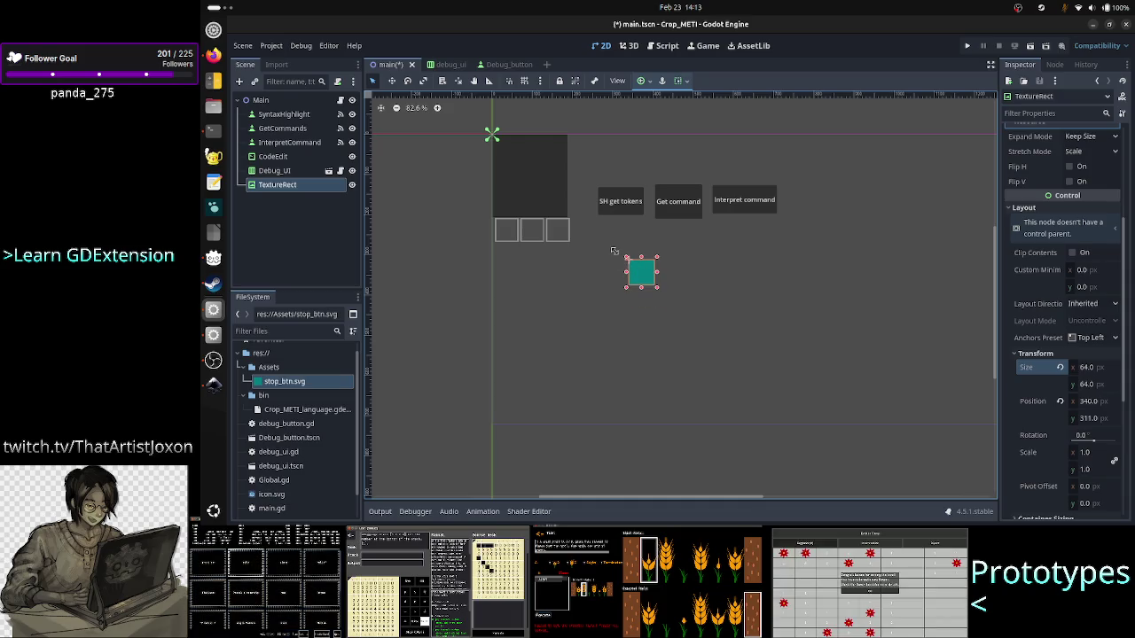
scroll(1028, 321, "up", 4)
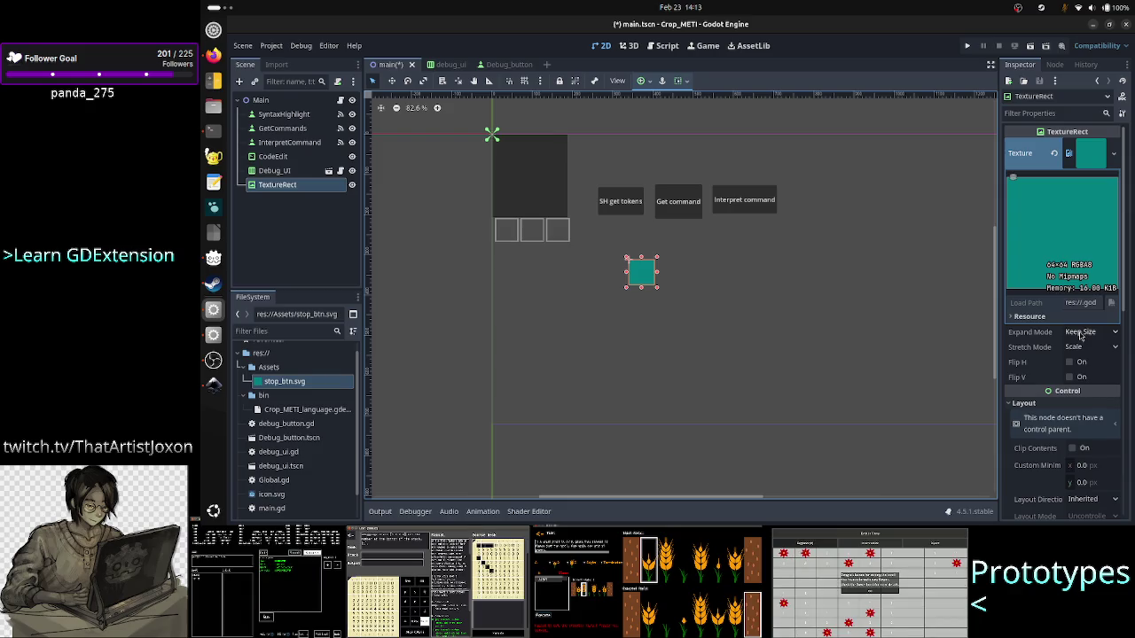
- Set Expand Mode to Fit Width Proportional and widen the TextureRect to the right
left_click(1058, 317)
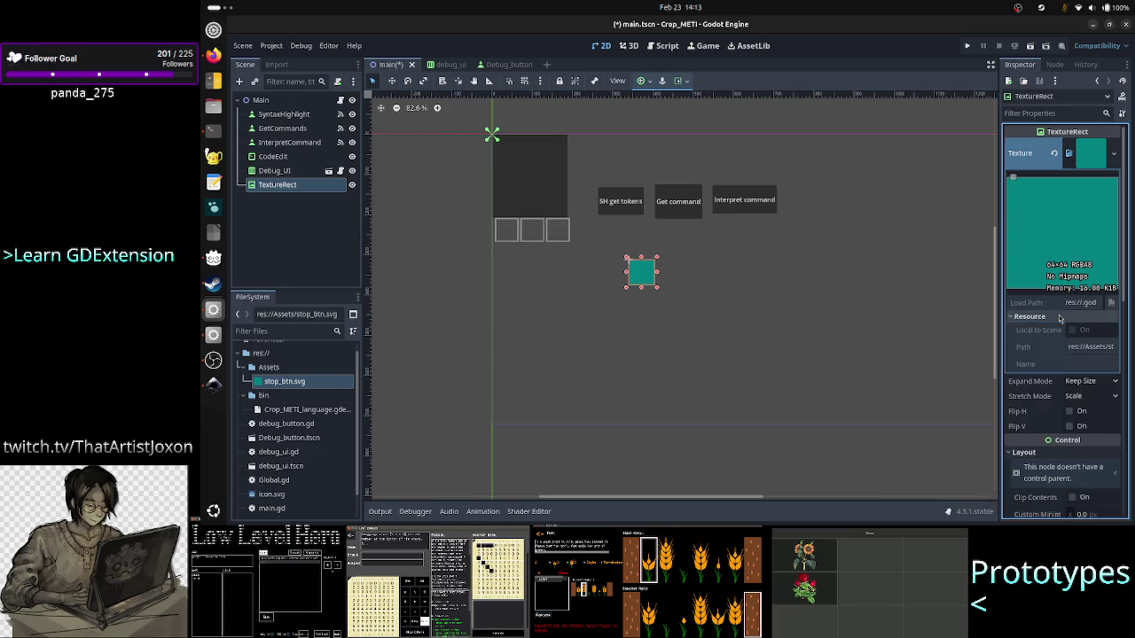
left_click(1088, 397)
left_click(1089, 398)
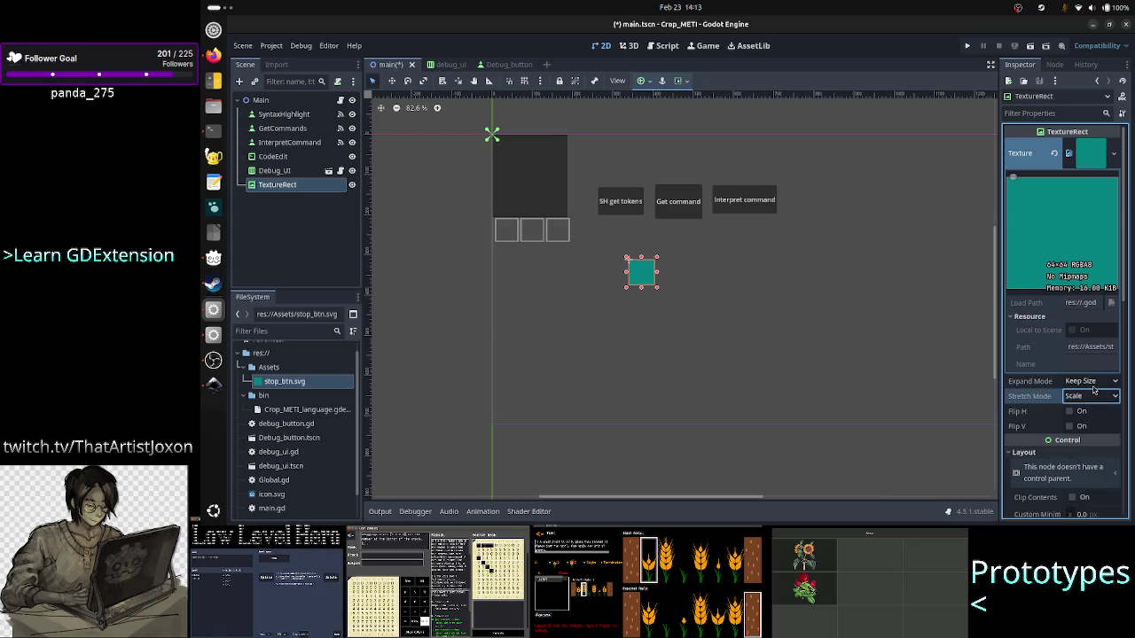
left_click(1096, 382)
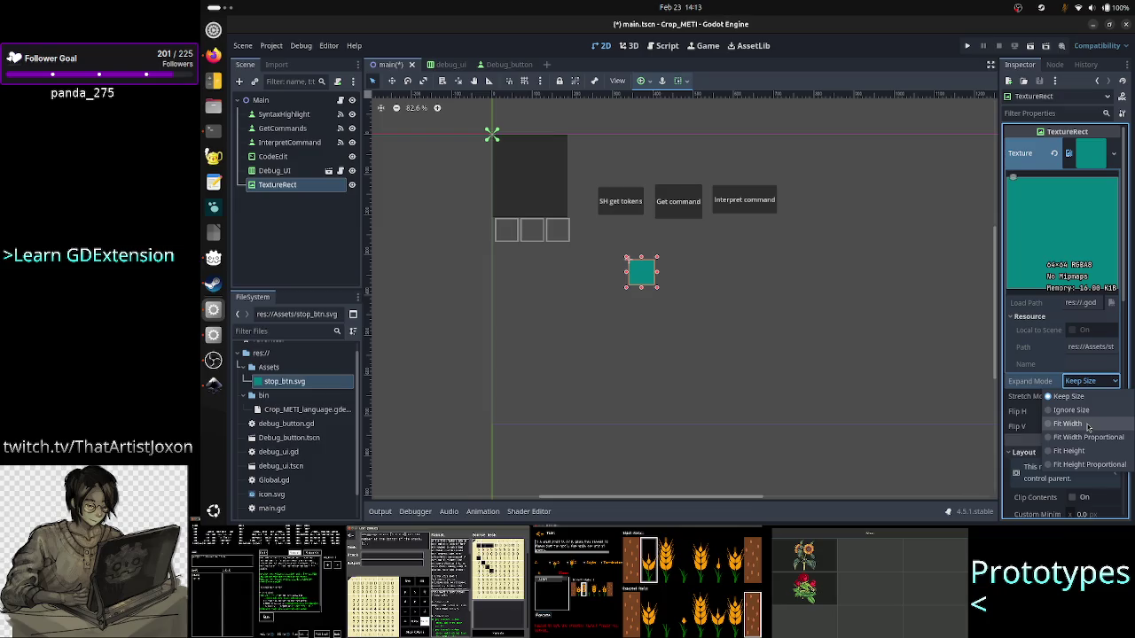
left_click(1094, 438)
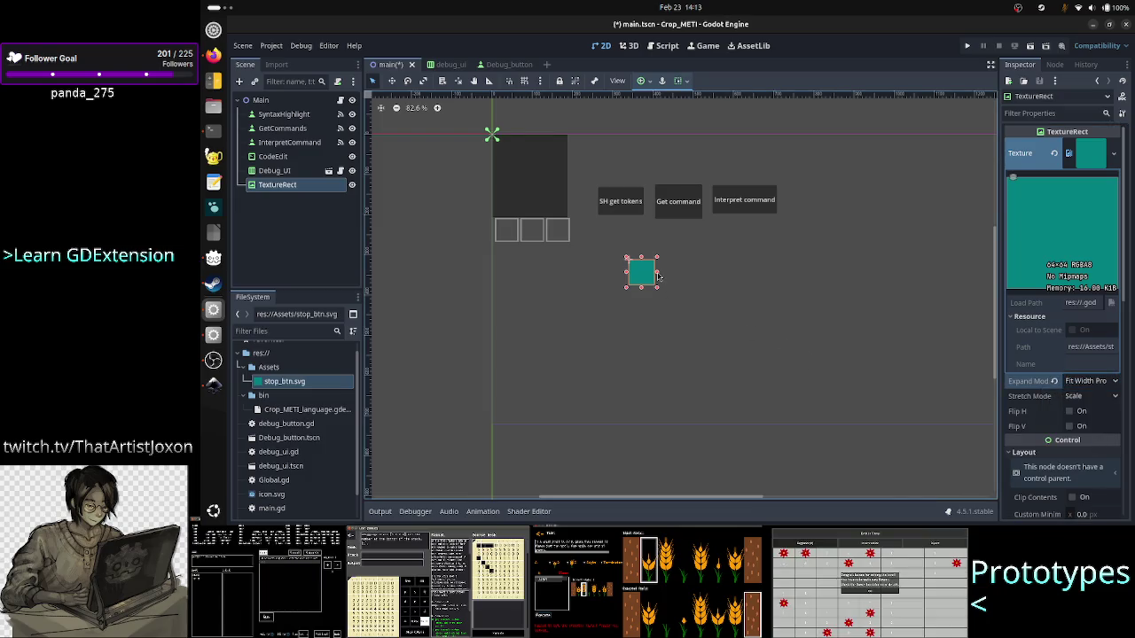
left_click_drag(657, 276, 719, 276)
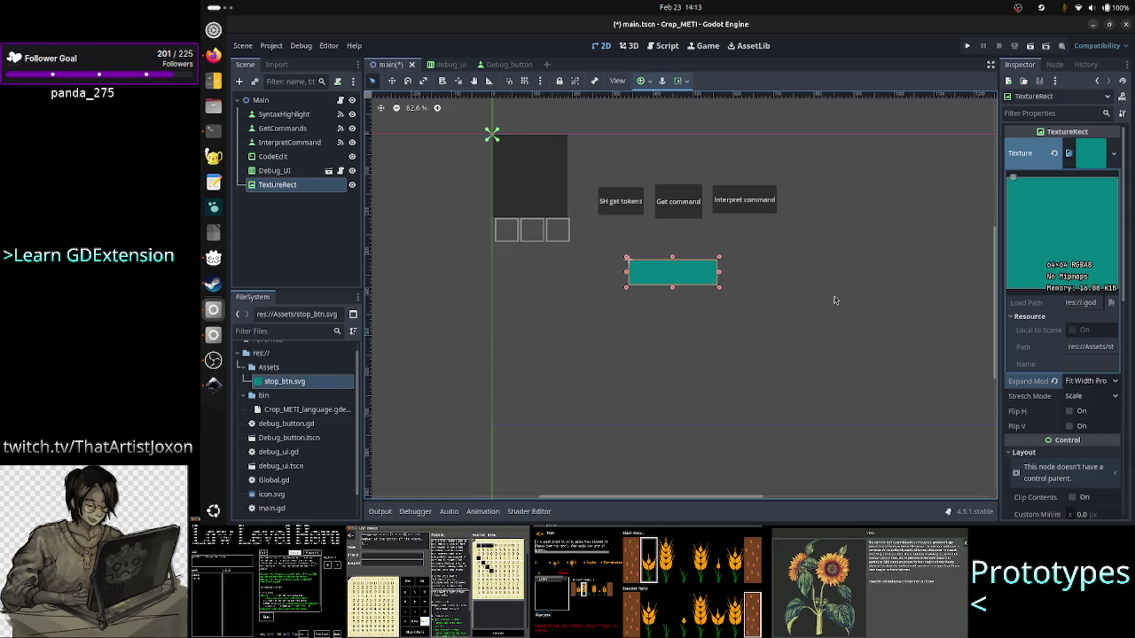
- Restore Keep Size, stretch the rect into a long bar, and choose Keep Aspect Centered
left_click(1096, 383)
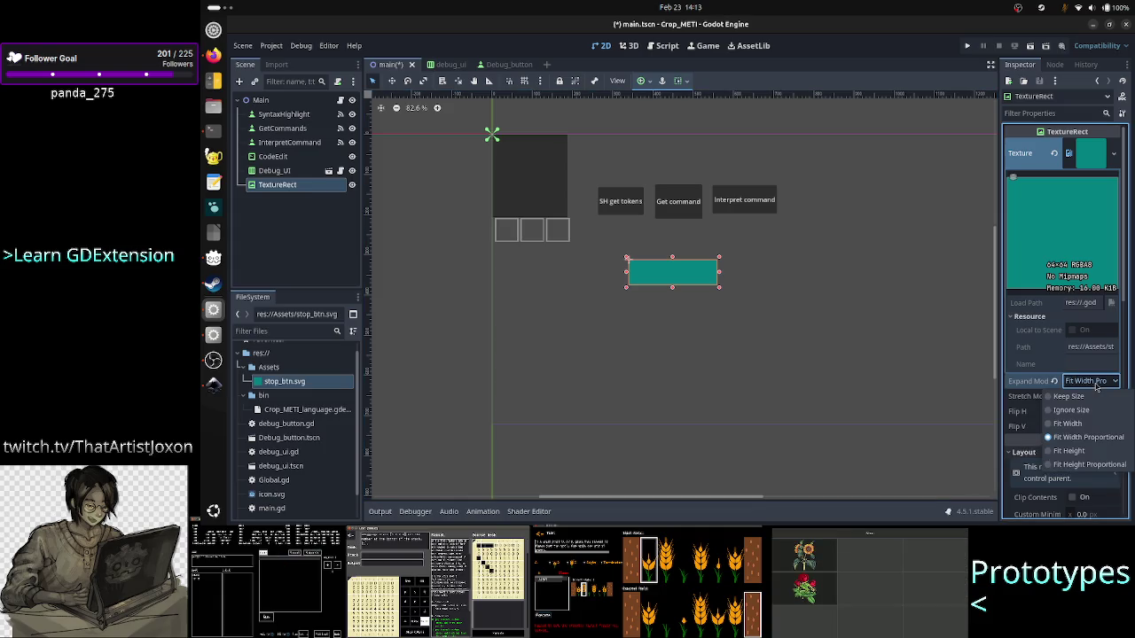
left_click(1080, 401)
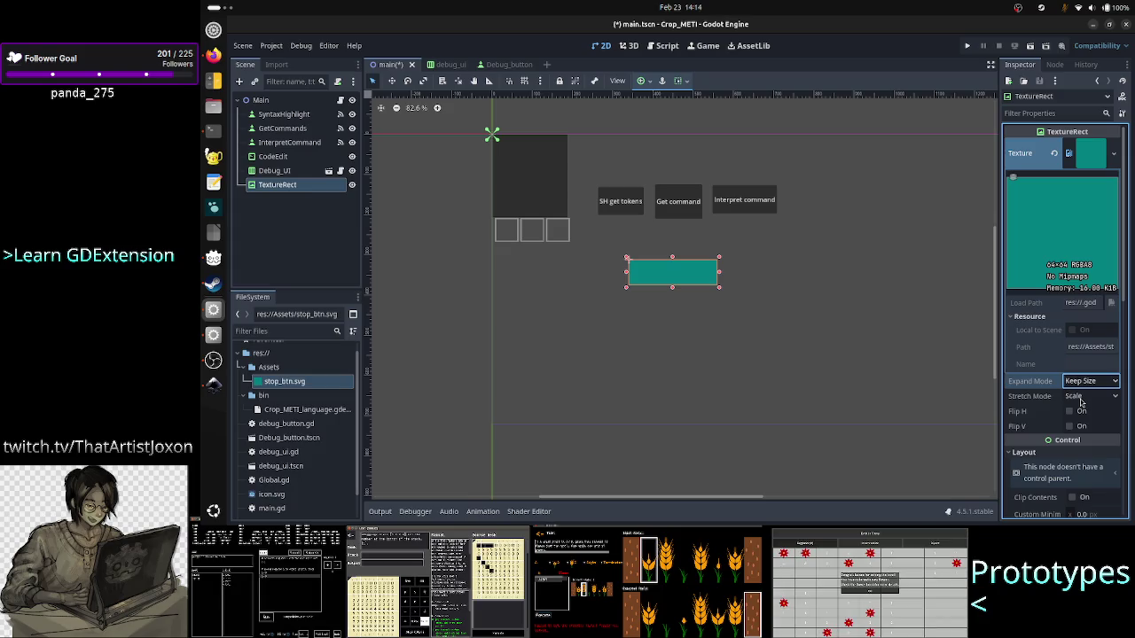
left_click_drag(719, 273, 804, 271)
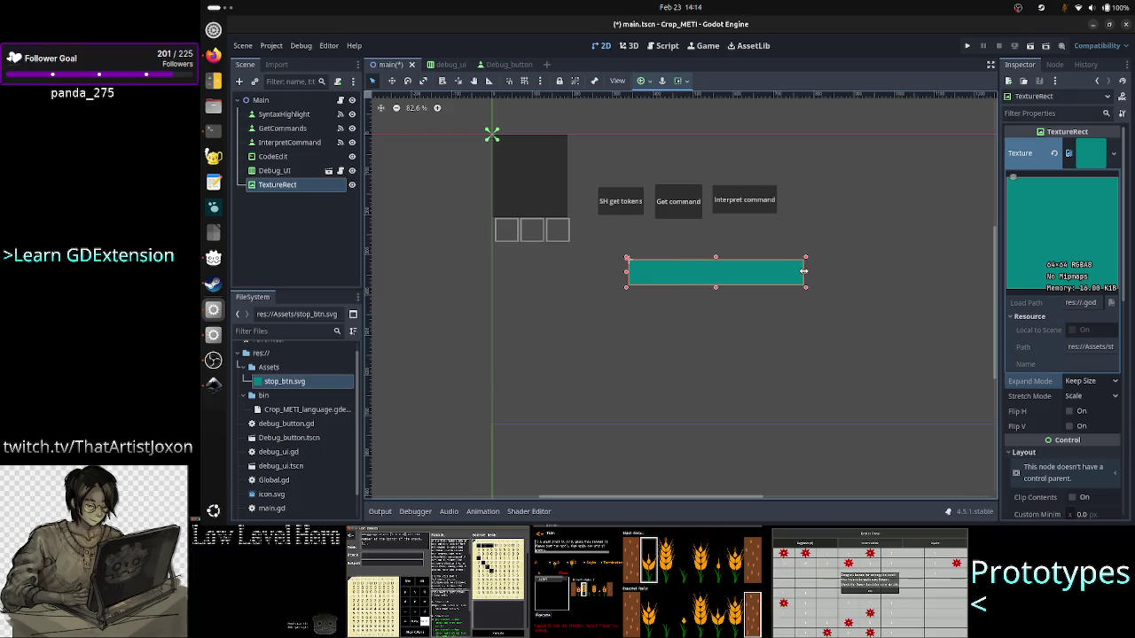
left_click(1086, 398)
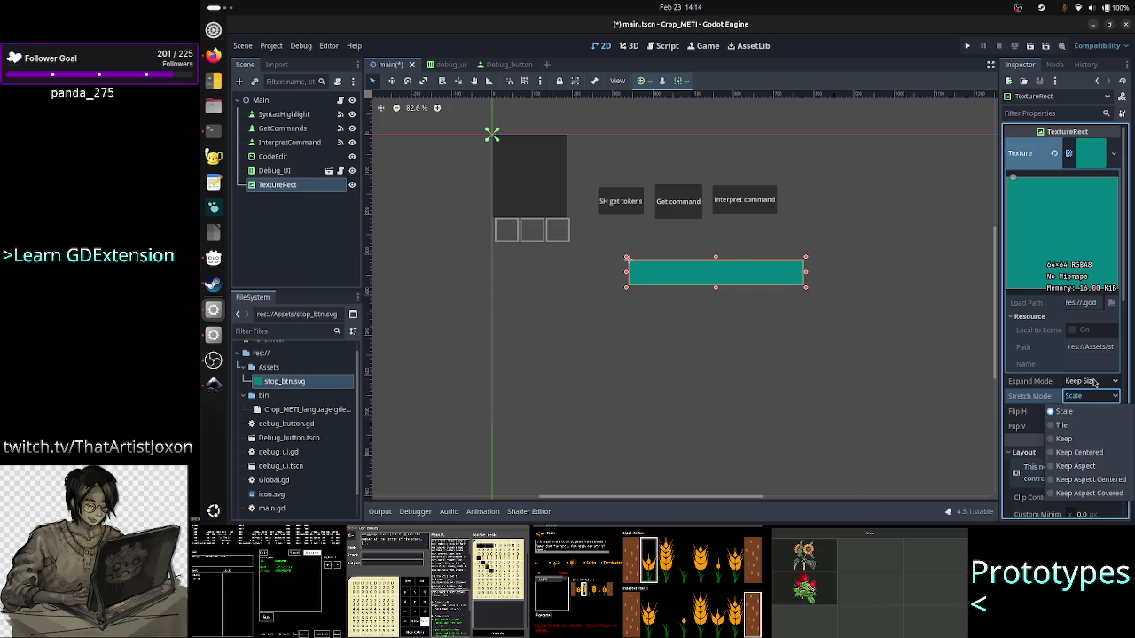
left_click(1094, 381)
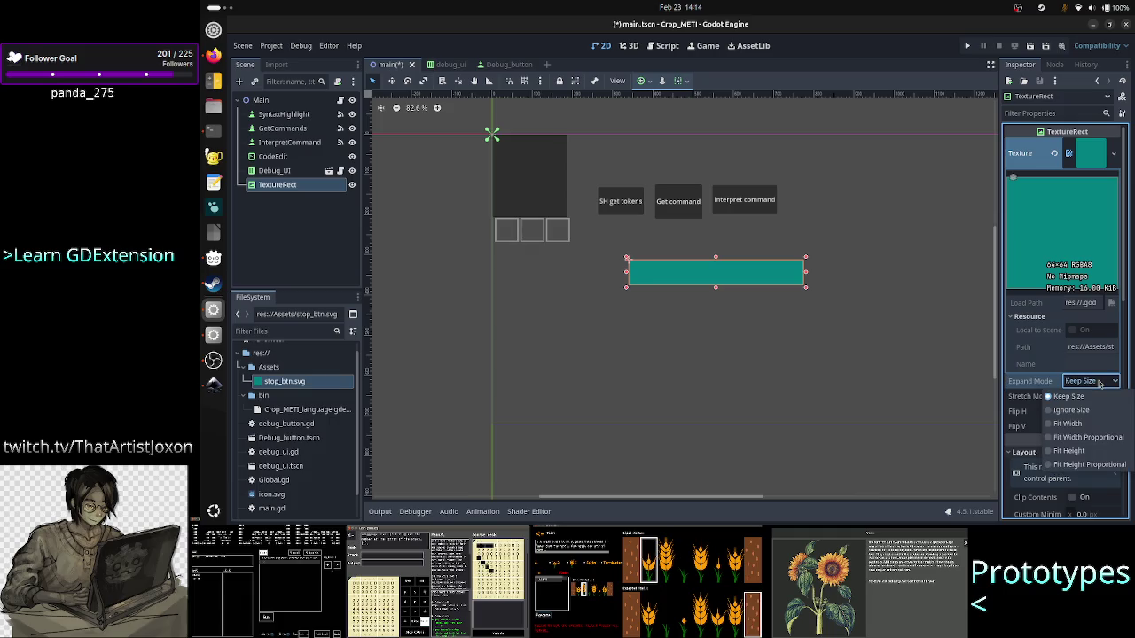
left_click(1099, 382)
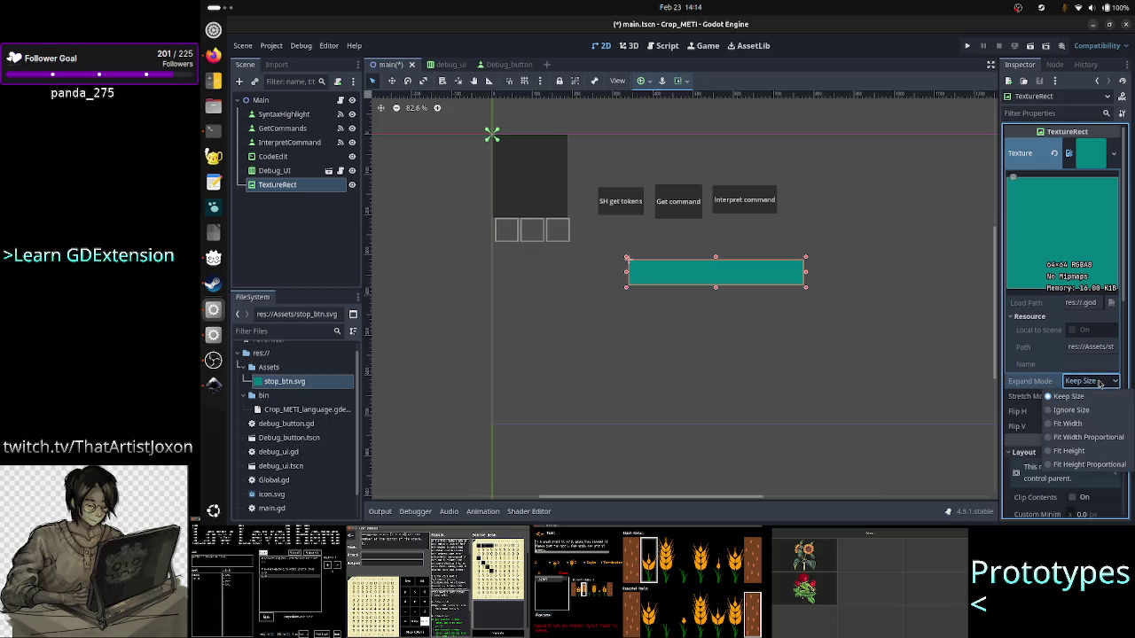
left_click(1099, 383)
left_click(1080, 397)
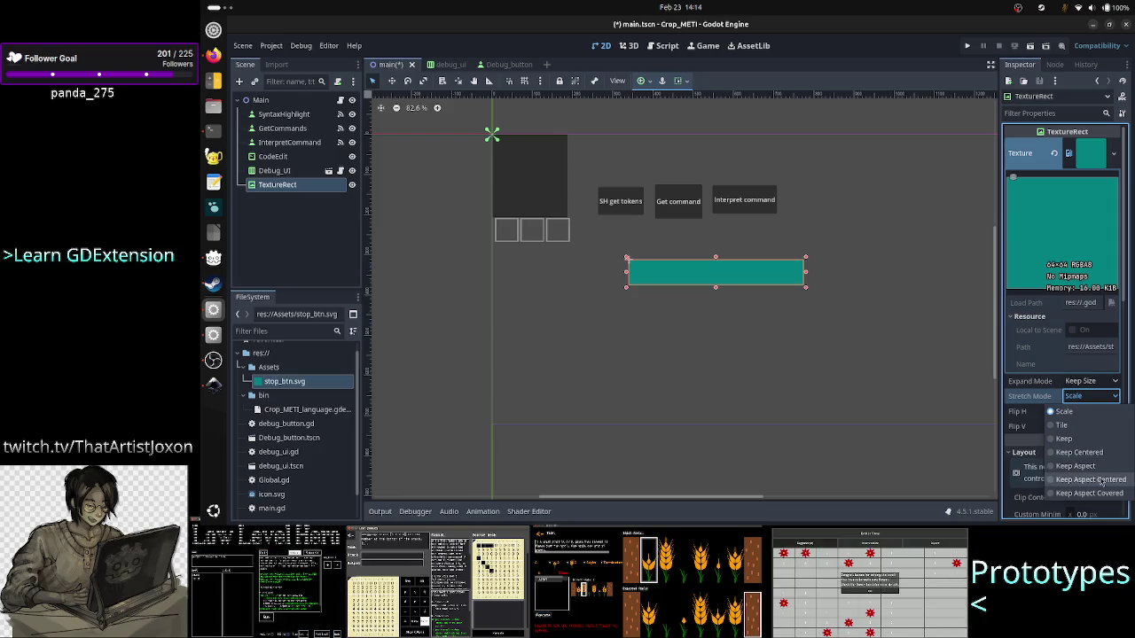
left_click(1102, 480)
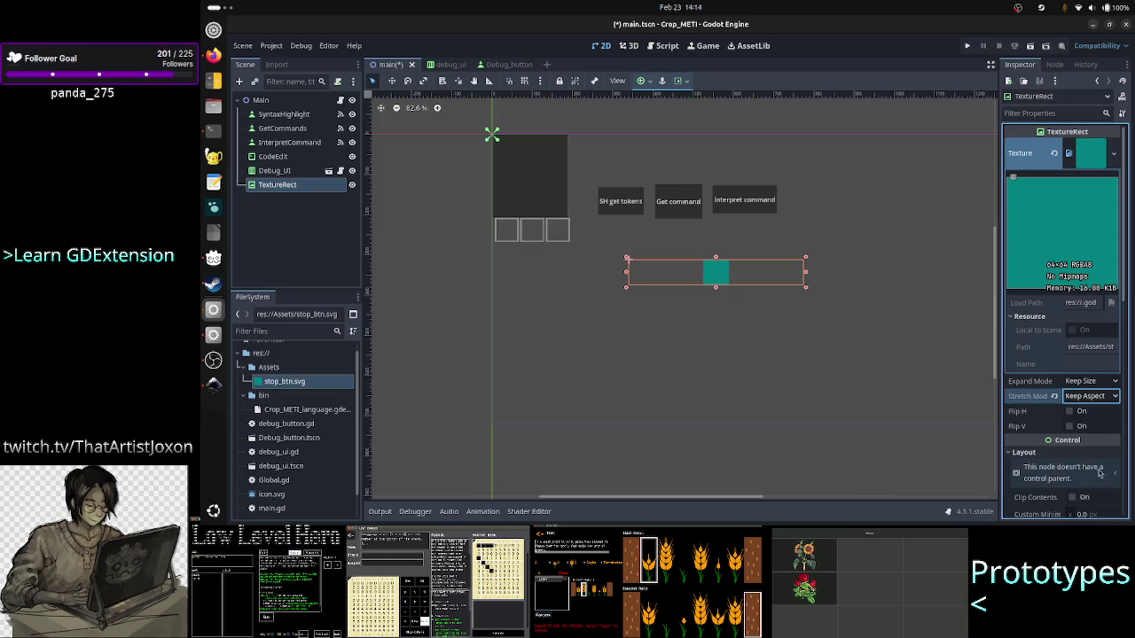
- Compare Keep Aspect and Keep Aspect Covered, return to Keep Aspect Centered, and enlarge the rect
left_click(1105, 396)
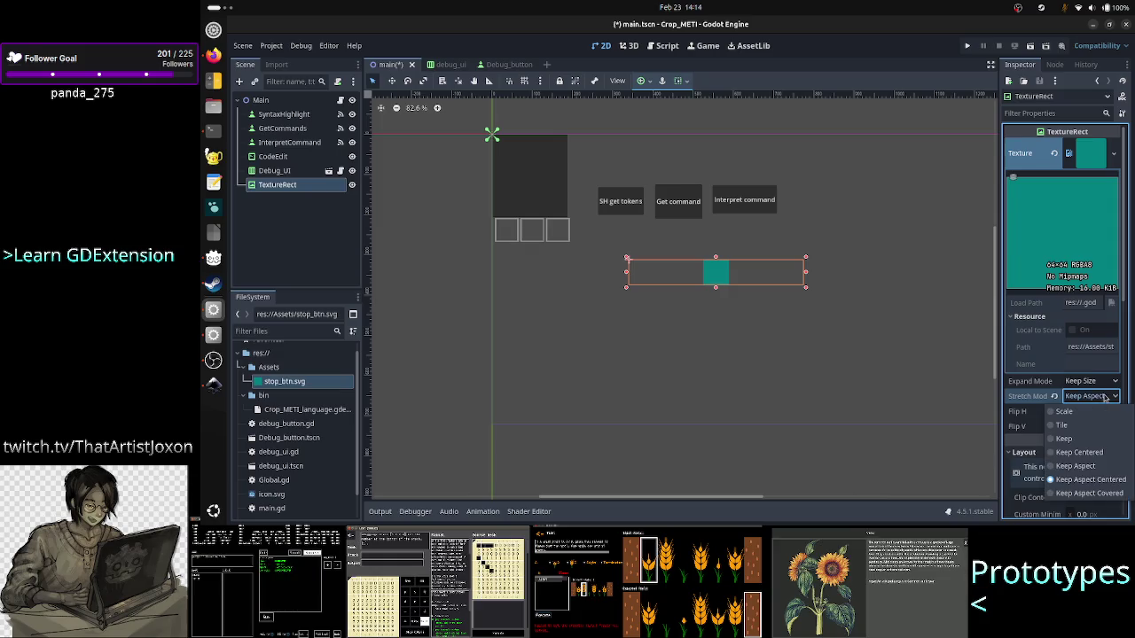
left_click(1101, 466)
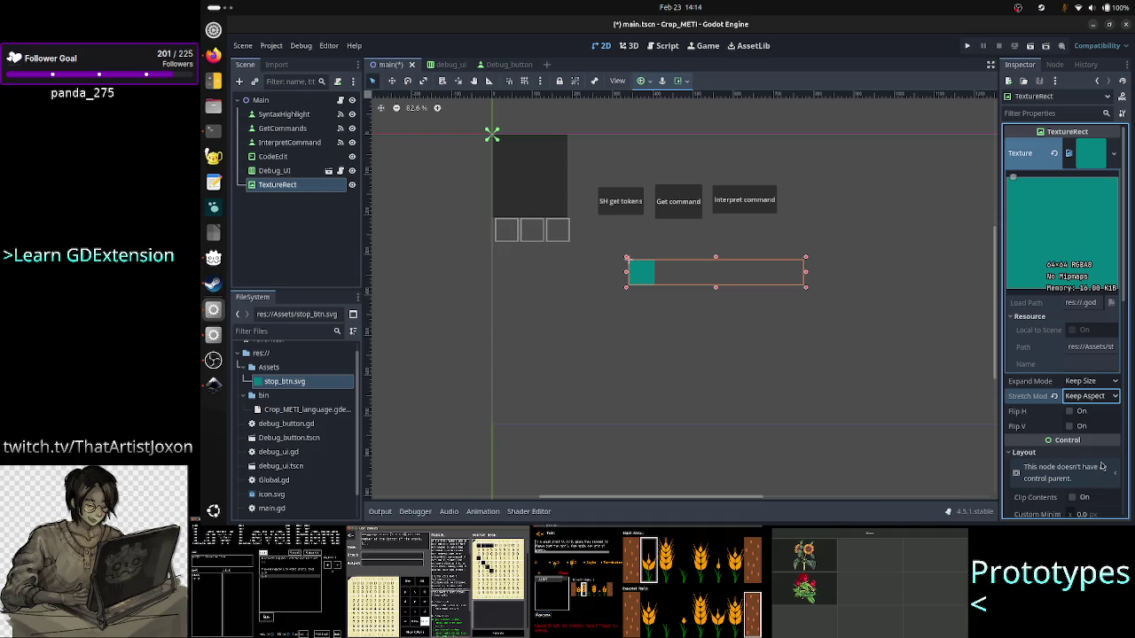
left_click(1100, 402)
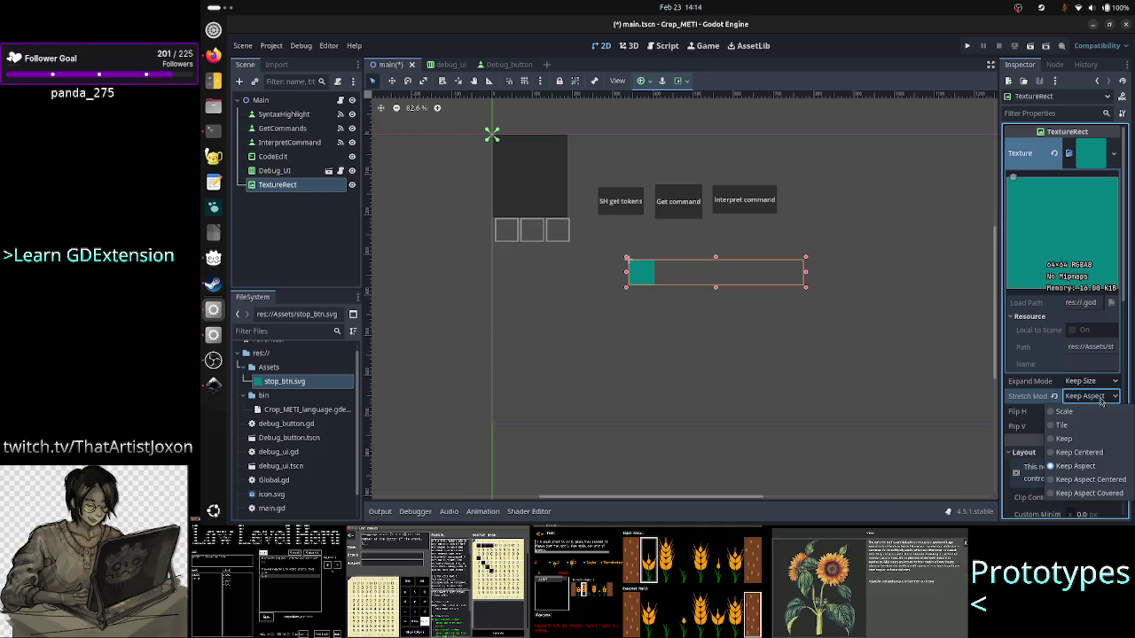
left_click(1096, 496)
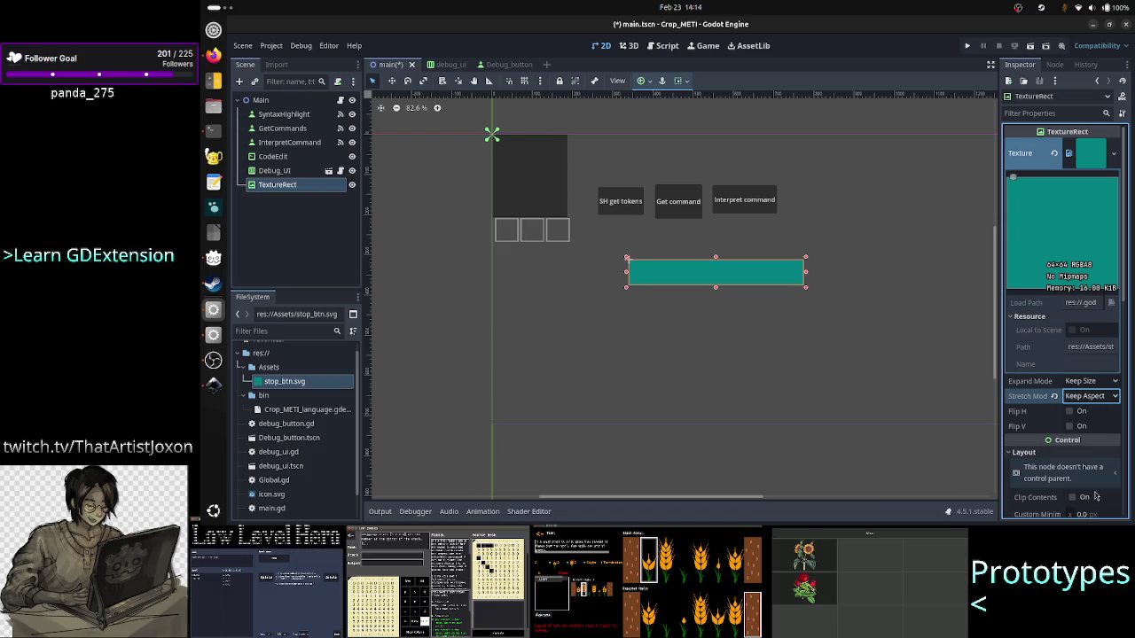
left_click(1103, 395)
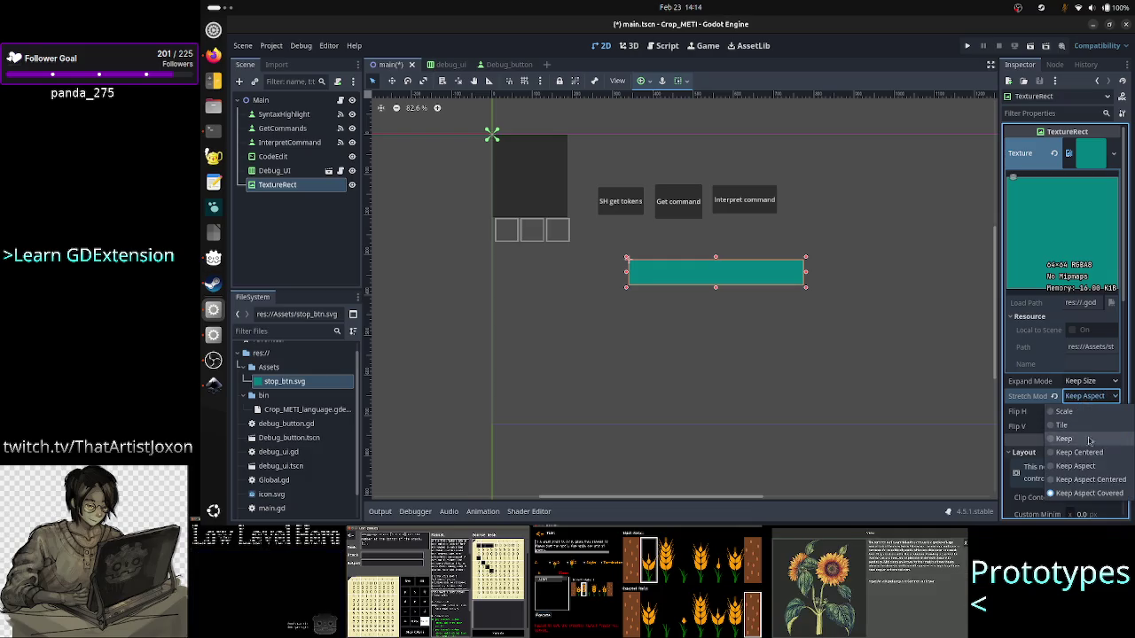
left_click(1092, 479)
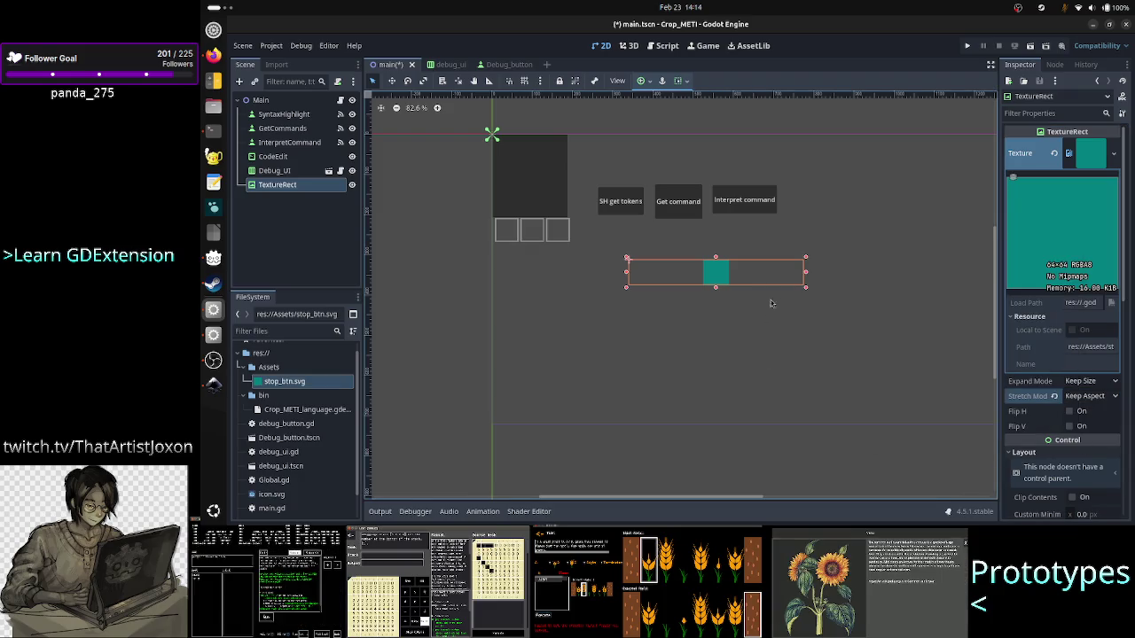
mouse_move(807, 290)
left_mouse_down()
mouse_move(805, 345)
mouse_move(848, 281)
mouse_move(730, 349)
mouse_move(747, 413)
mouse_move(738, 417)
mouse_move(742, 338)
mouse_move(752, 356)
left_mouse_up()
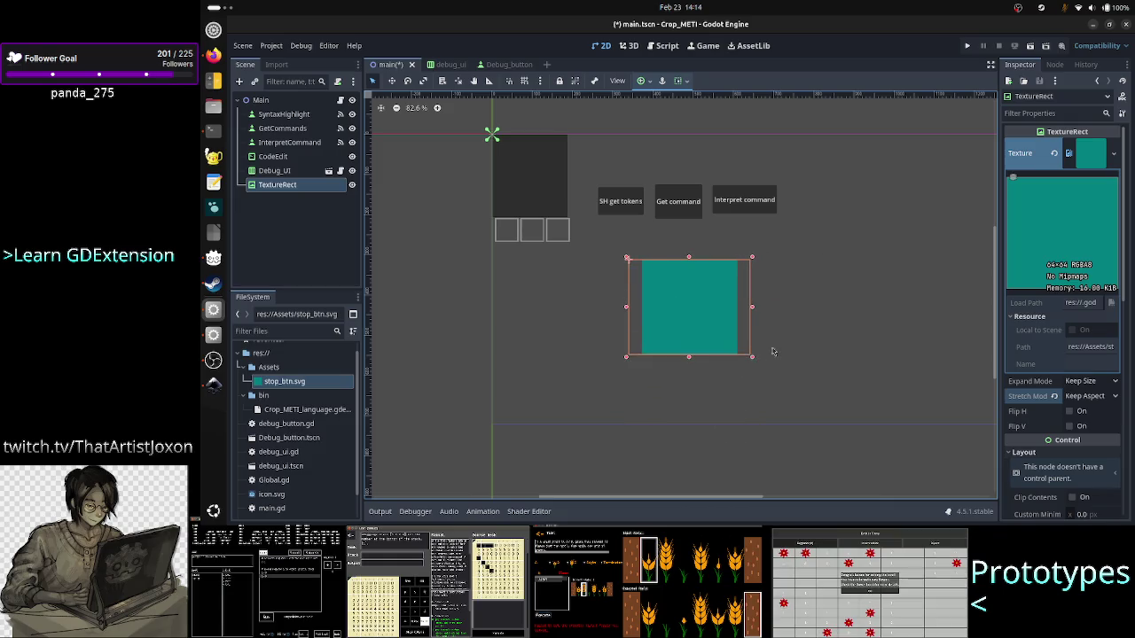
- Drag the TextureRect larger and taller so the centred teal square scales up
mouse_move(755, 363)
left_mouse_down()
mouse_move(871, 405)
mouse_move(870, 376)
left_mouse_up()
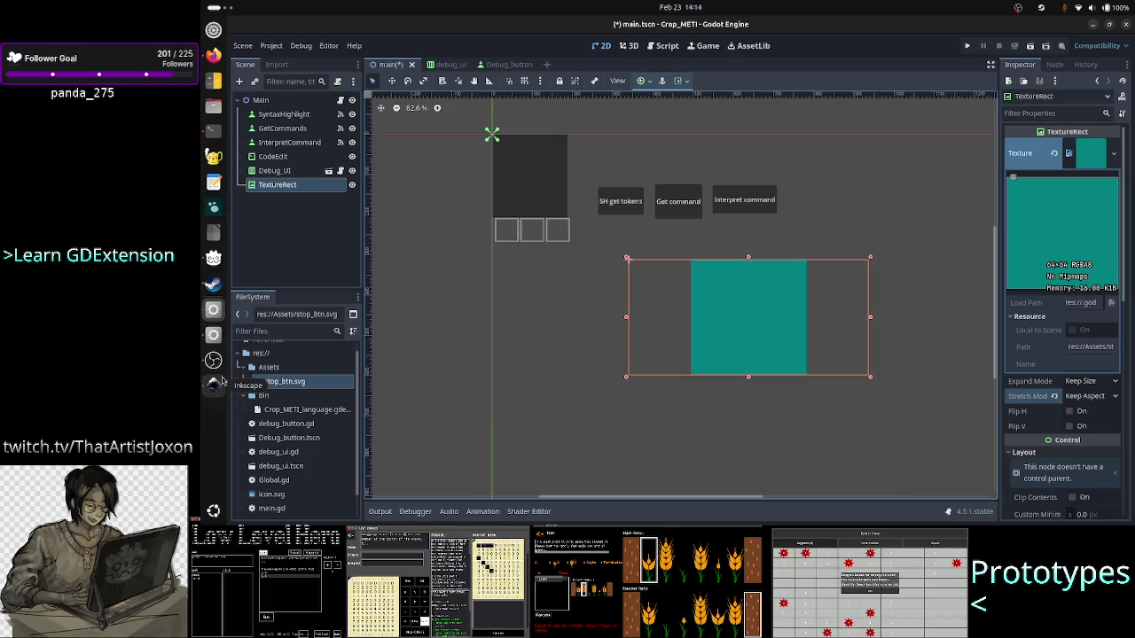
left_click(213, 385)
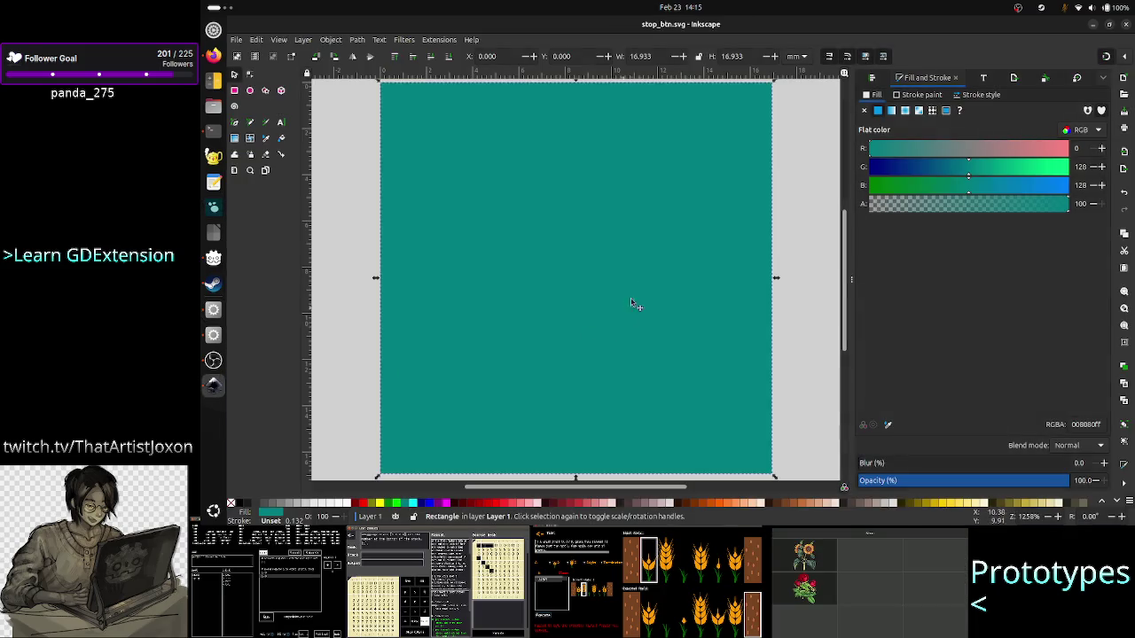
key("alt+Tab")
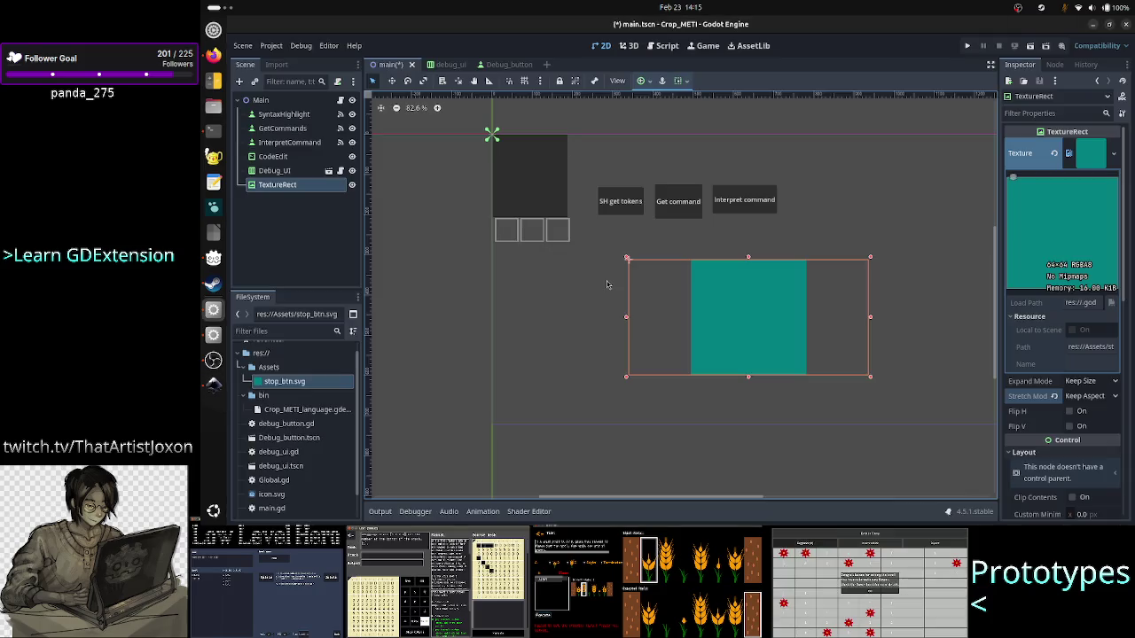
mouse_move(872, 379)
left_mouse_down()
mouse_move(838, 432)
mouse_move(813, 440)
mouse_move(876, 434)
left_mouse_up()
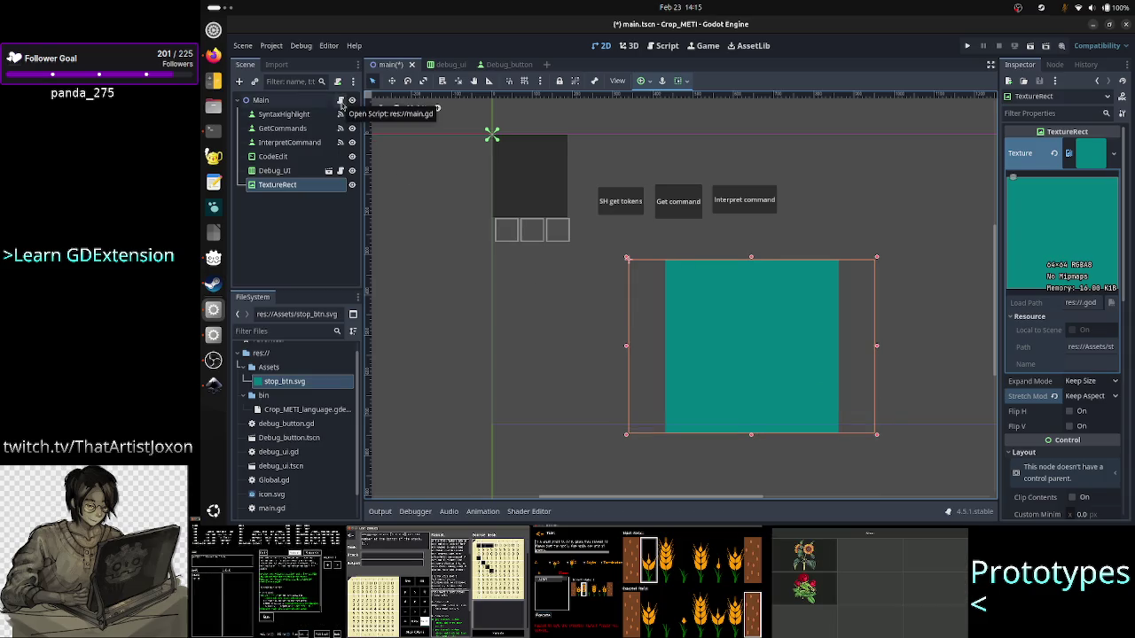
- Open main.gd and switch to the Debug_button scene
left_click(340, 101)
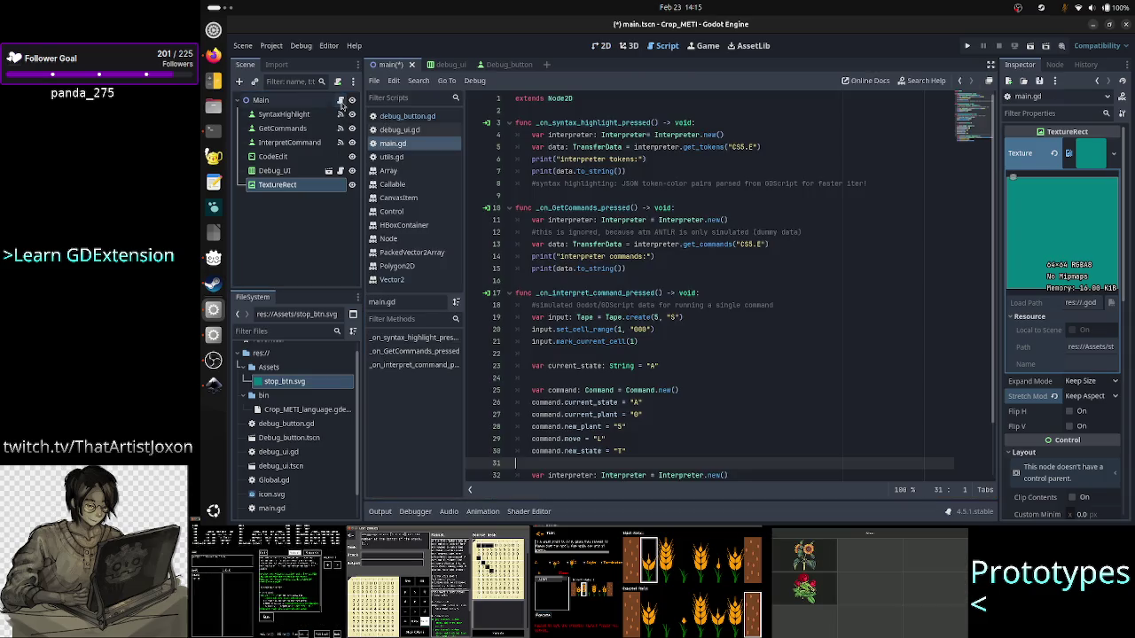
left_click(505, 65)
scroll(627, 358, "down", 4)
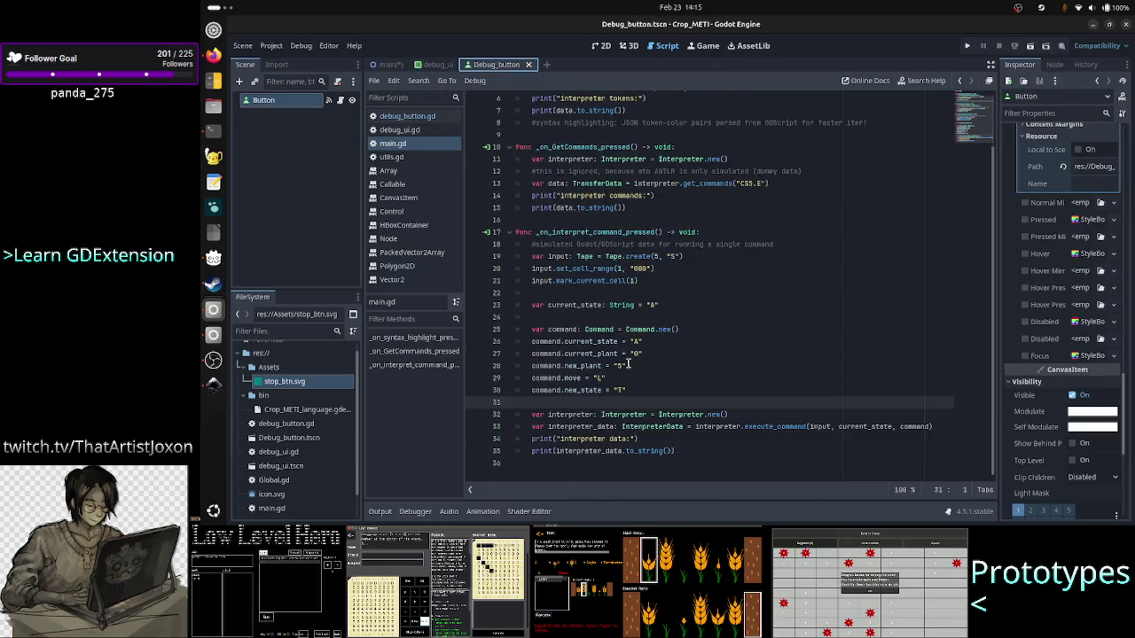
scroll(627, 365, "up", 4)
scroll(611, 288, "down", 2)
scroll(614, 291, "up", 2)
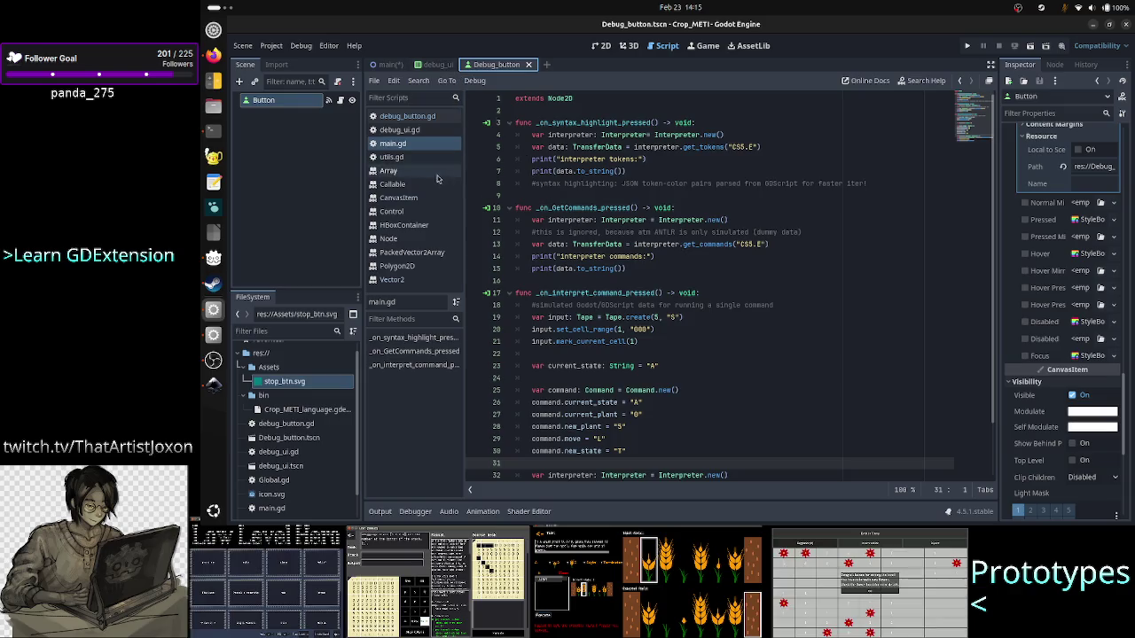
- Review the commented-out _on_resized block in debug_button.gd, then show the Button in 2D
left_click(434, 117)
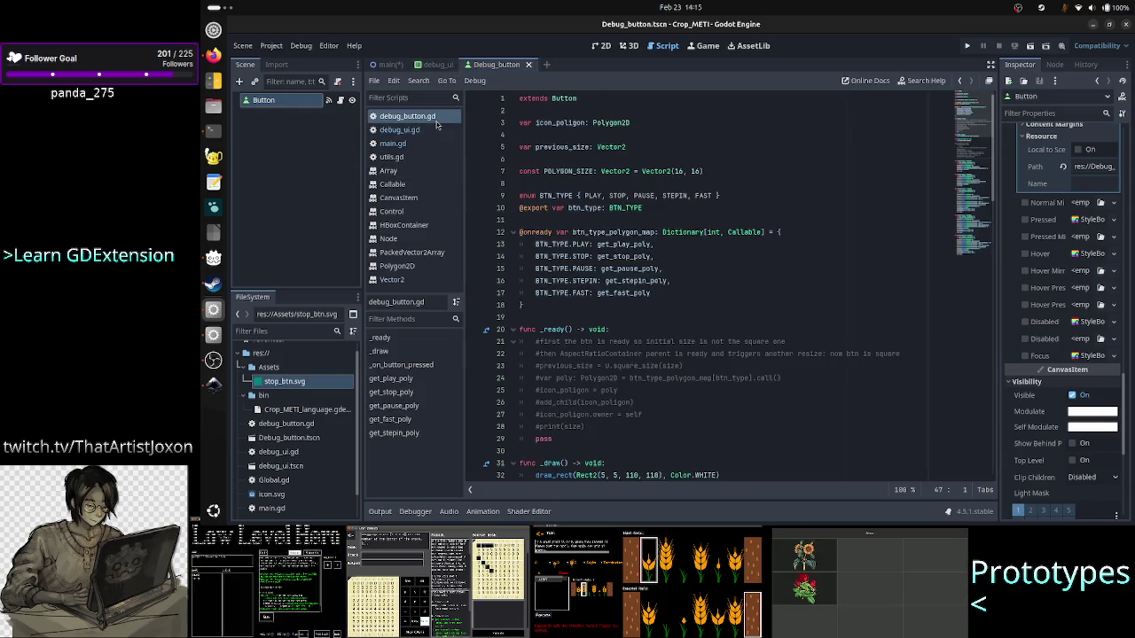
left_click(582, 341)
scroll(585, 390, "down", 8)
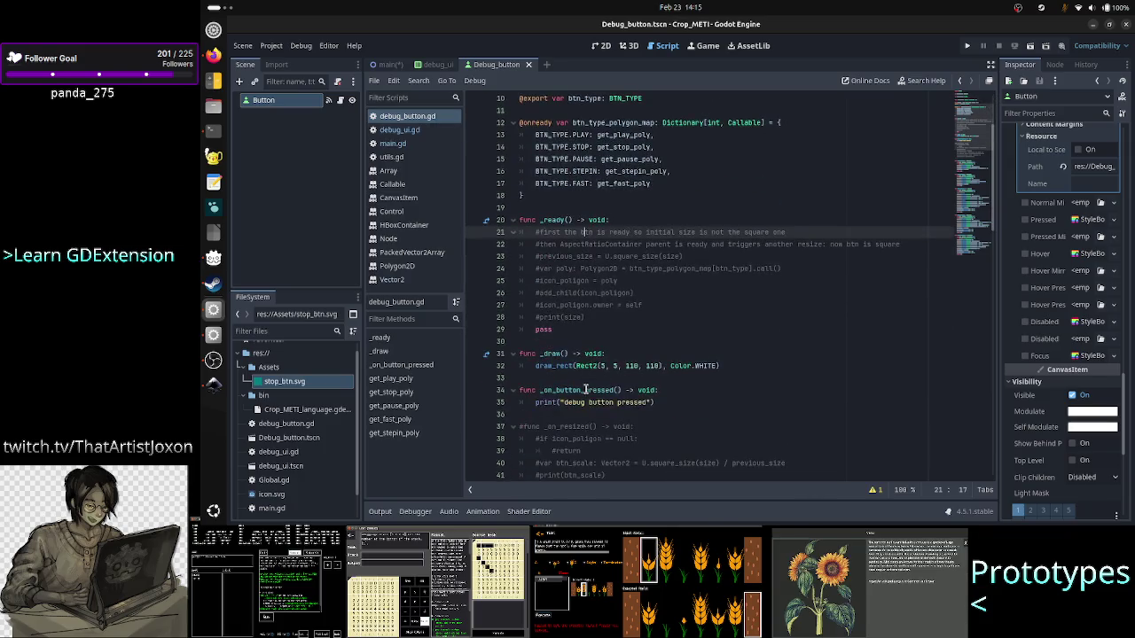
mouse_move(552, 365)
left_mouse_down()
mouse_move(528, 317)
mouse_move(522, 242)
left_mouse_up()
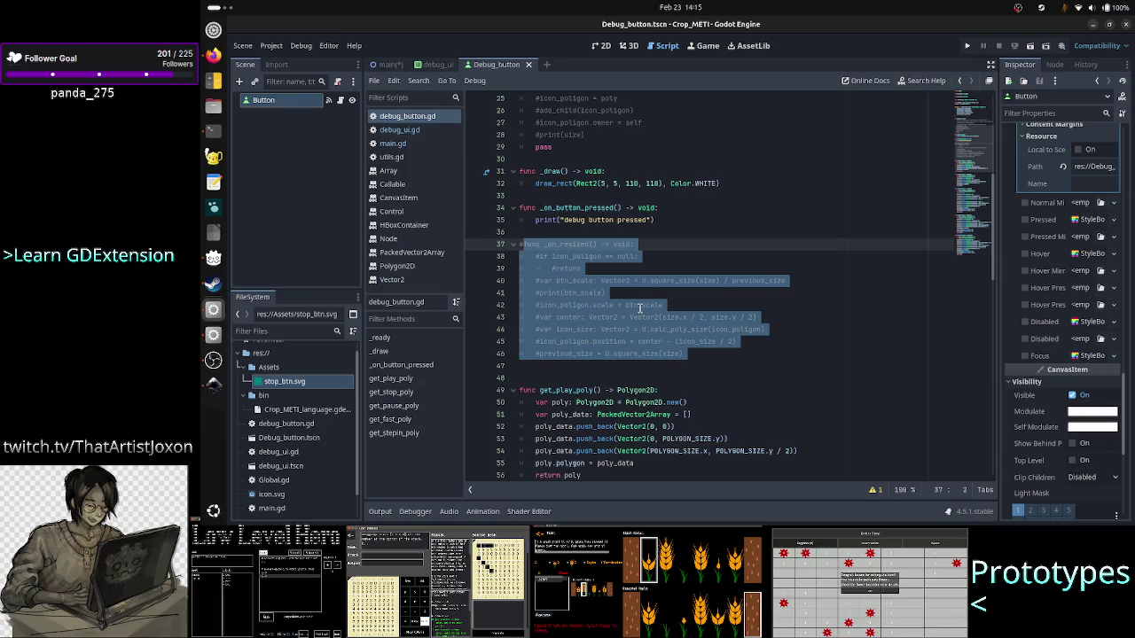
left_click(569, 366)
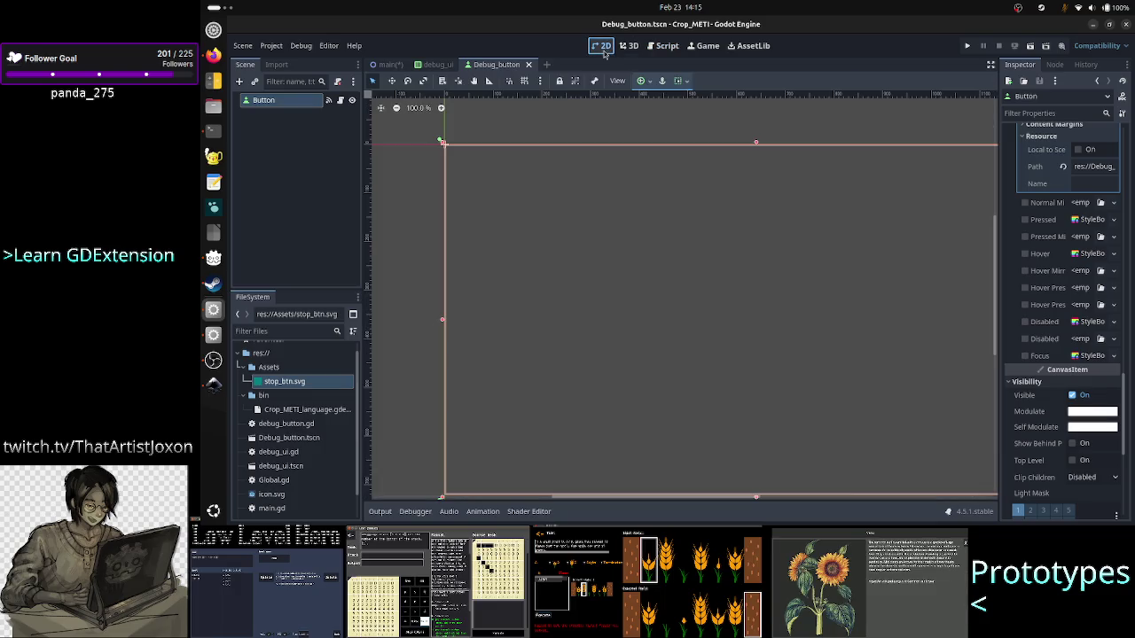
left_click(601, 45)
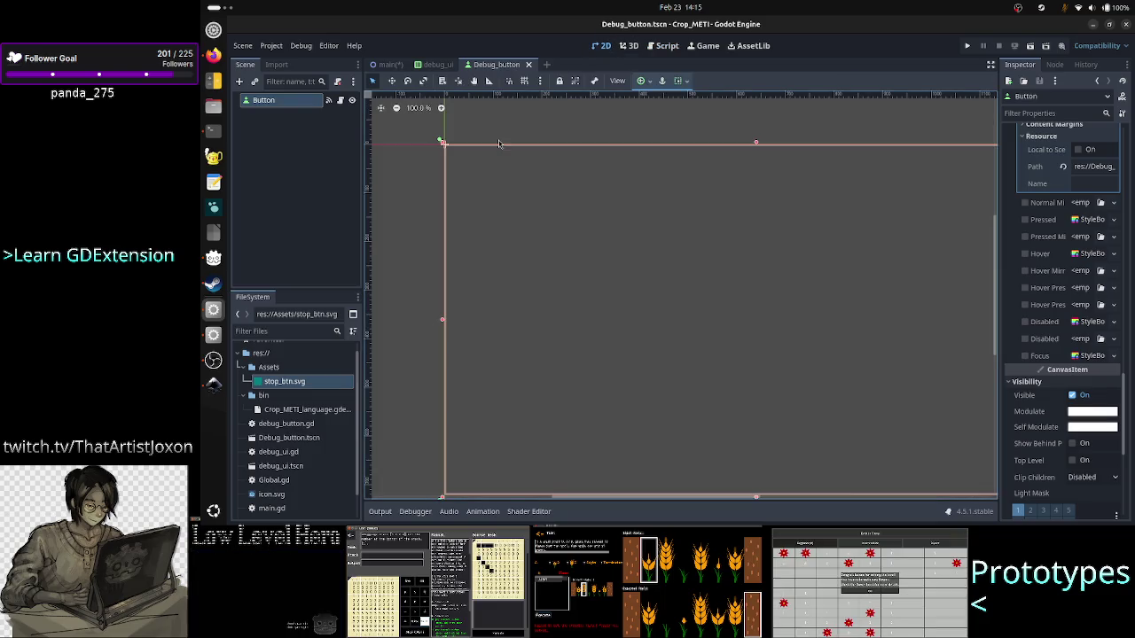
- On main.tscn, select the TextureRect and open its Self Modulate colour picker under Visibility
left_click(387, 64)
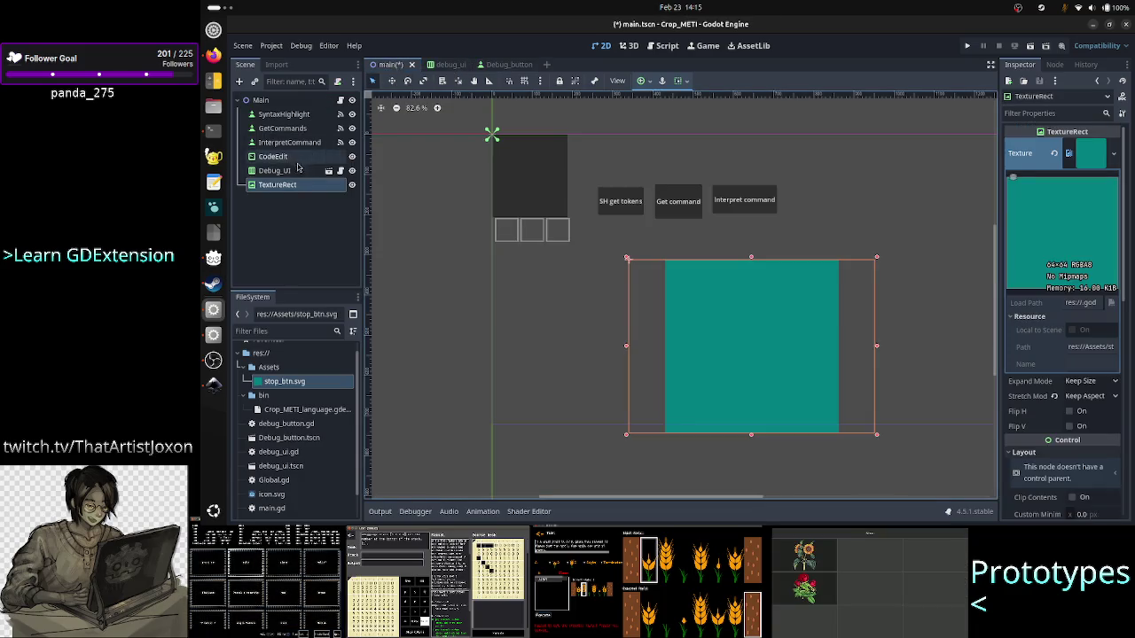
left_click(270, 185)
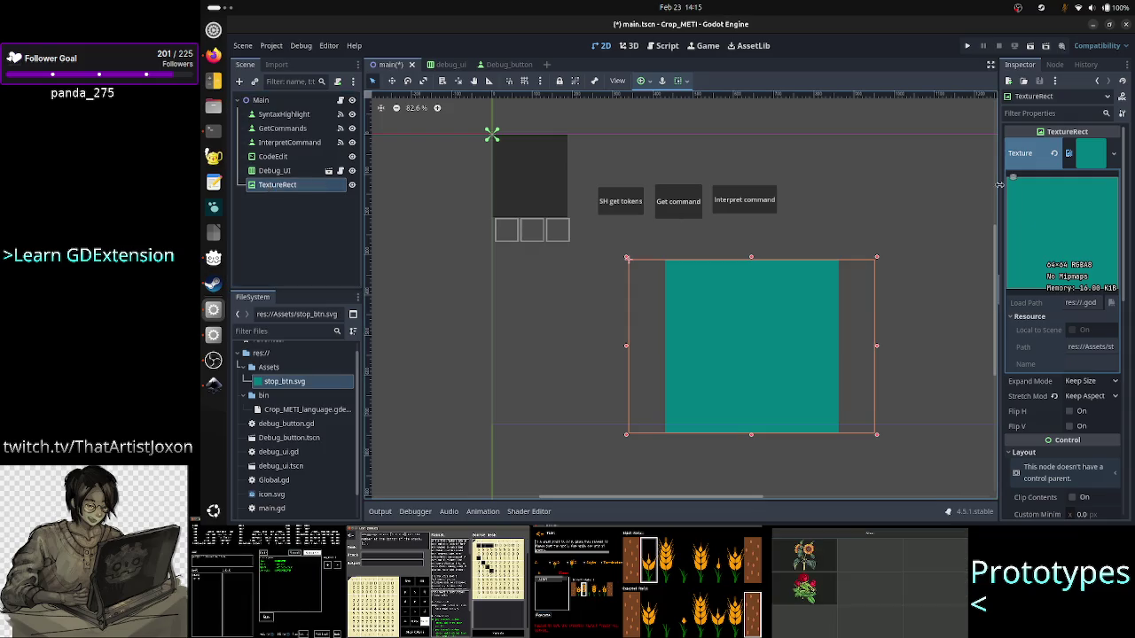
scroll(1044, 328, "down", 3)
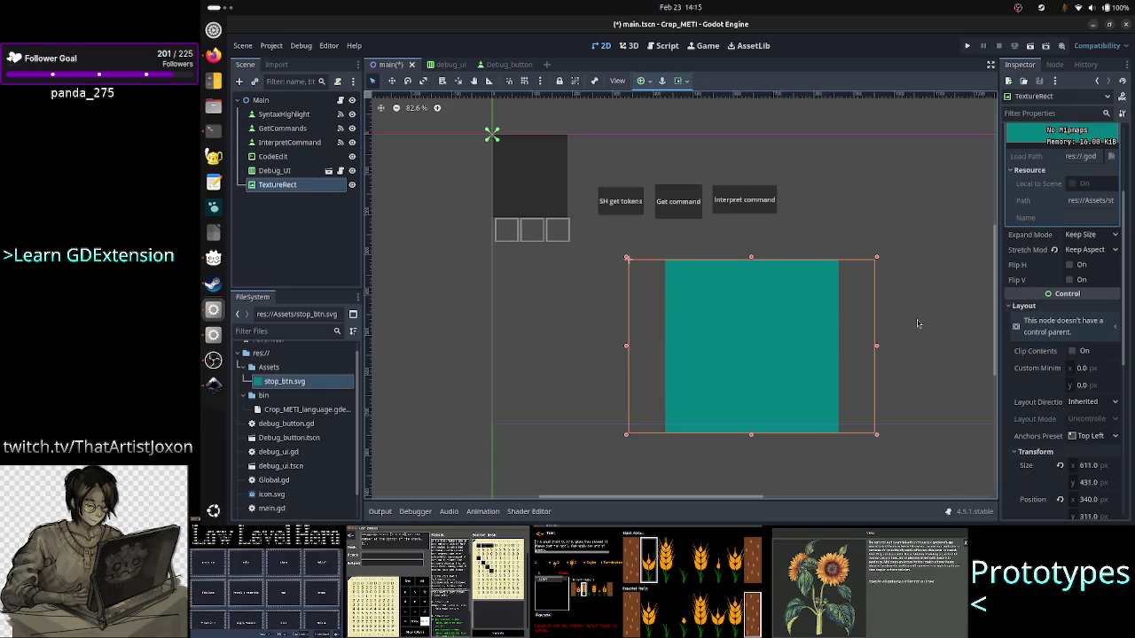
mouse_move(1035, 358)
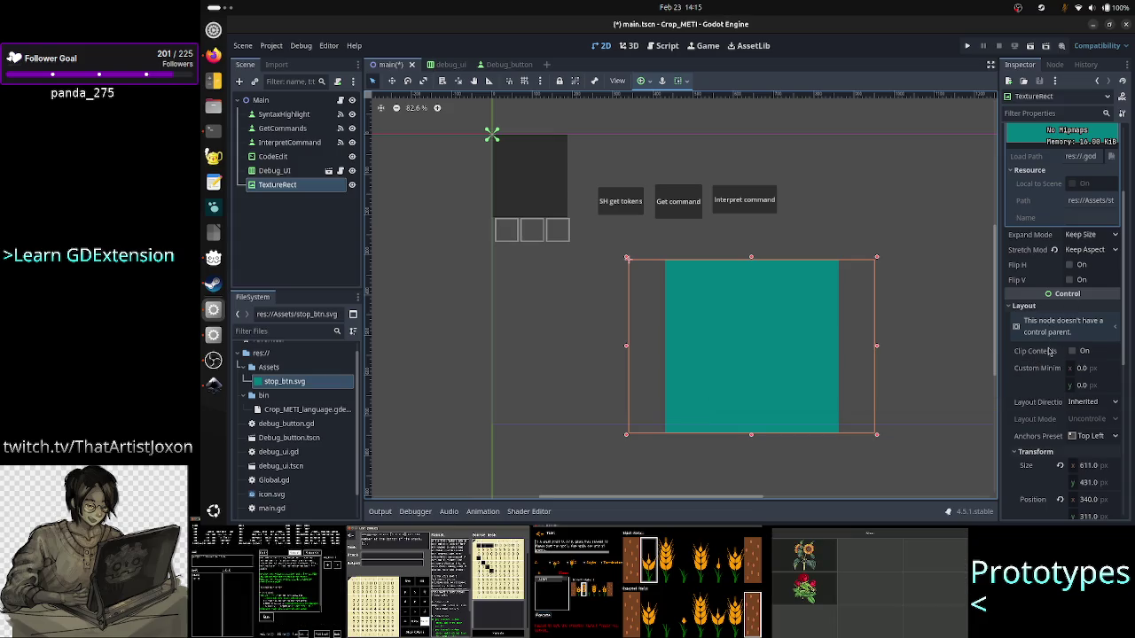
scroll(1050, 354, "down", 6)
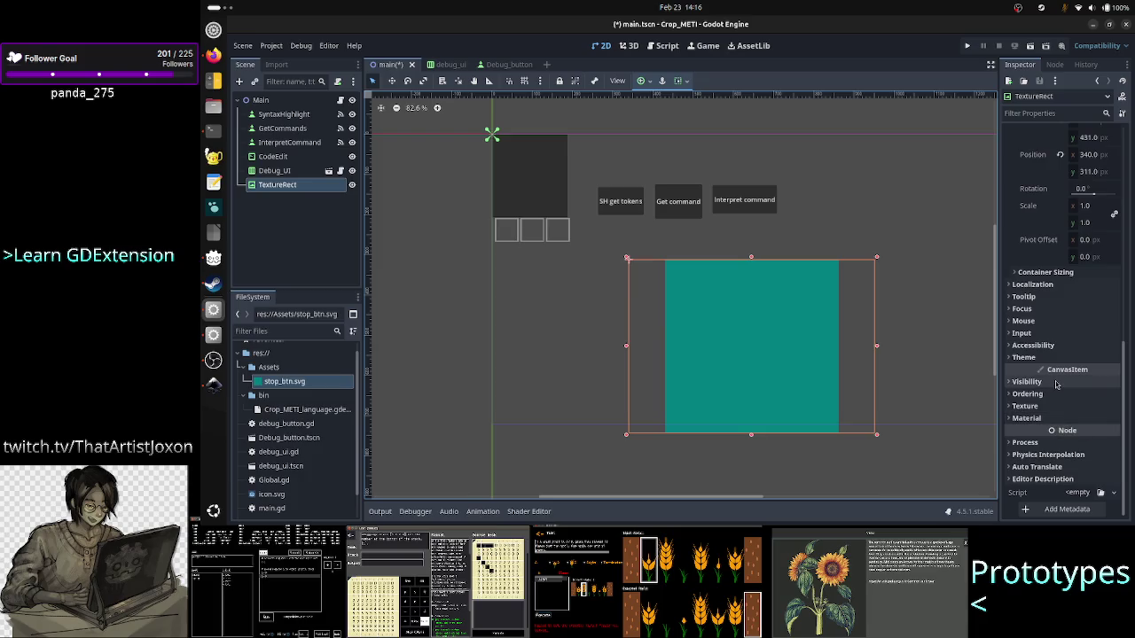
left_click(1055, 383)
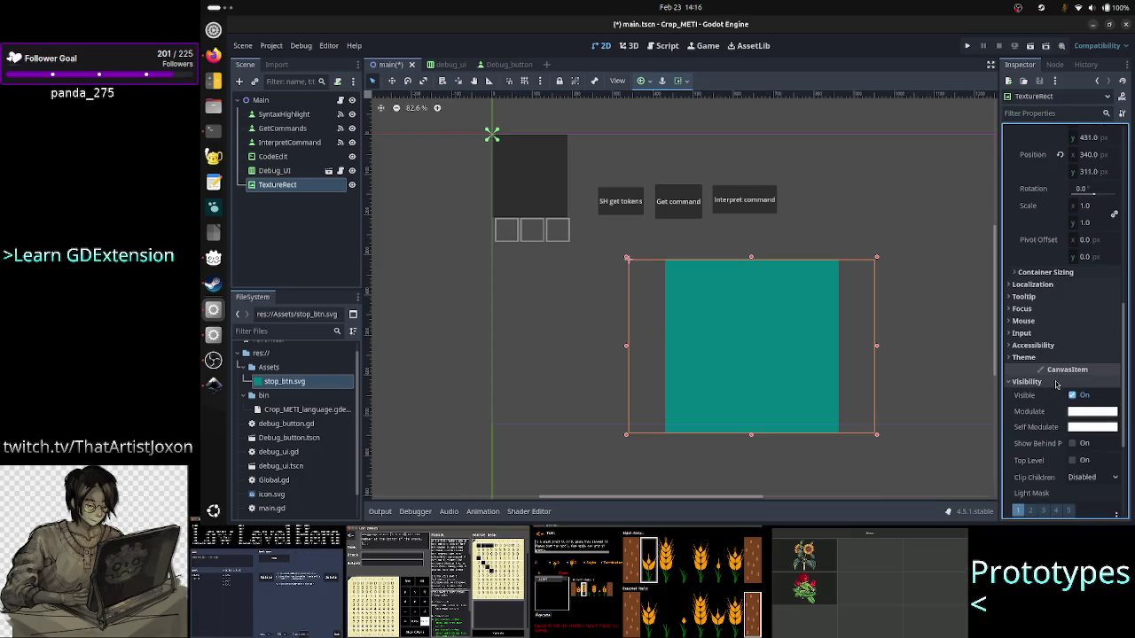
left_click(1078, 429)
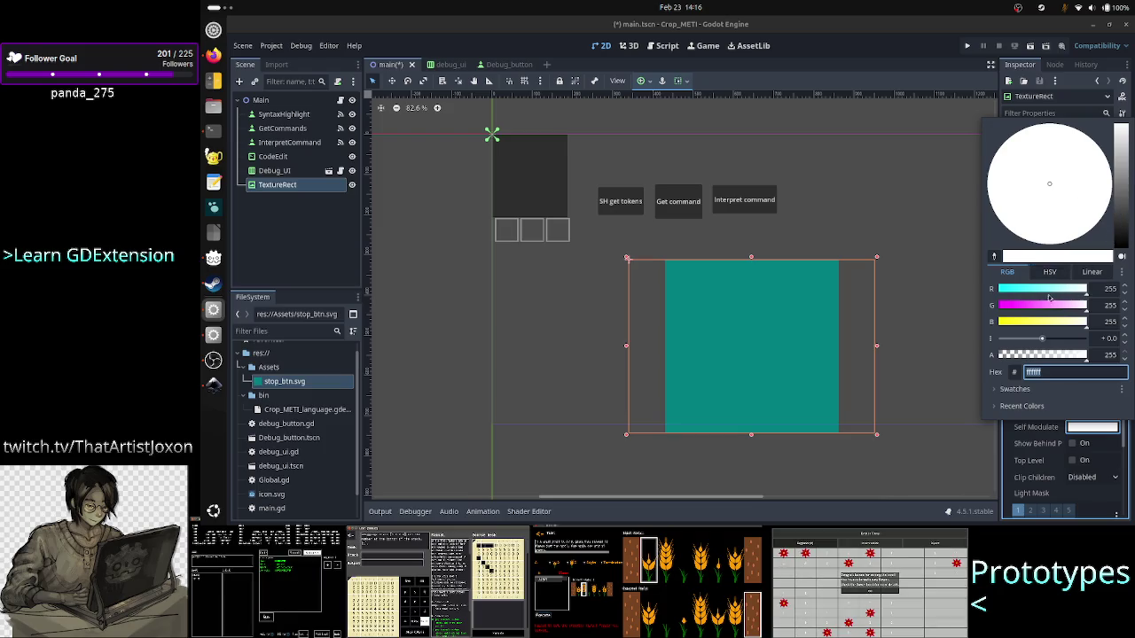
- Adjust the TextureRect's Self Modulate tint through several hues, settling on darker muted teal aca79a
left_click(1040, 308)
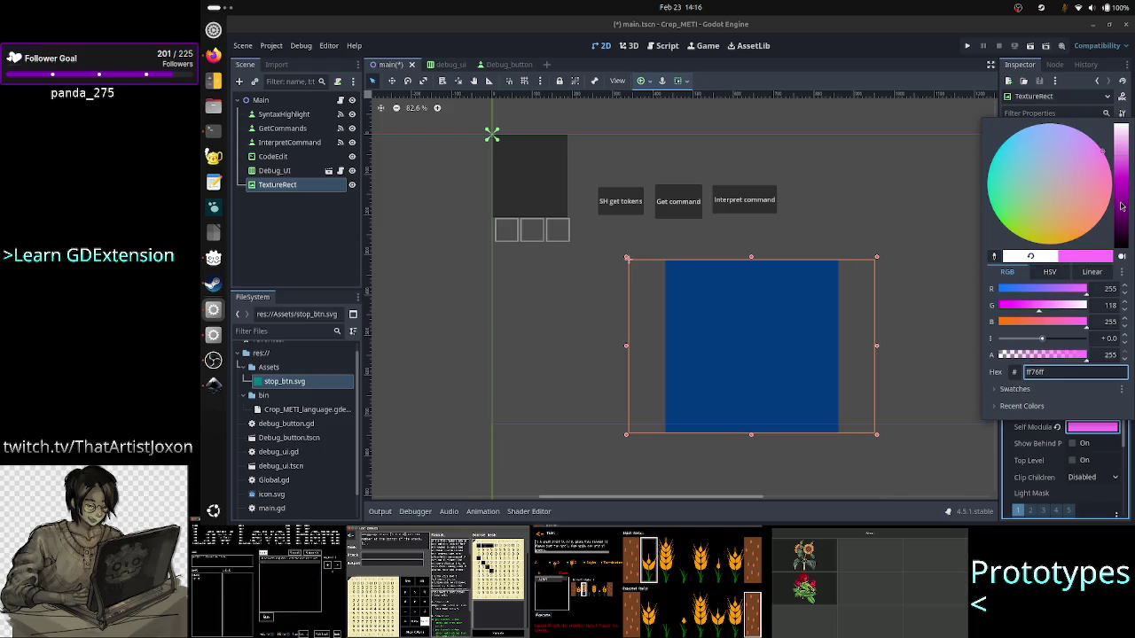
mouse_move(1120, 205)
left_mouse_down()
mouse_move(1122, 244)
mouse_move(1121, 213)
left_mouse_up()
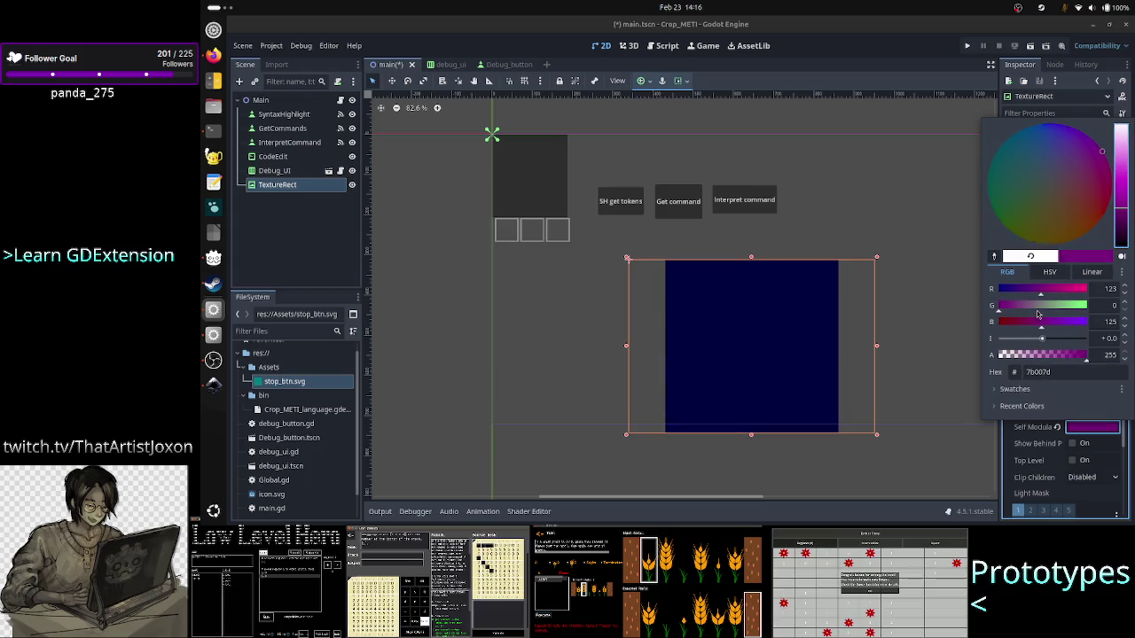
mouse_move(1045, 323)
left_mouse_down()
mouse_move(1019, 326)
mouse_move(1072, 323)
mouse_move(1057, 306)
mouse_move(999, 305)
mouse_move(1066, 306)
mouse_move(1034, 328)
mouse_move(1032, 309)
mouse_move(1064, 306)
left_mouse_up()
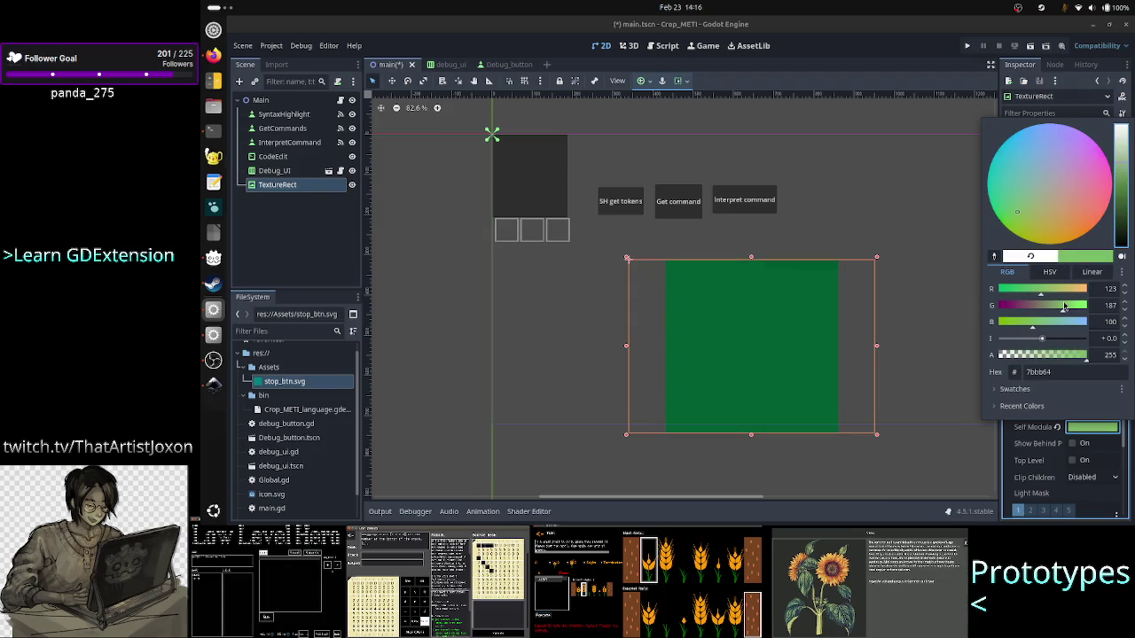
mouse_move(1019, 200)
left_mouse_down()
mouse_move(1032, 164)
mouse_move(1010, 217)
mouse_move(1033, 151)
mouse_move(992, 204)
mouse_move(1019, 169)
mouse_move(1051, 195)
left_mouse_up()
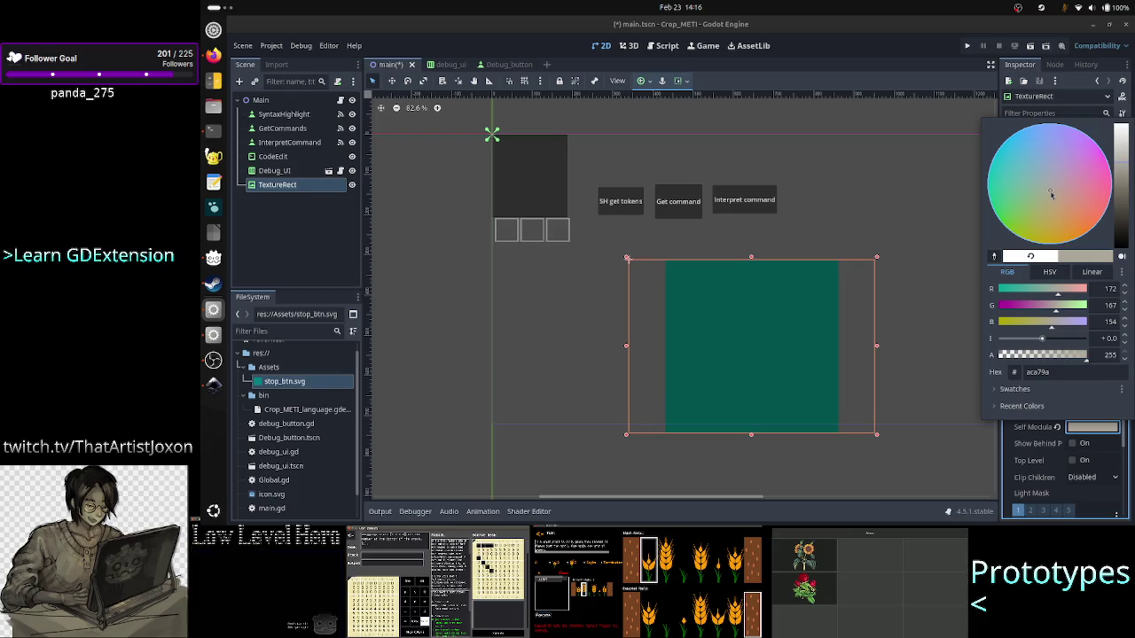
left_click(921, 239)
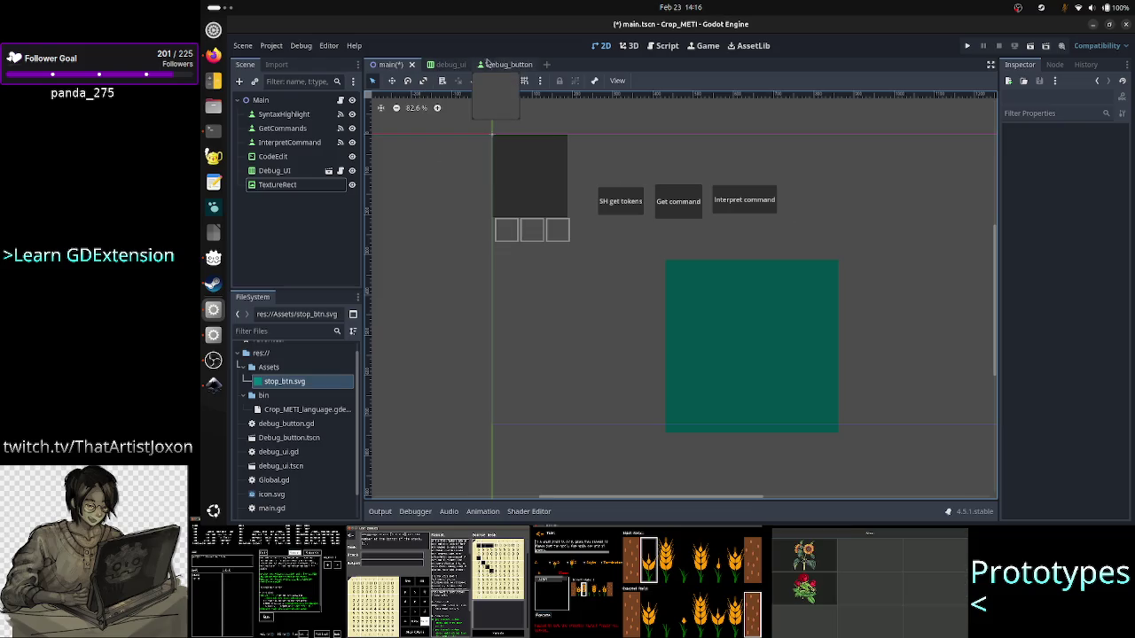
- In Debug_button.tscn's debug_button.gd, select the commented-out _on_resized block on lines 37–46
left_click(504, 65)
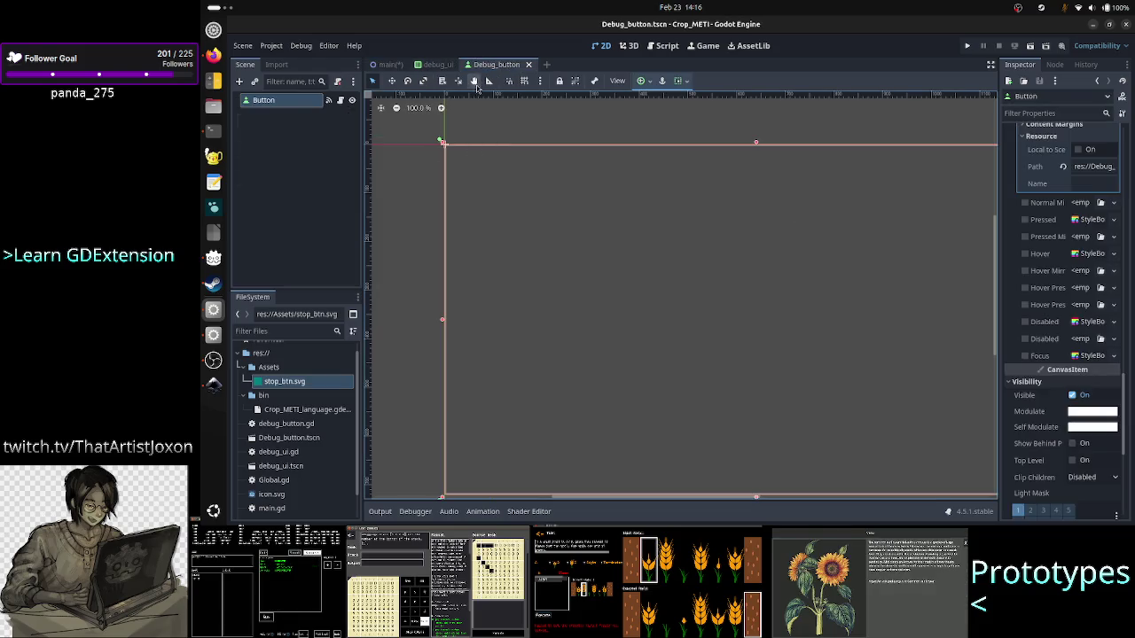
left_click(663, 45)
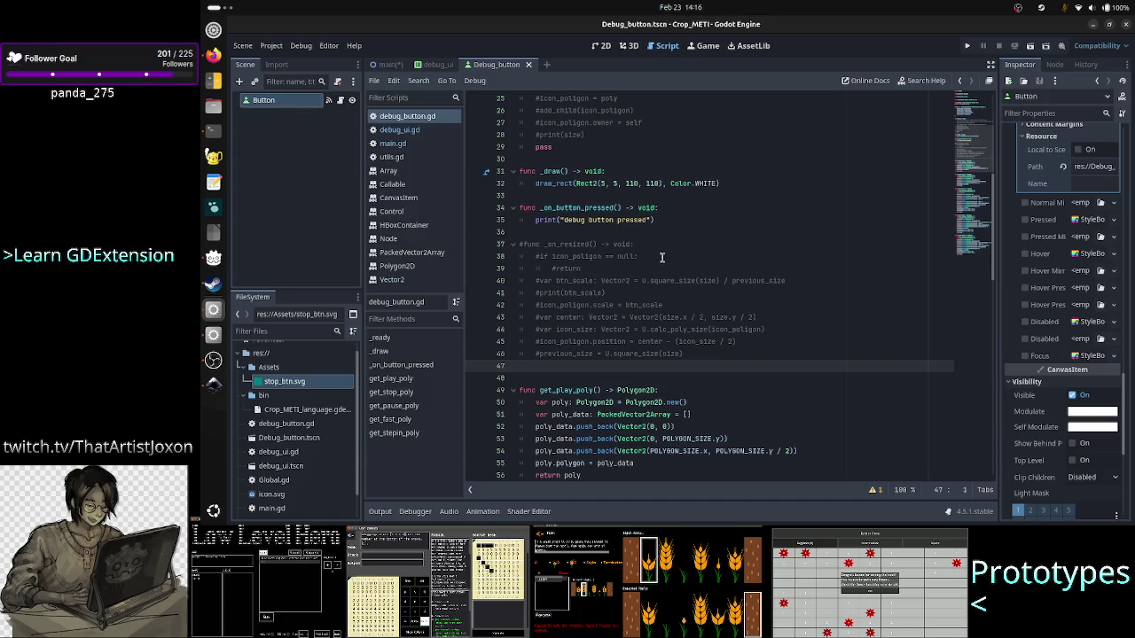
scroll(725, 308, "down", 8)
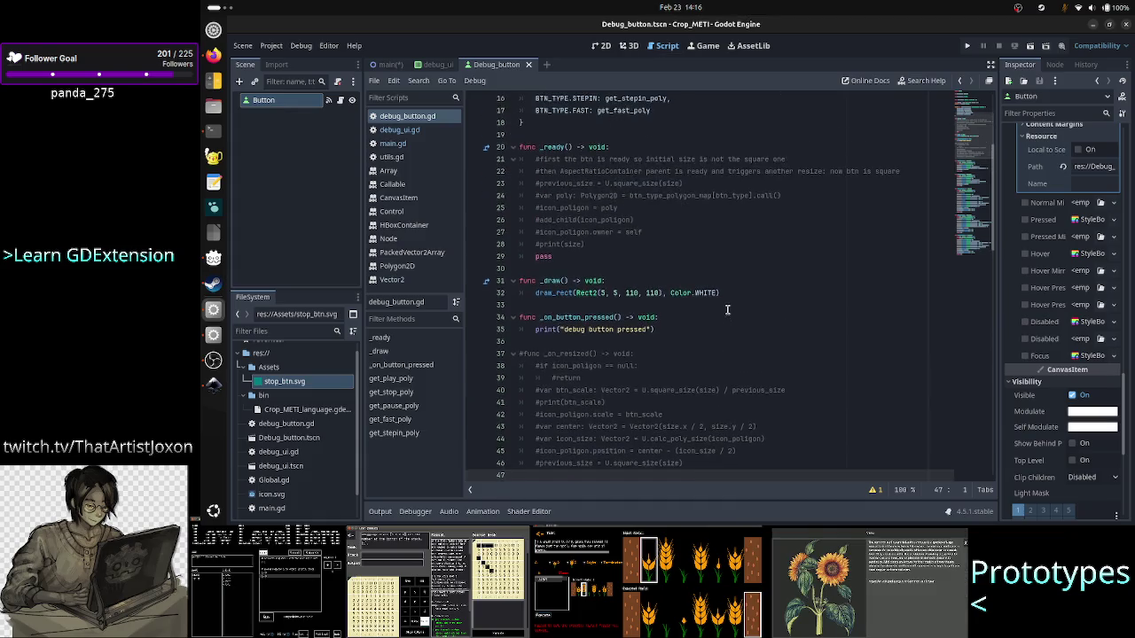
scroll(727, 309, "up", 10)
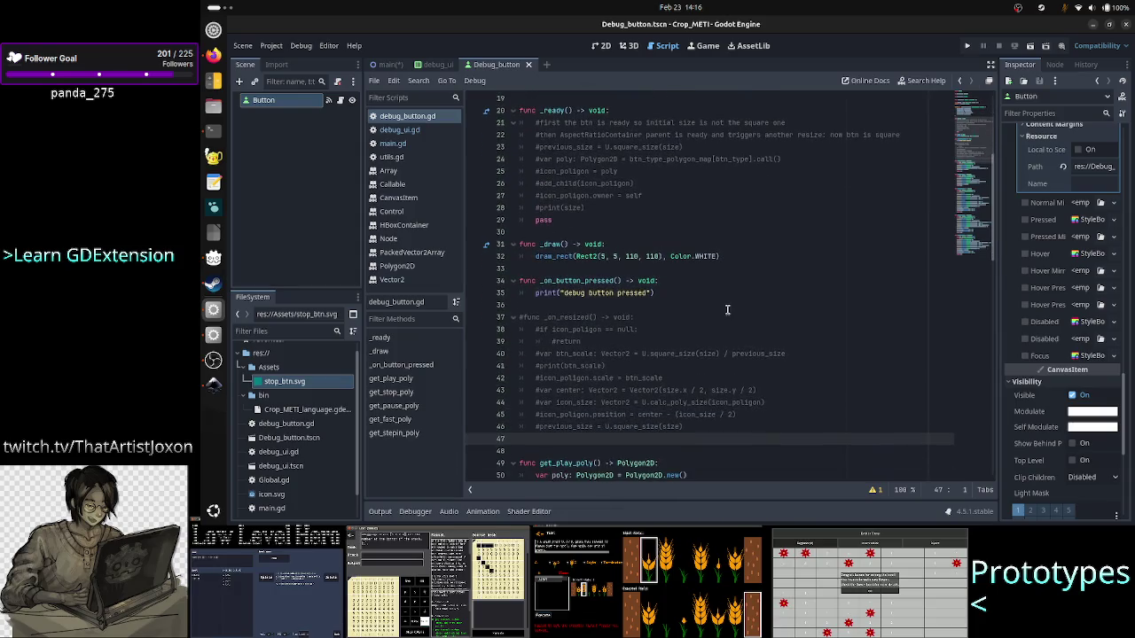
mouse_move(548, 317)
left_mouse_down()
mouse_move(620, 335)
mouse_move(636, 441)
left_mouse_up()
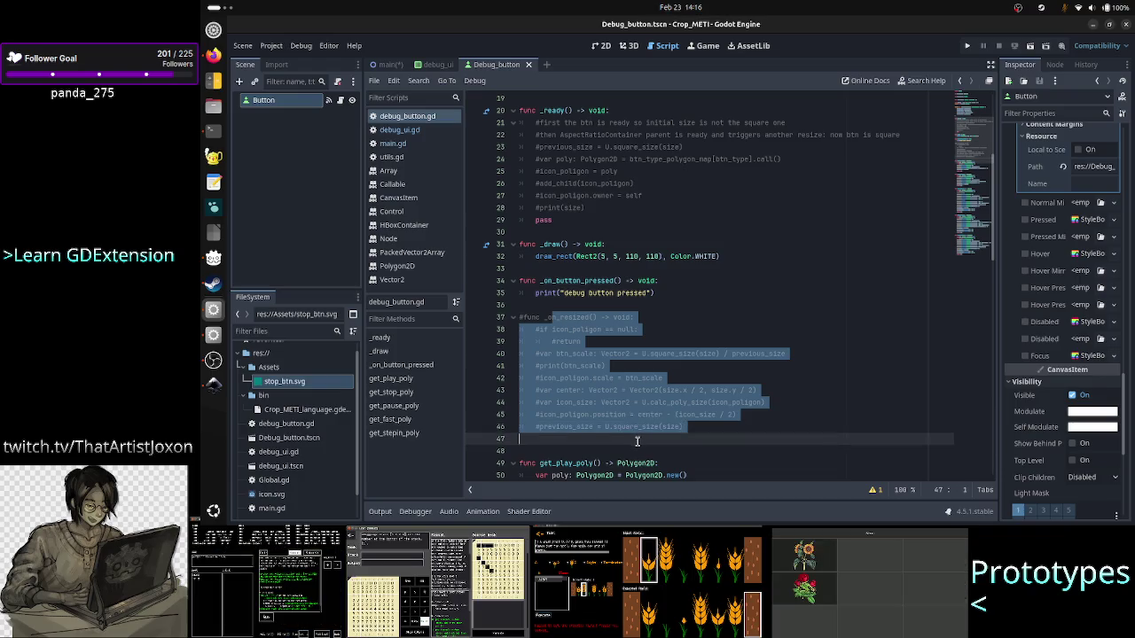
- Show the Output log in the bottom panel and scroll back through recent editor actions
left_click(380, 513)
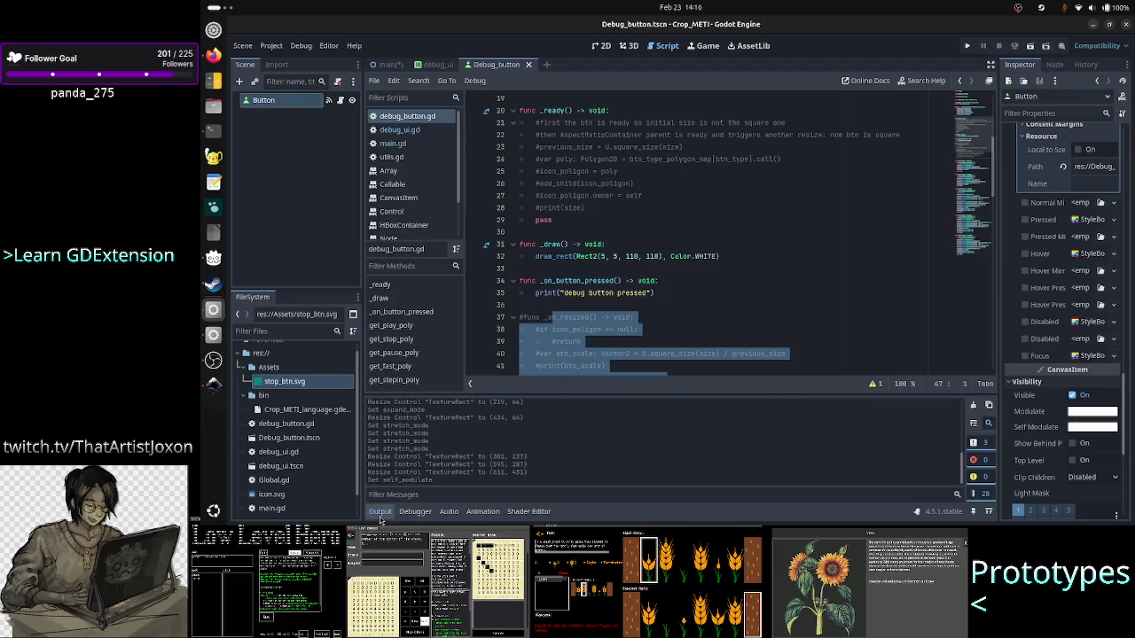
scroll(444, 460, "up", 10)
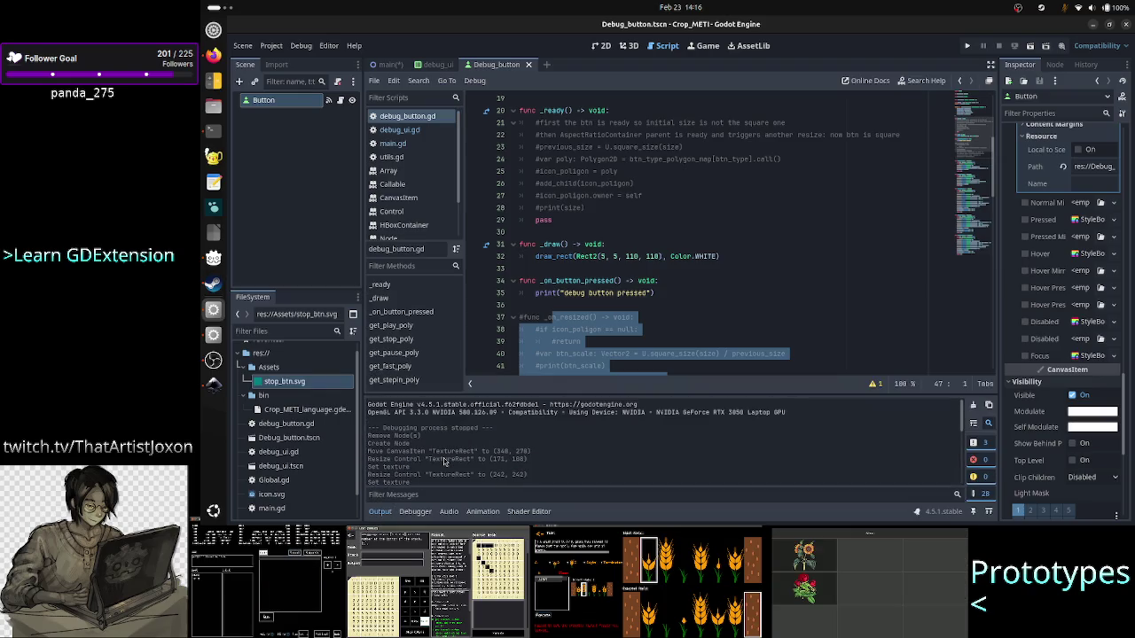
scroll(444, 460, "up", 3)
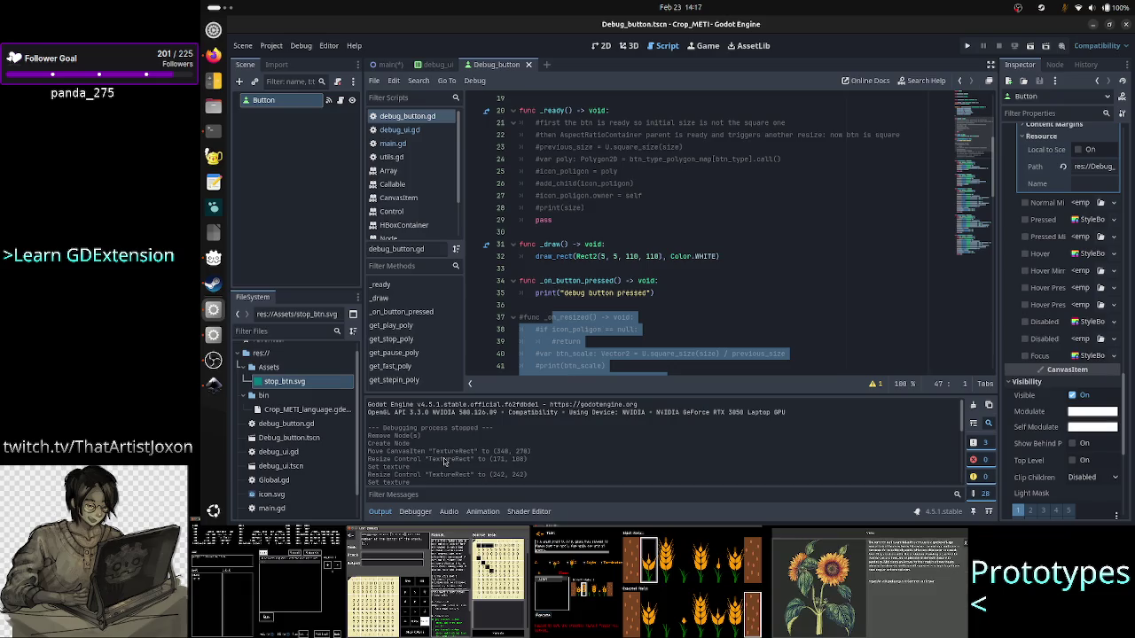
- Delete the commented-out _on_resized handler block from debug_button.gd
left_click(593, 307)
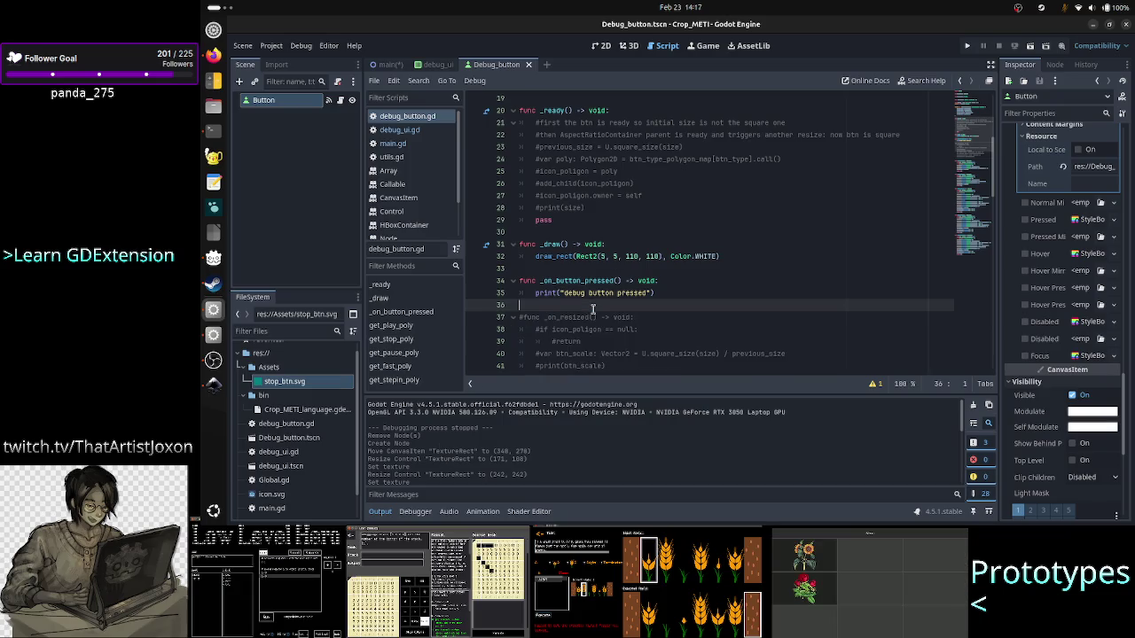
key("Down")
key("shift+Down")
key("shift+Down")
key("shift+Down")
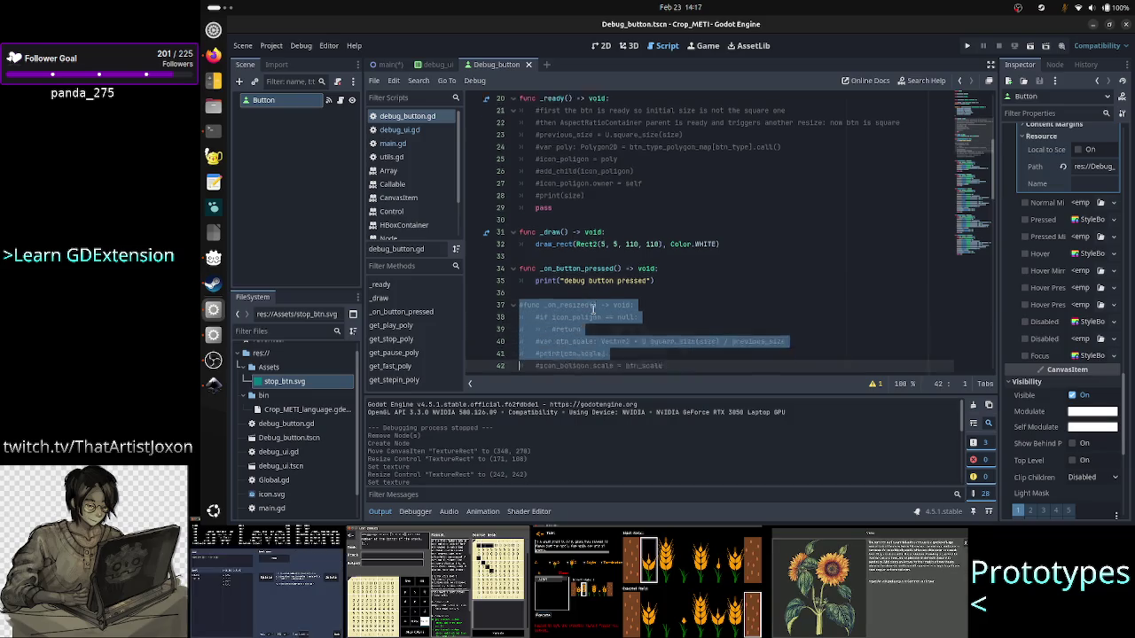
key("BackSpace")
key("BackSpace")
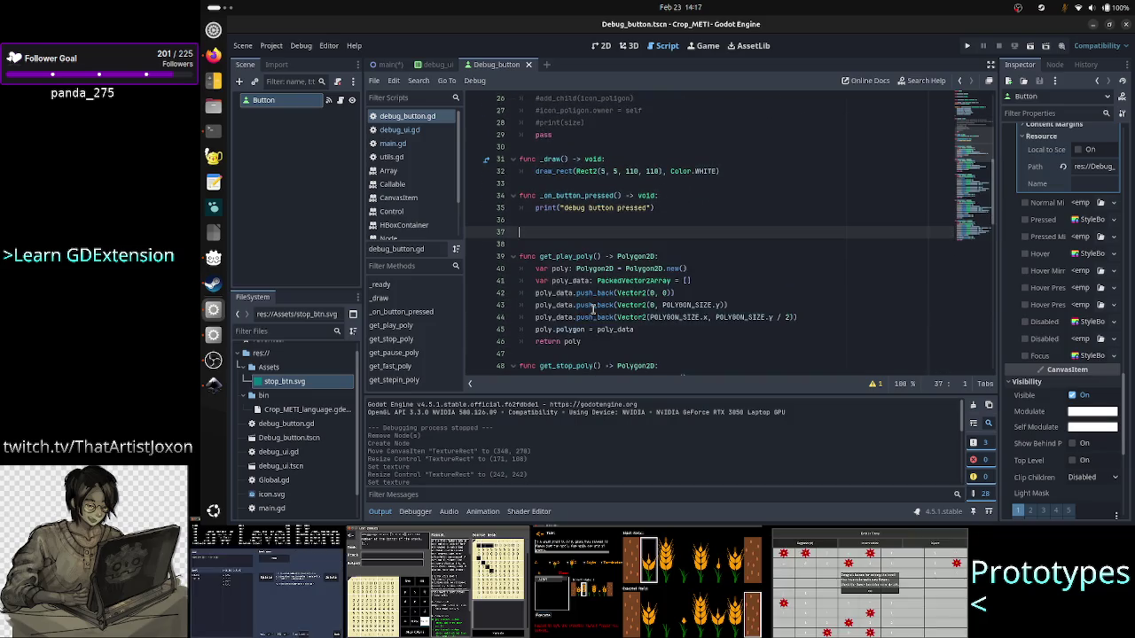
key("Delete")
key("Down")
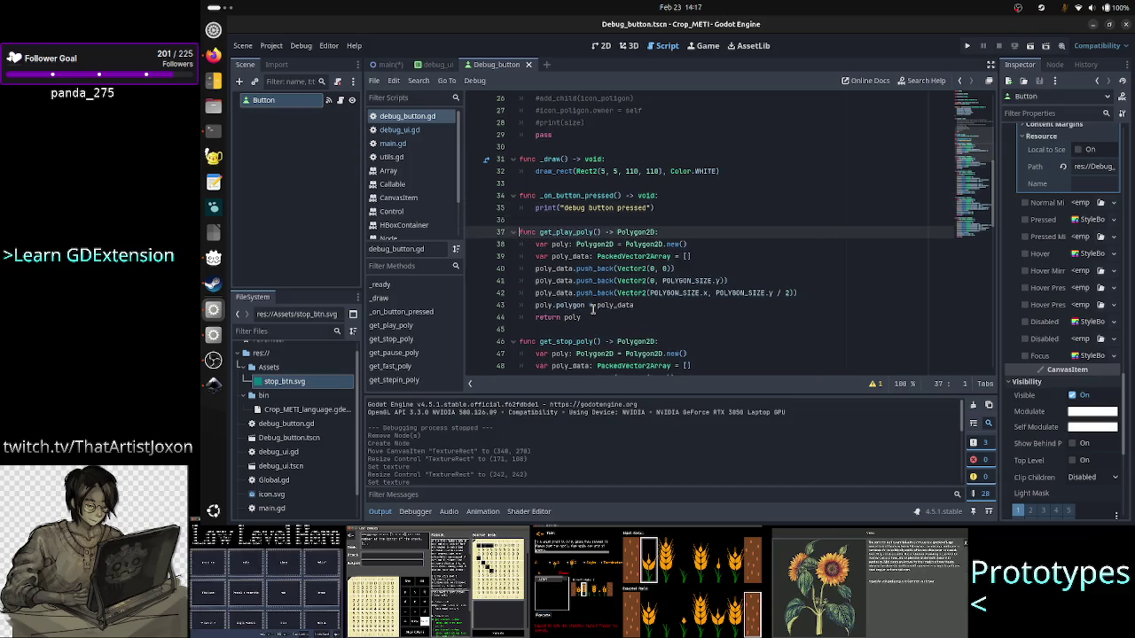
- Delete the get_play, get_stop, get_fast and get_stepin polygon getter functions
key("shift+Down")
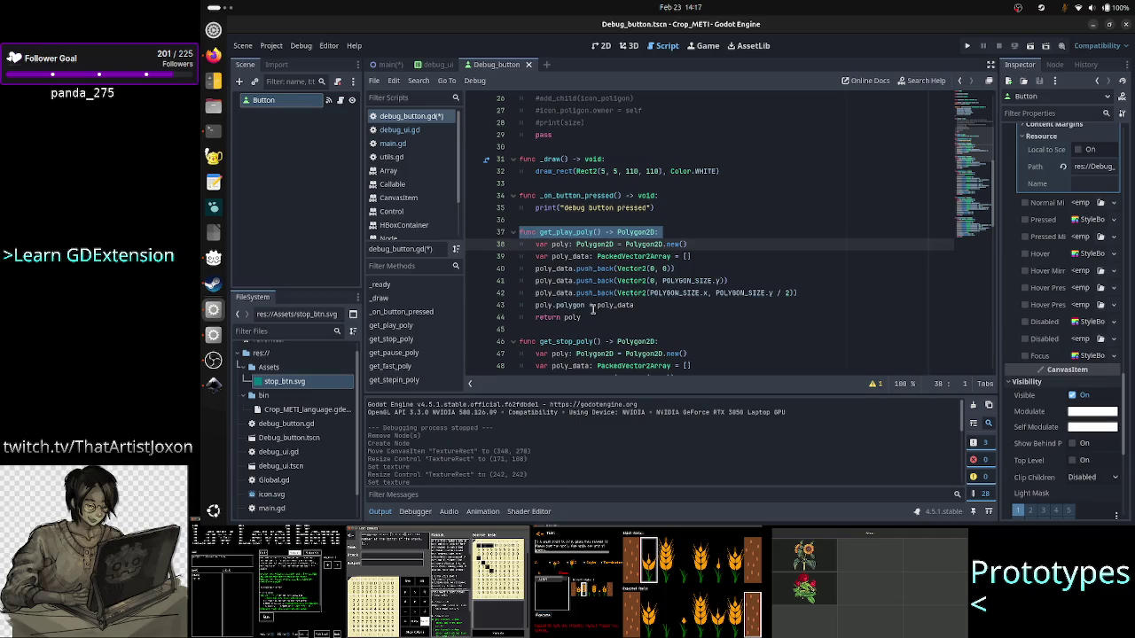
key("shift+Down")
key("shift+Down")
key("shift+Down")
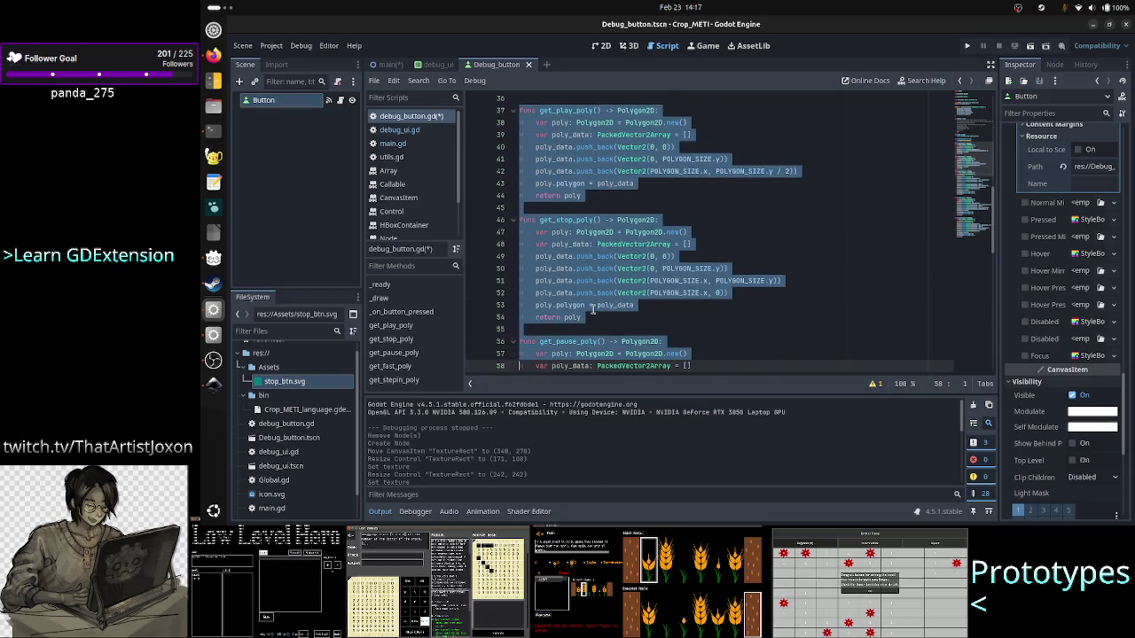
key("shift+Down")
key("shift+Down")
key("shift+Down")
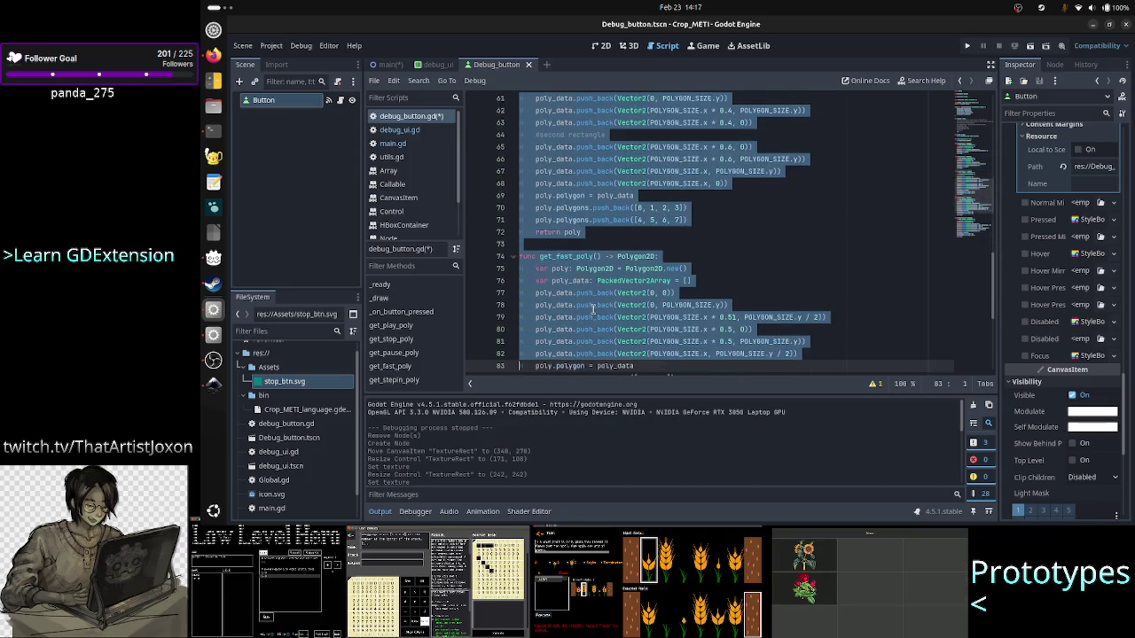
key("shift+Down")
key("shift+Down")
key("shift+Down")
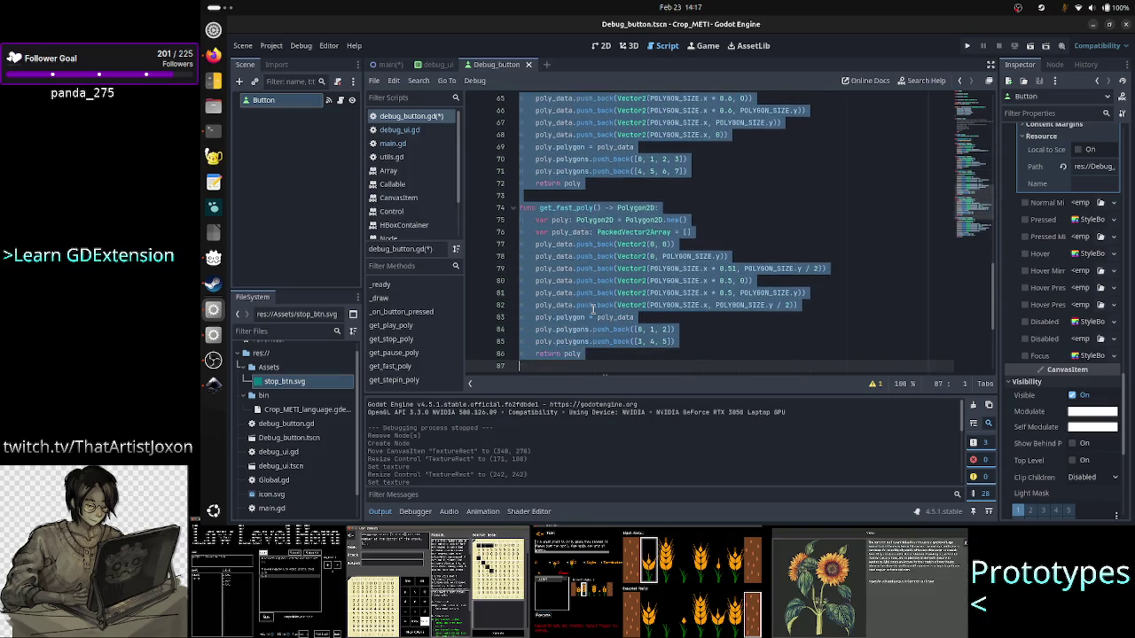
key("shift+Down")
key("shift+Down")
key("shift+Down")
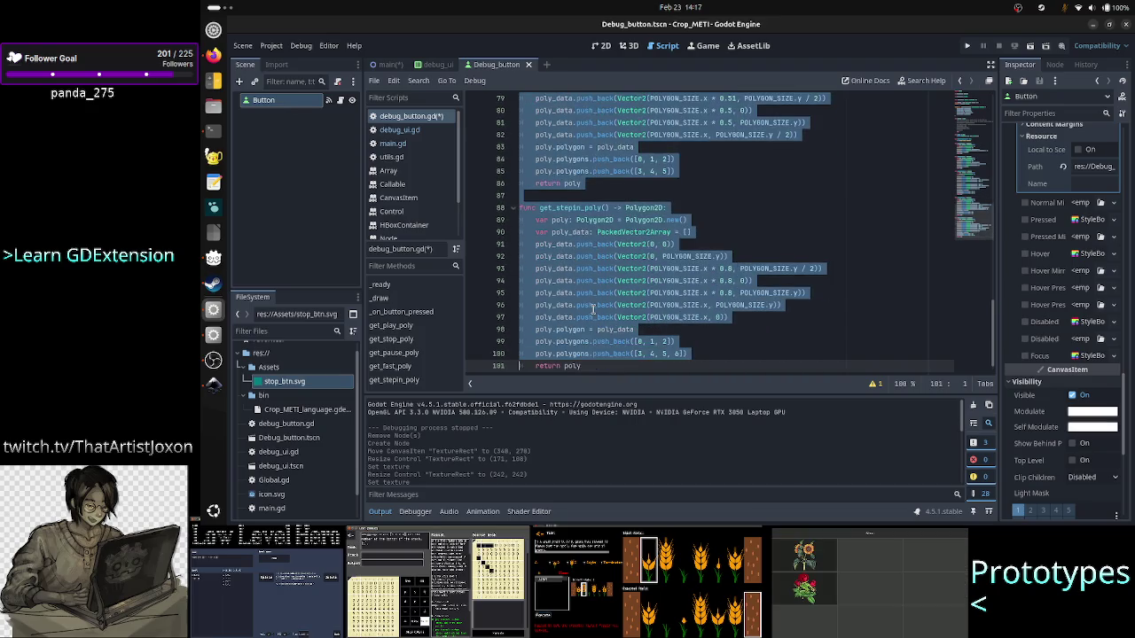
key("shift+Down")
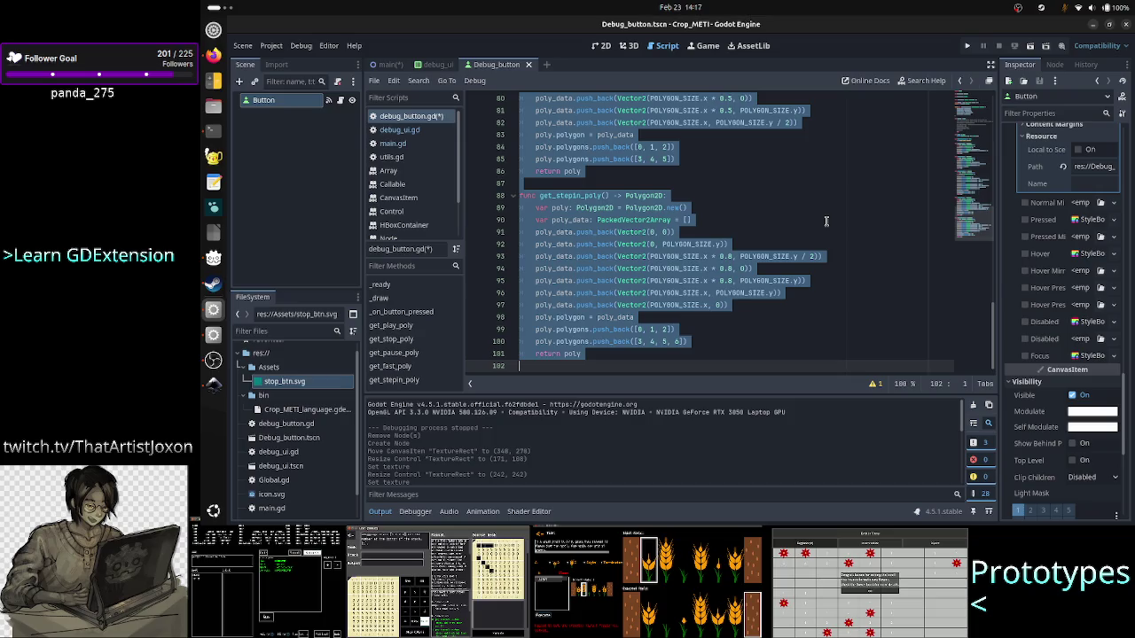
scroll(825, 221, "up", 13)
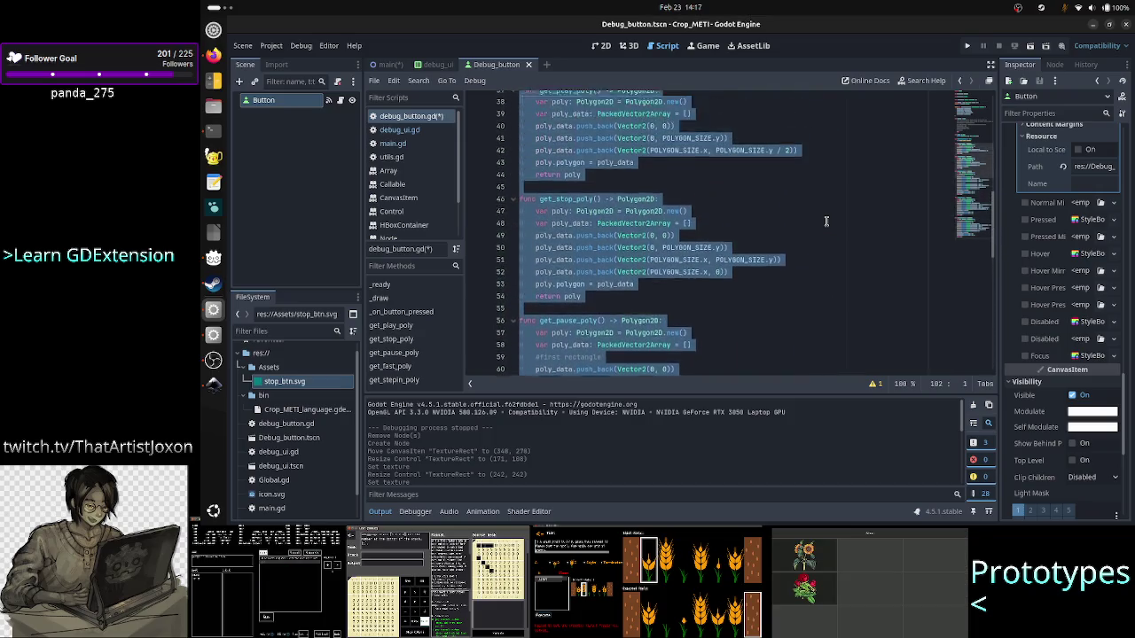
scroll(825, 221, "up", 6)
key("Delete")
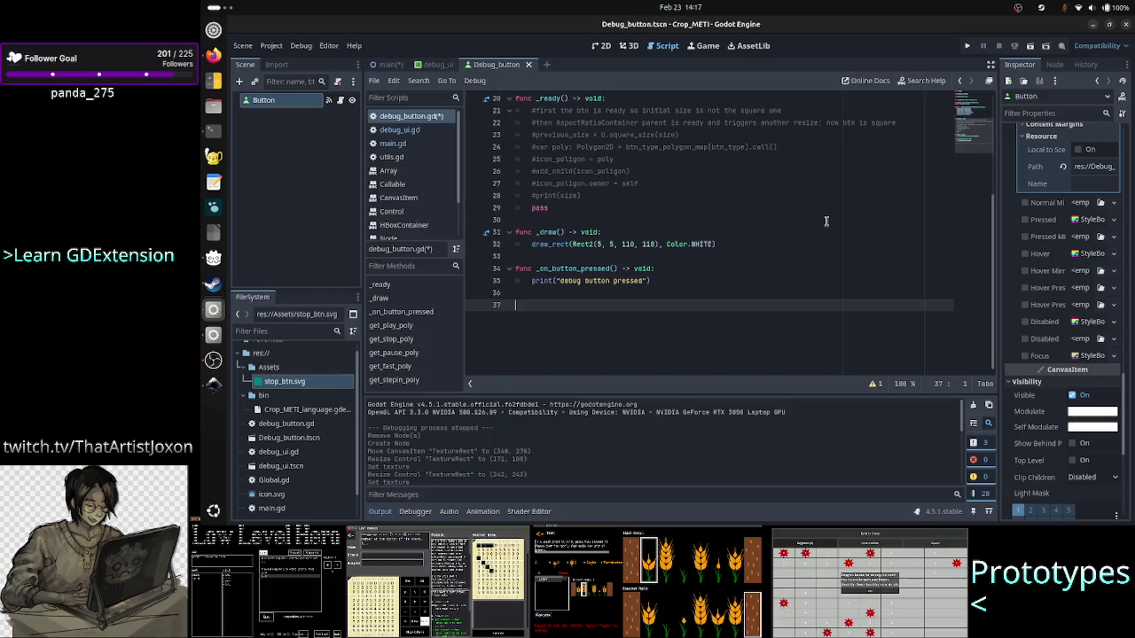
key("BackSpace")
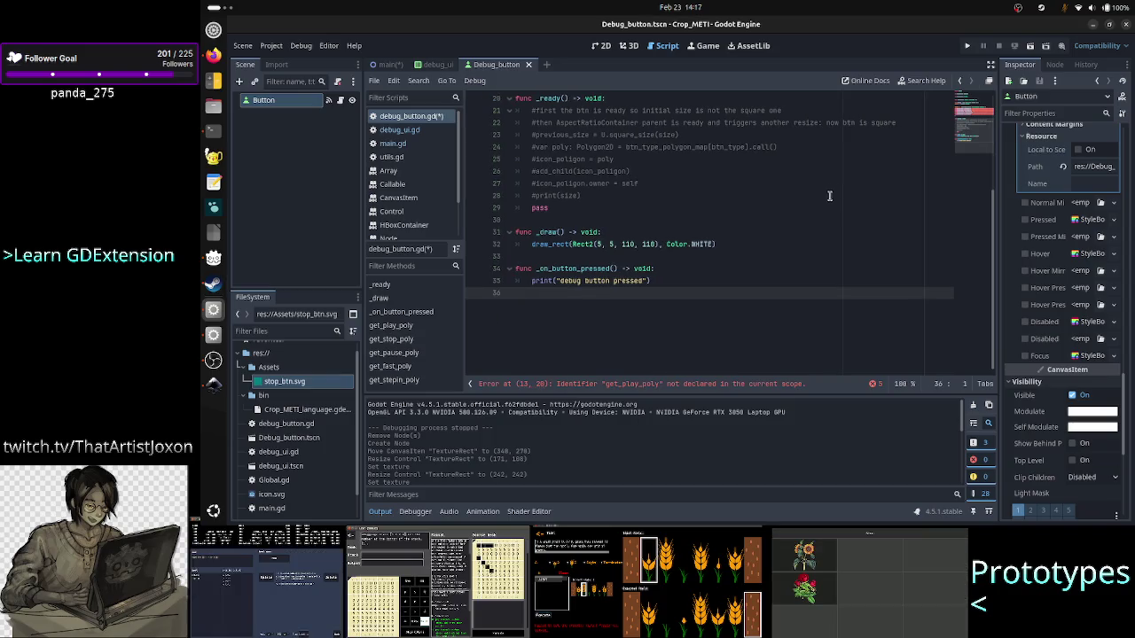
scroll(743, 275, "up", 3)
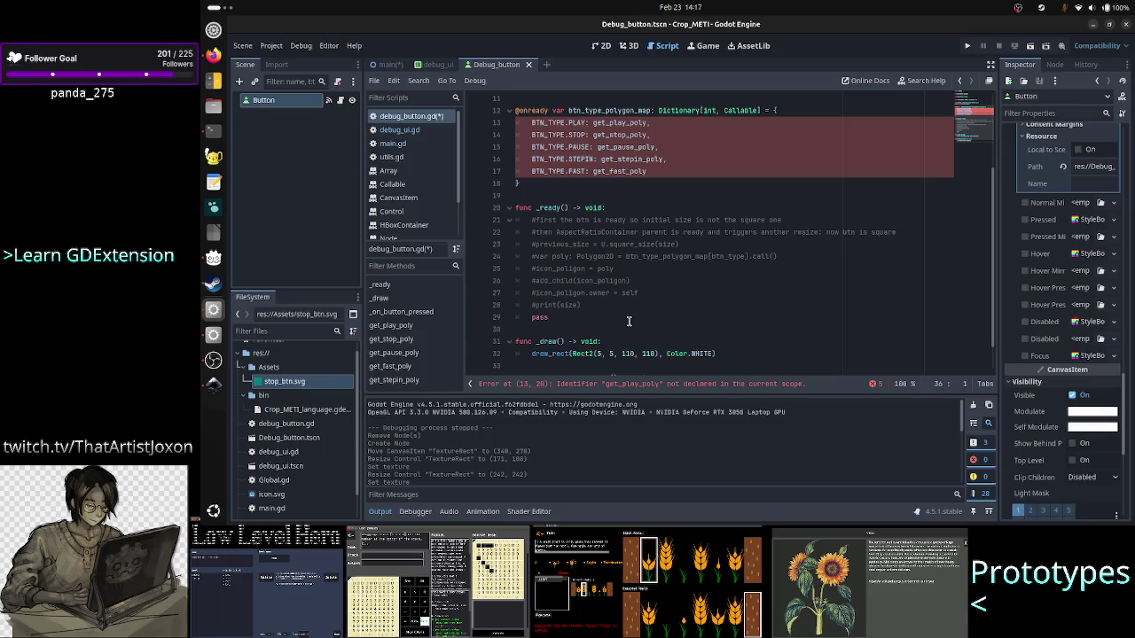
- Remove the two-line _draw override from the script
left_click(629, 321)
key("Down")
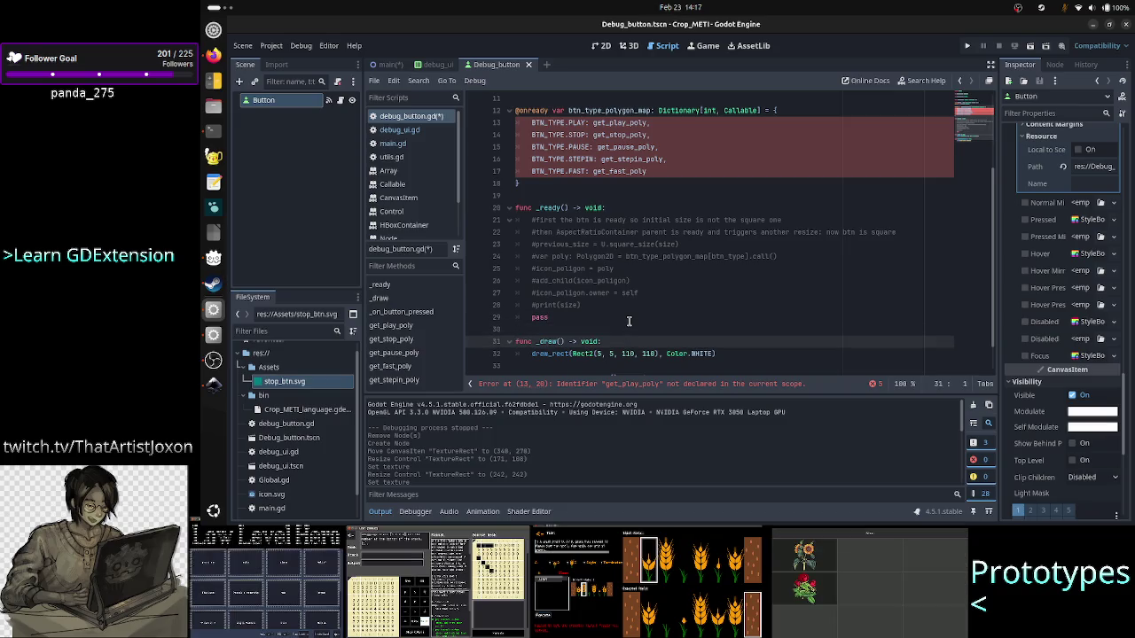
key("shift+Down")
key("shift+Down")
key("ctrl+z")
key("alt+Tab")
key("alt+Tab")
key("alt+Tab")
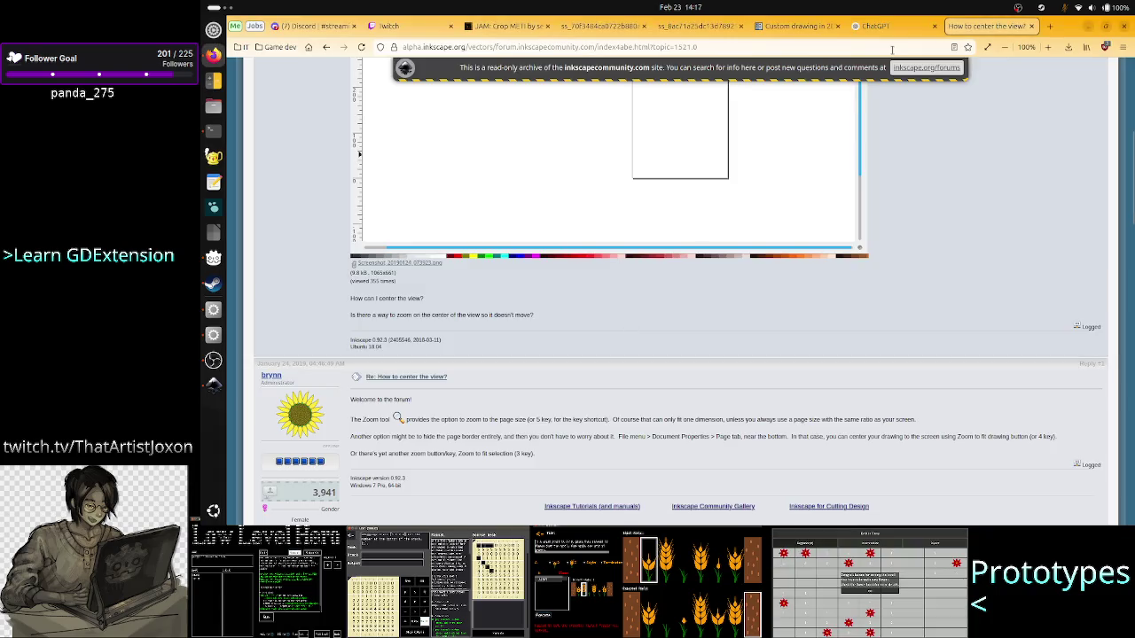
- Bring up the Custom drawing in 2D docs and inspect its coords_head coordinate rows, such as 99.546
left_click(793, 26)
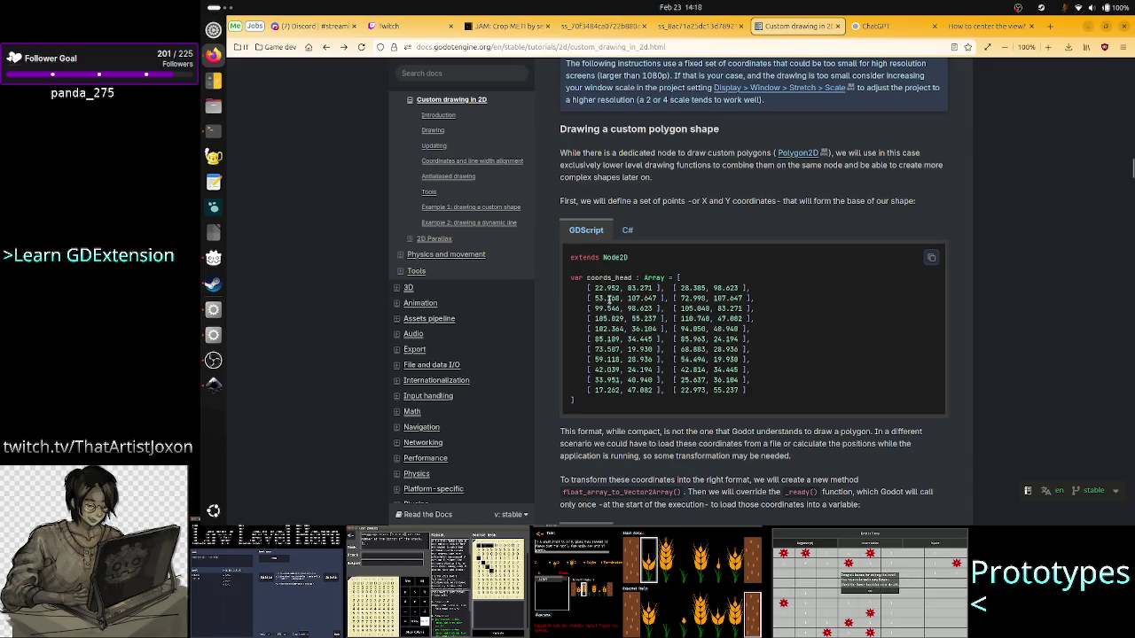
mouse_move(596, 298)
left_mouse_down()
mouse_move(743, 359)
mouse_move(745, 372)
left_mouse_up()
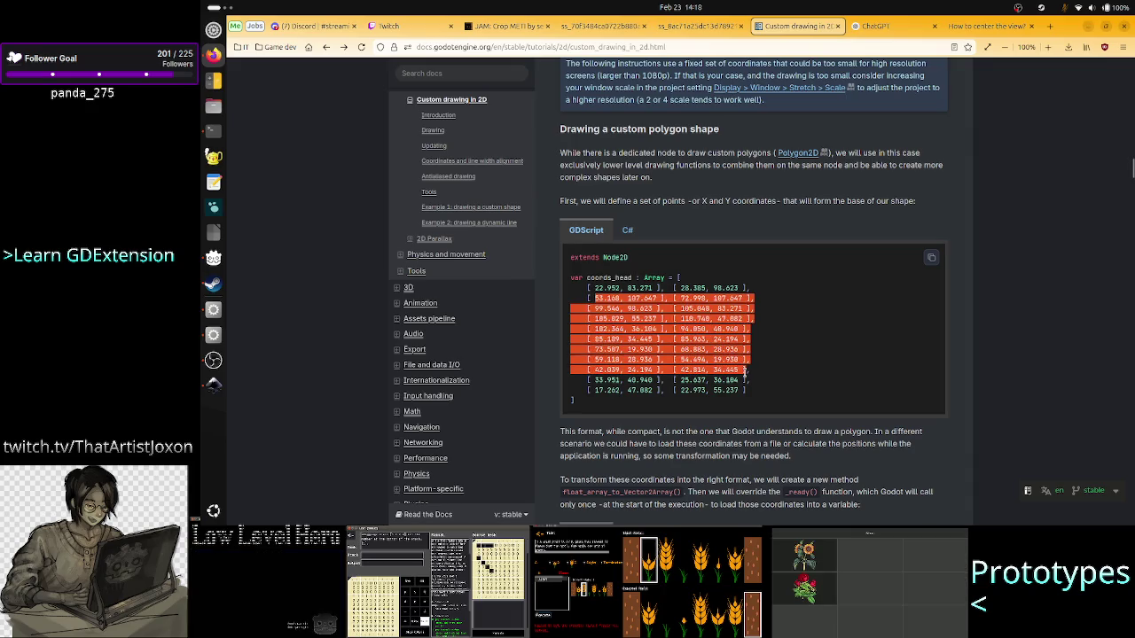
left_click(745, 372)
left_click_drag(587, 308, 774, 364)
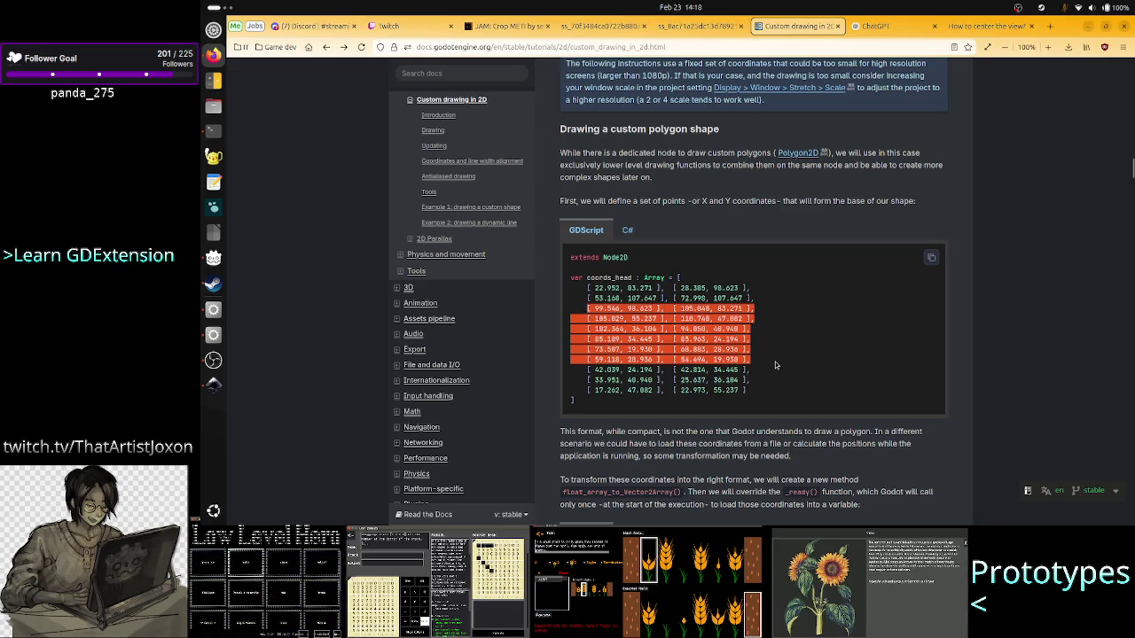
left_click(775, 359)
left_click_drag(597, 309, 625, 310)
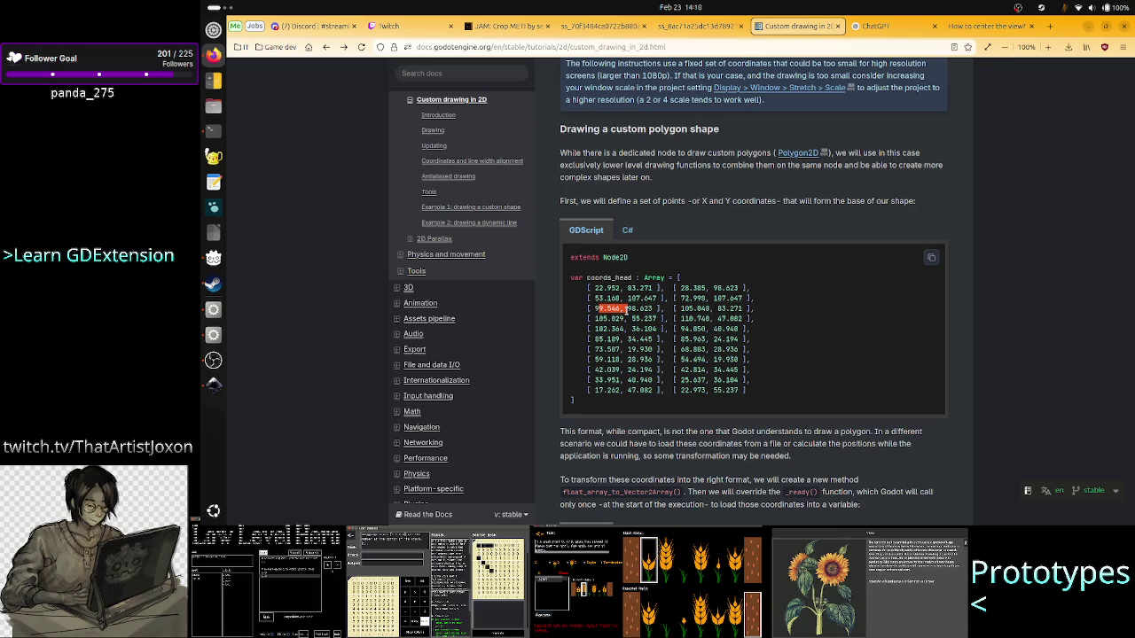
left_click_drag(627, 310, 594, 300)
left_click(594, 301)
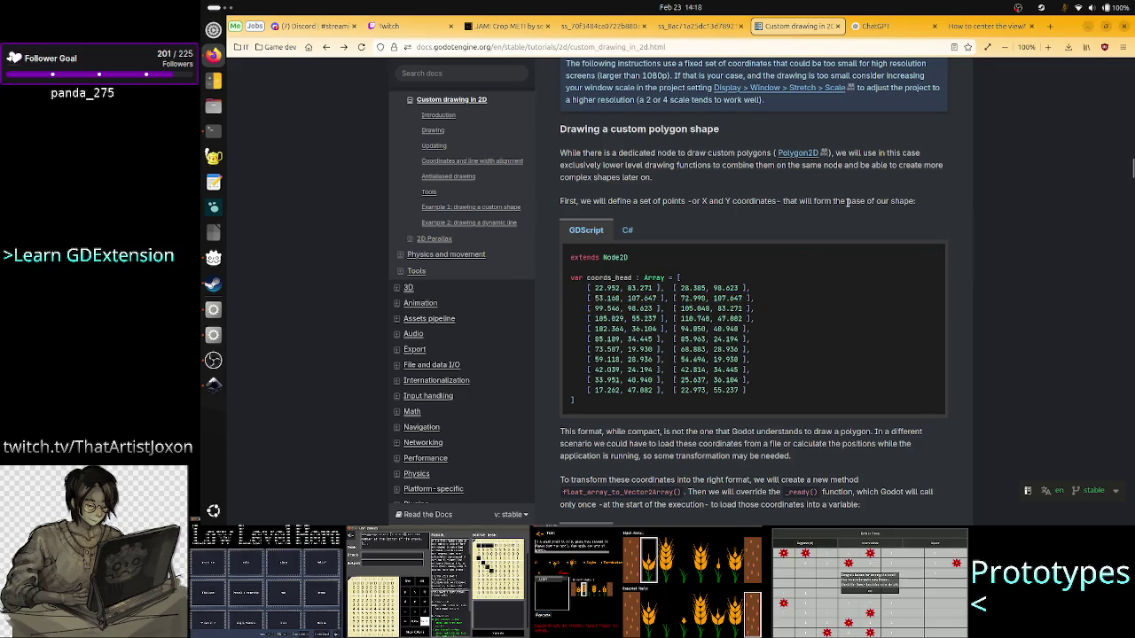
scroll(848, 204, "up", 15)
scroll(847, 204, "up", 2)
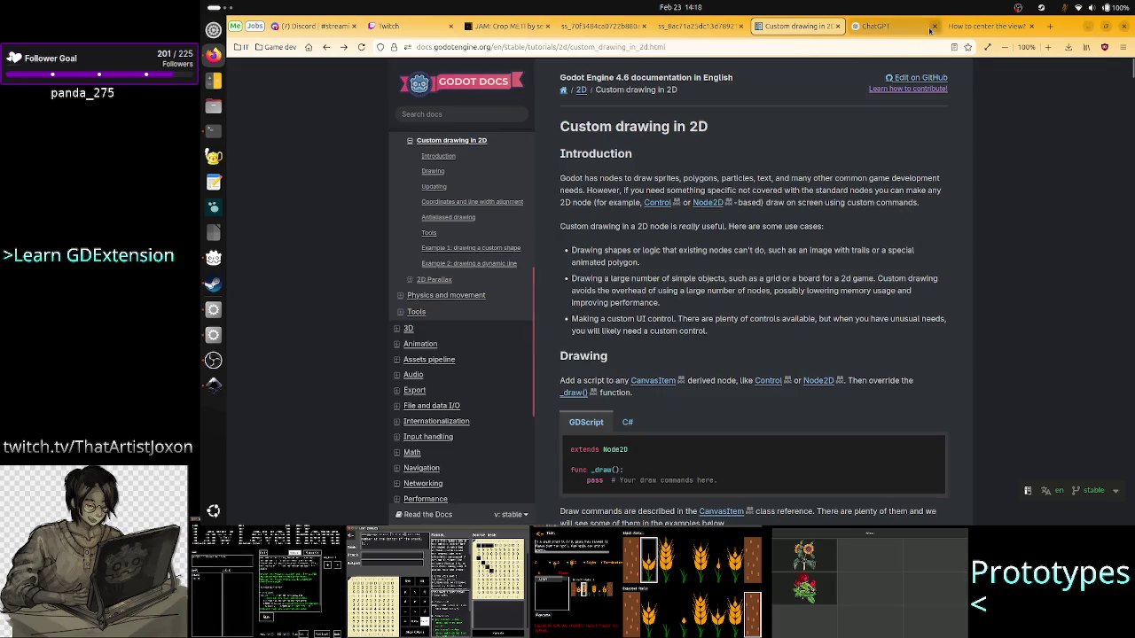
- Return to ChatGPT and find the 'For a Control node specifically' section
left_click(837, 27)
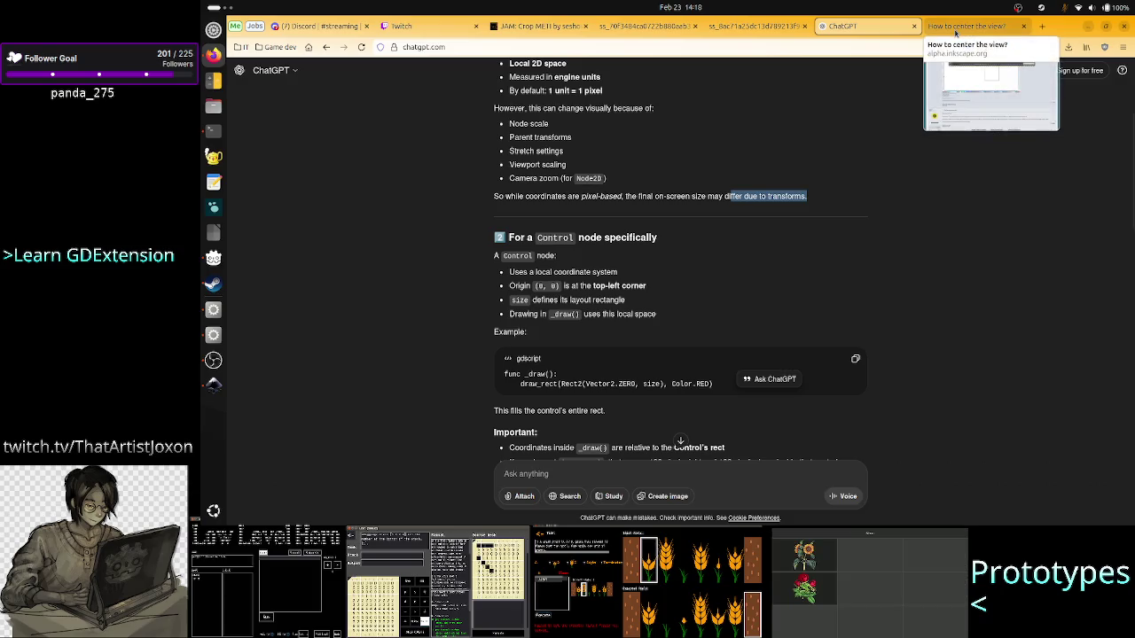
scroll(644, 250, "up", 3)
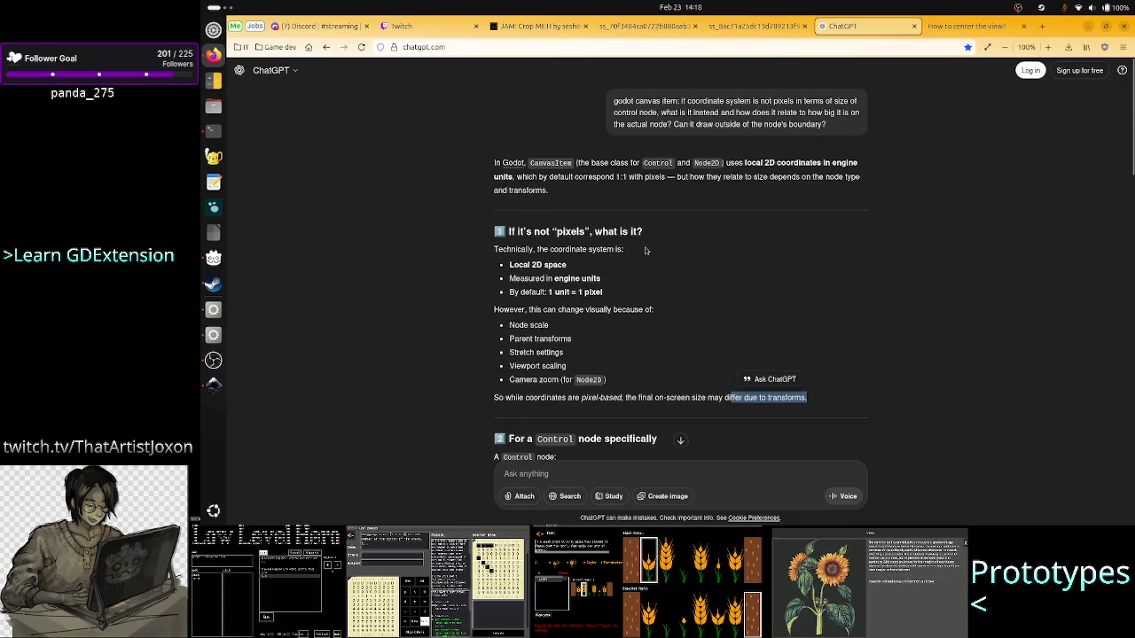
scroll(606, 251, "down", 4)
scroll(606, 251, "down", 2)
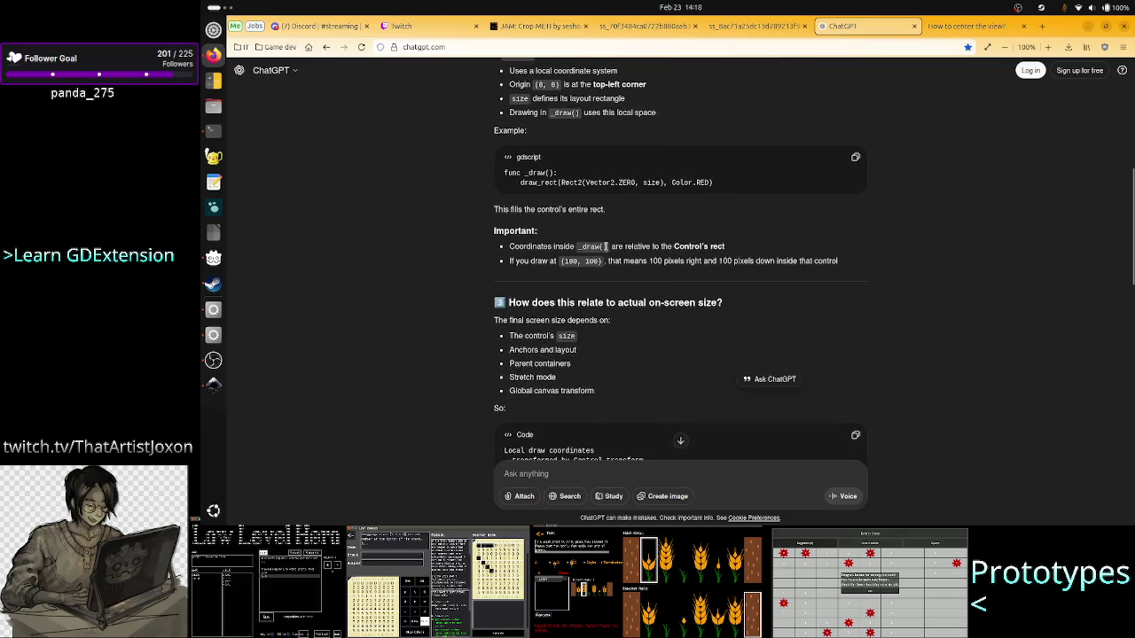
scroll(606, 248, "up", 2)
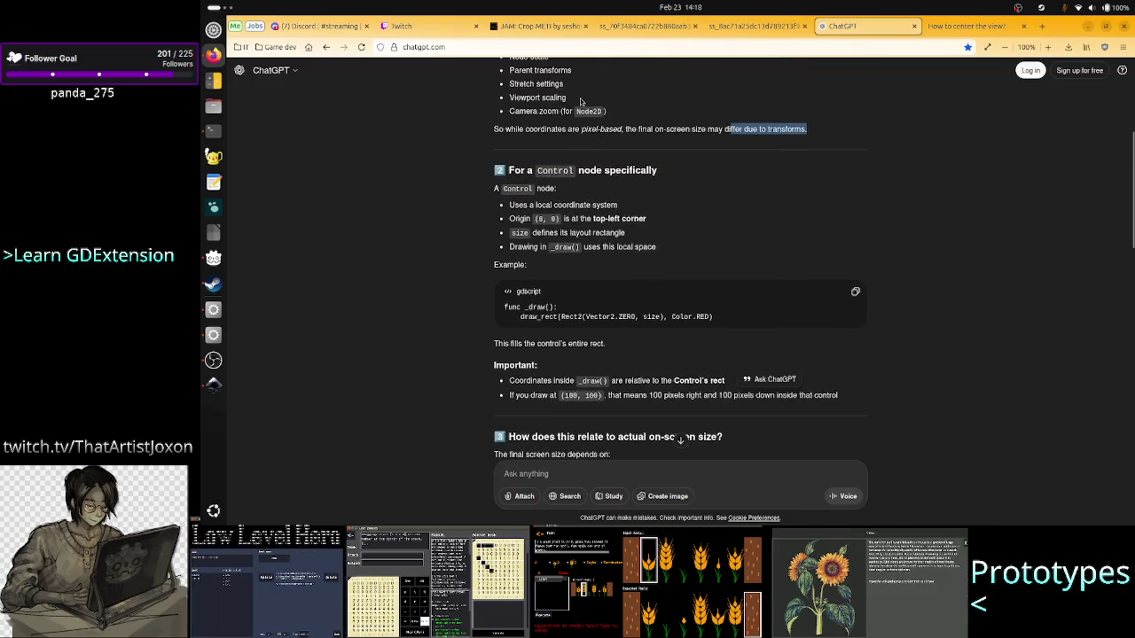
scroll(583, 103, "up", 2)
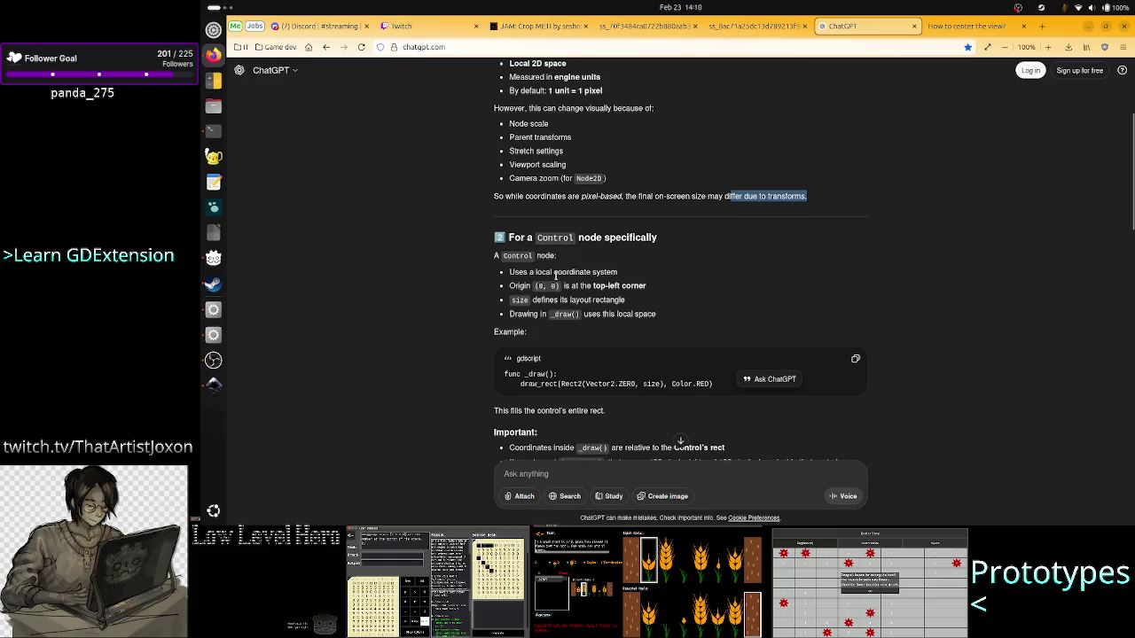
scroll(586, 280, "up", 5)
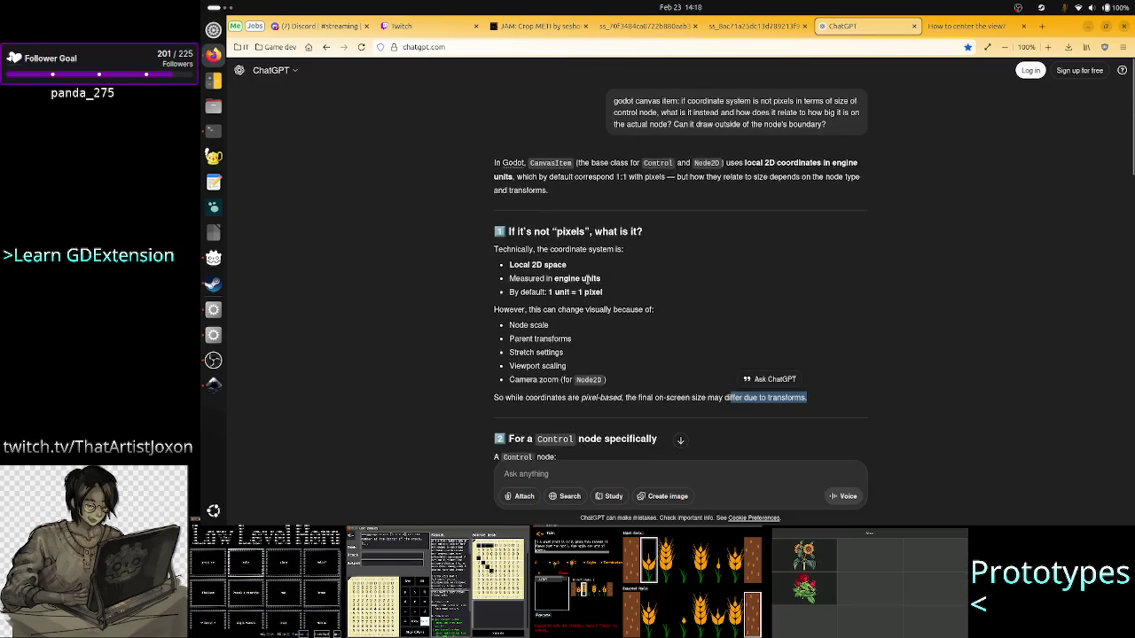
scroll(586, 280, "down", 6)
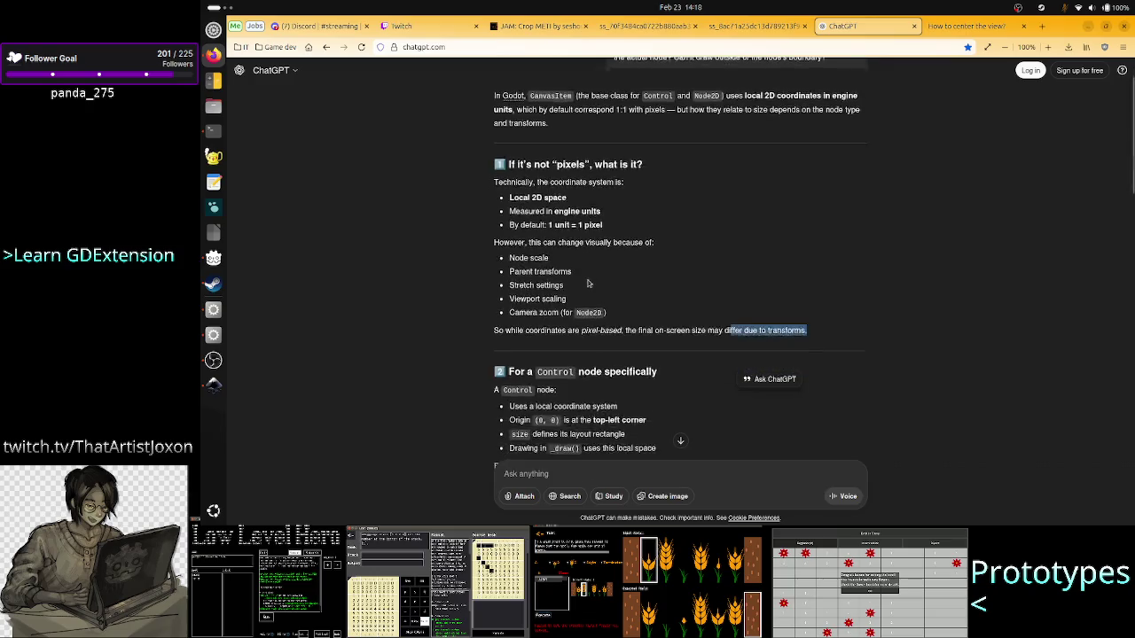
- Highlight the top-left (0, 0) origin, local-space drawing and Rect2(Vector2.ZERO example lines
left_click_drag(534, 218, 579, 218)
left_click_drag(610, 216, 650, 218)
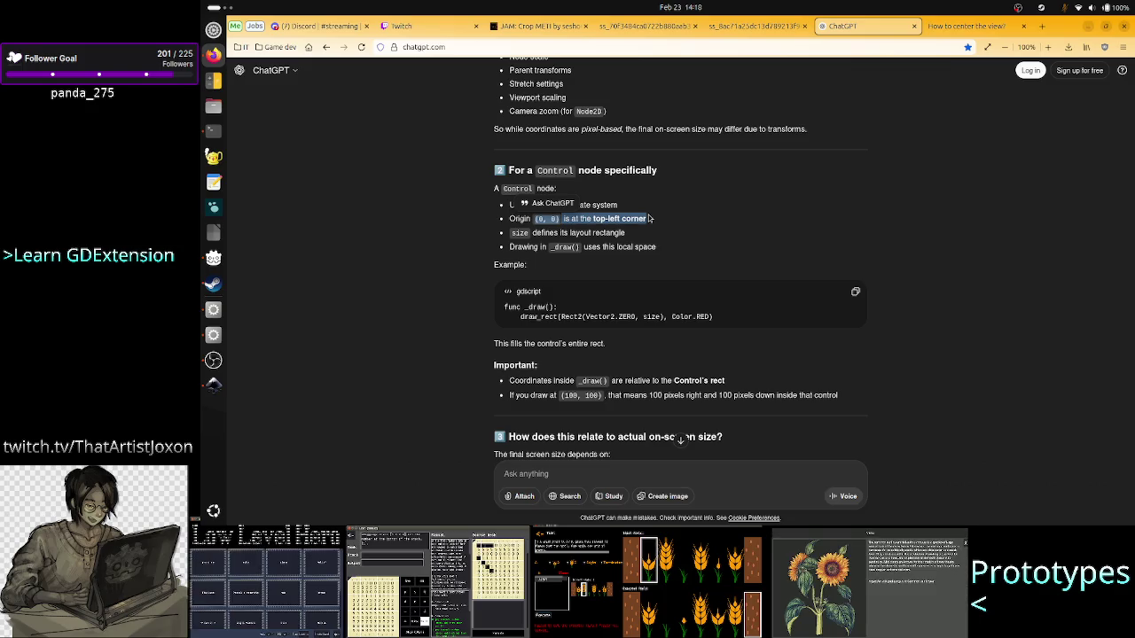
left_click_drag(607, 249, 656, 247)
left_click(643, 268)
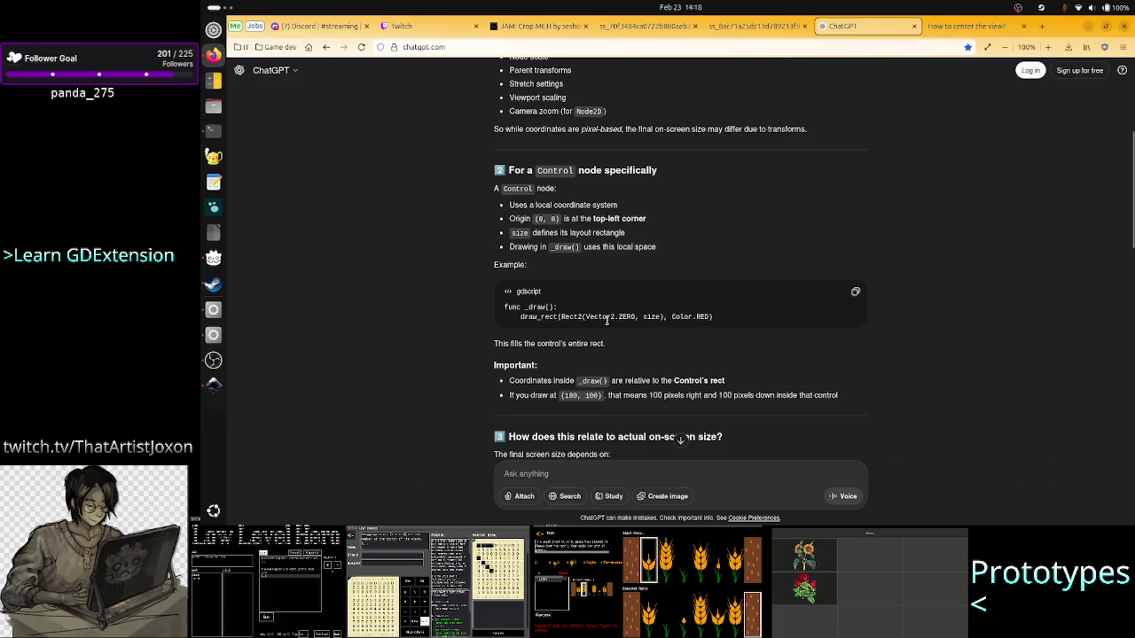
left_click_drag(563, 317, 618, 316)
left_click(616, 315)
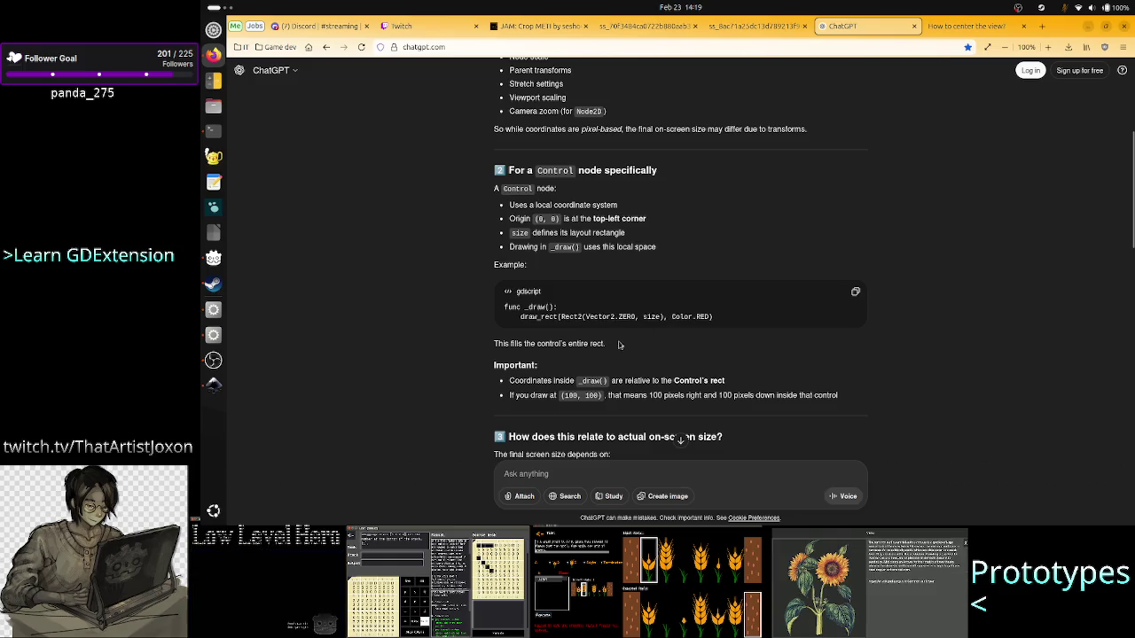
scroll(607, 351, "down", 4)
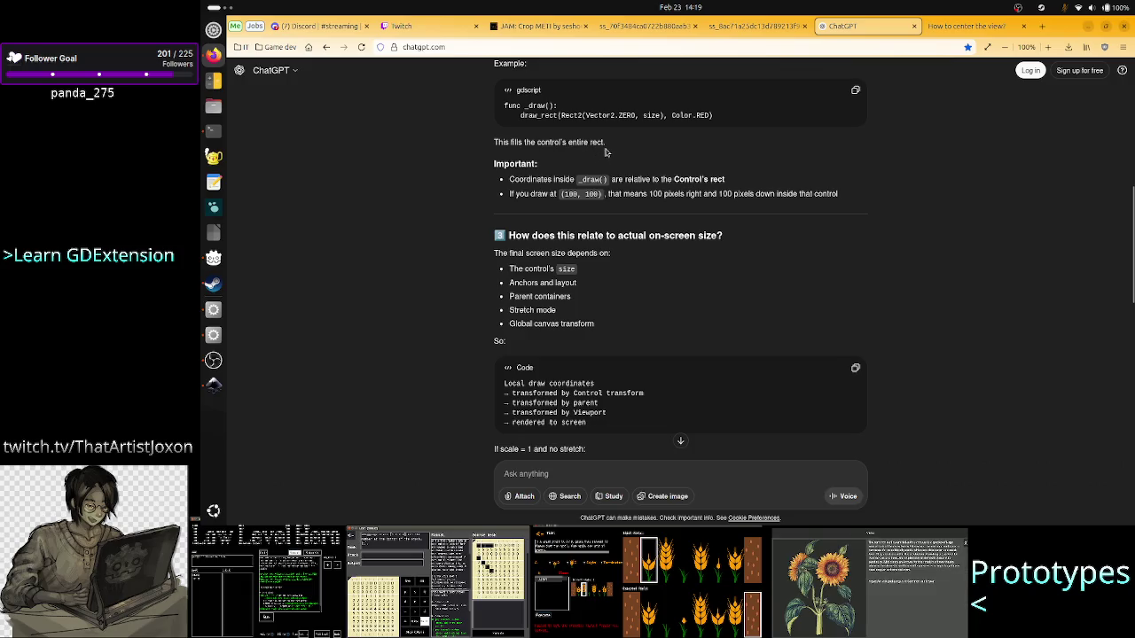
left_click_drag(528, 277, 578, 281)
left_click(572, 279)
left_click(578, 282)
mouse_move(510, 310)
left_mouse_down()
mouse_move(597, 301)
mouse_move(585, 312)
mouse_move(615, 332)
left_mouse_up()
left_click(597, 301)
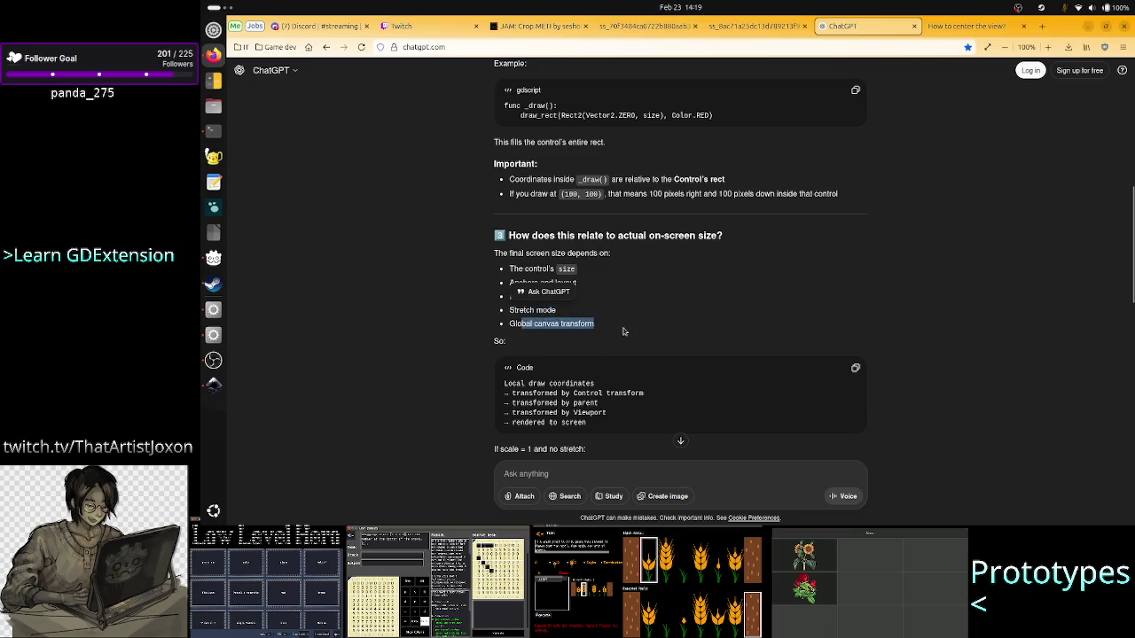
left_click(616, 332)
scroll(573, 381, "down", 3)
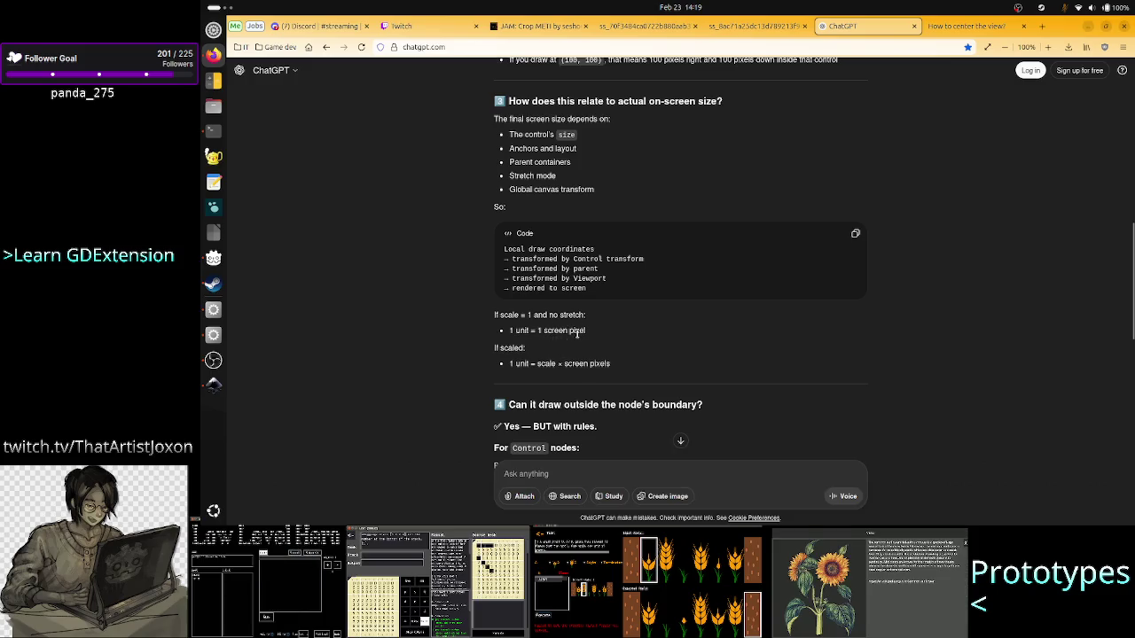
mouse_move(551, 329)
left_mouse_down()
mouse_move(595, 335)
mouse_move(582, 364)
mouse_move(538, 365)
left_mouse_up()
left_click(595, 335)
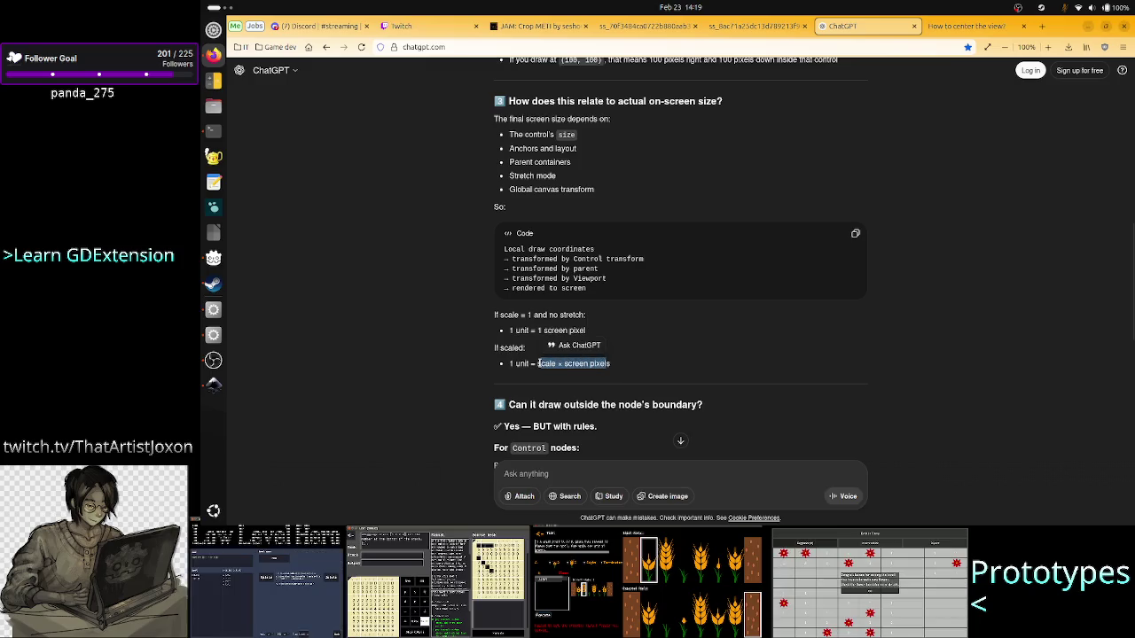
left_click(538, 364)
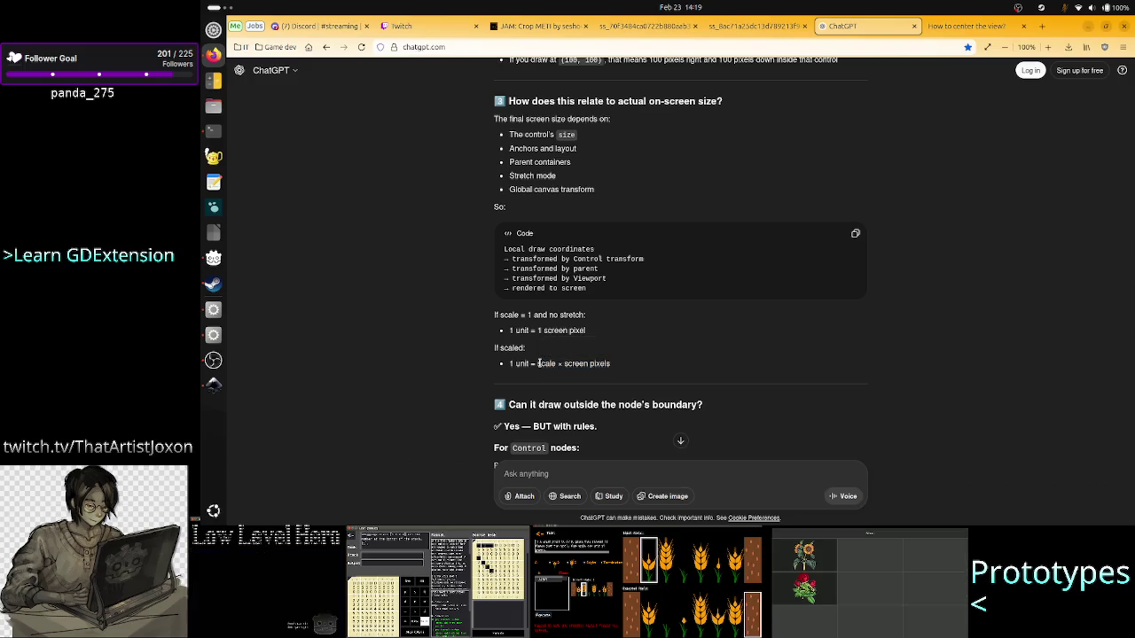
double_click(539, 364)
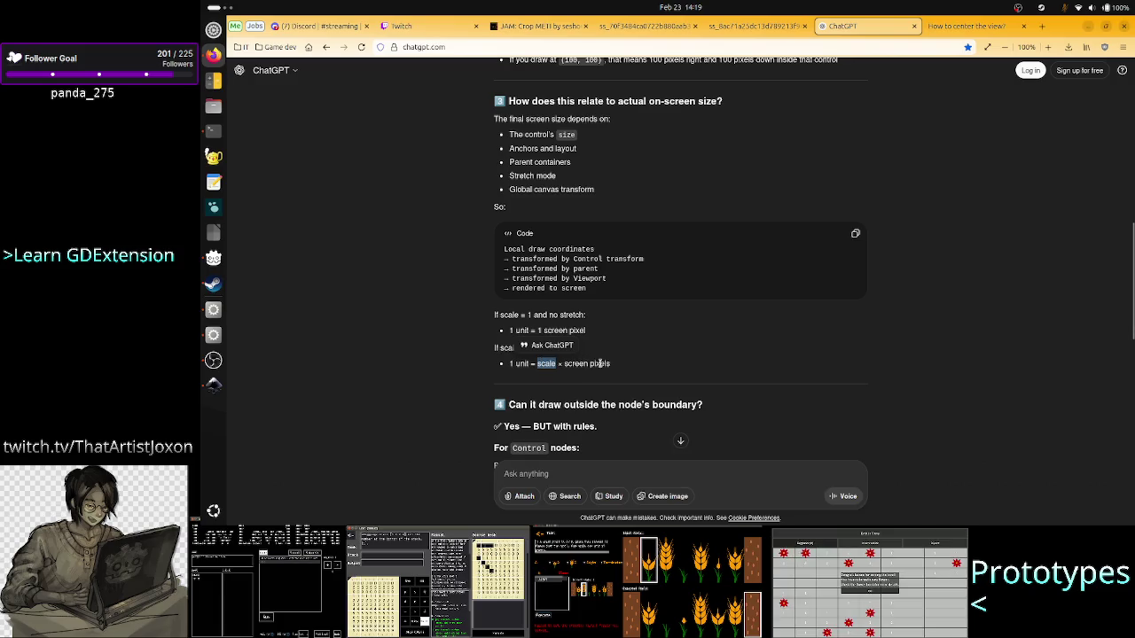
triple_click(600, 363)
left_click(530, 361)
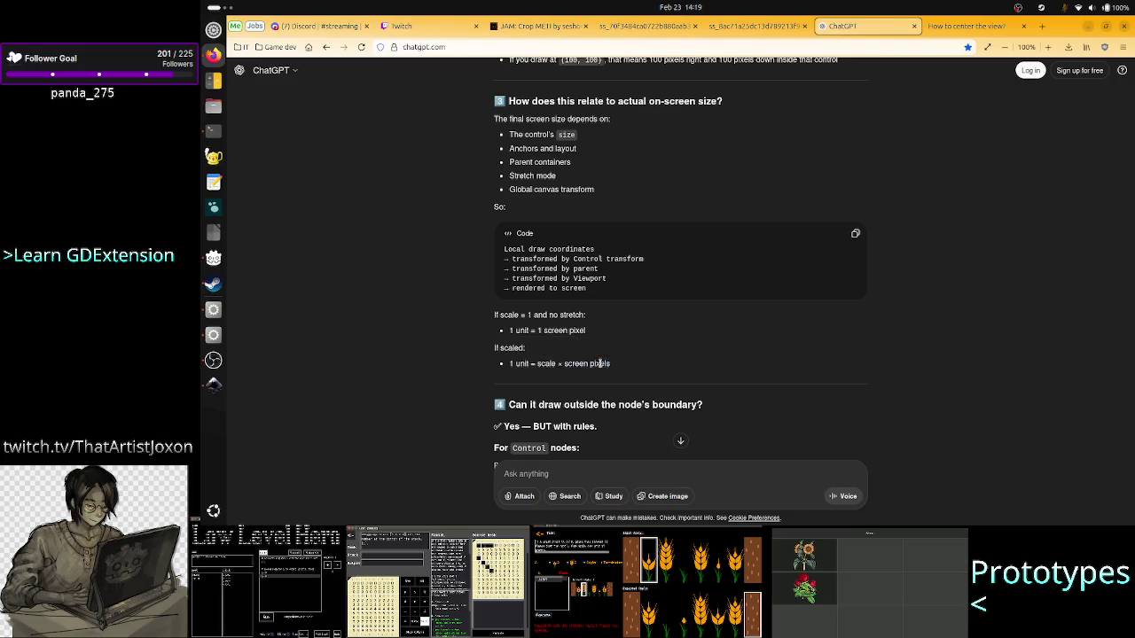
double_click(521, 364)
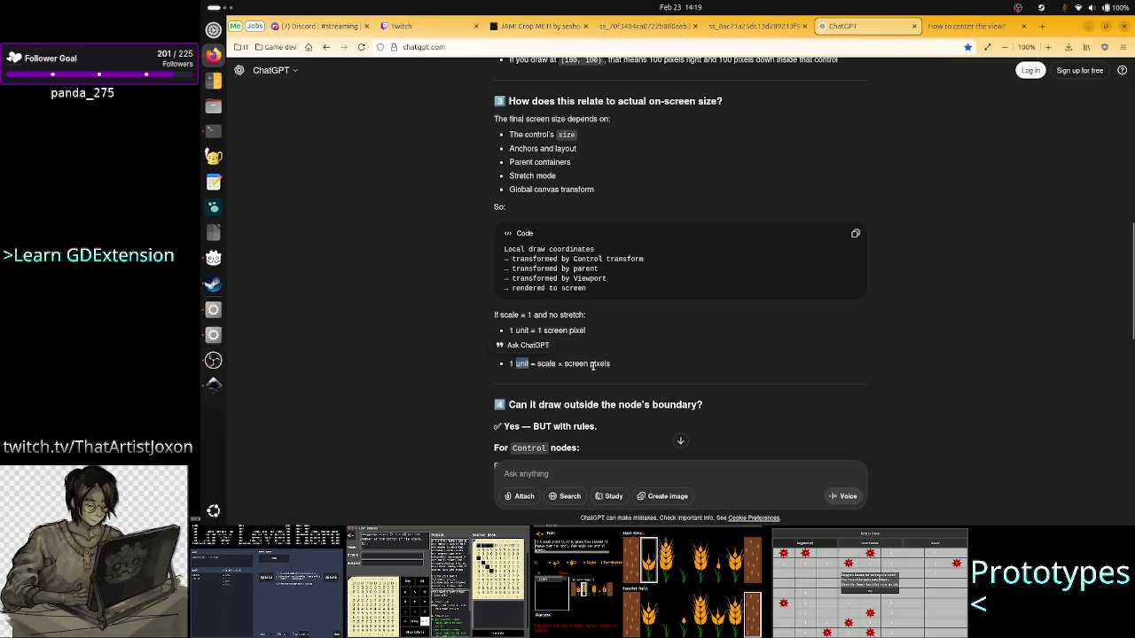
double_click(600, 363)
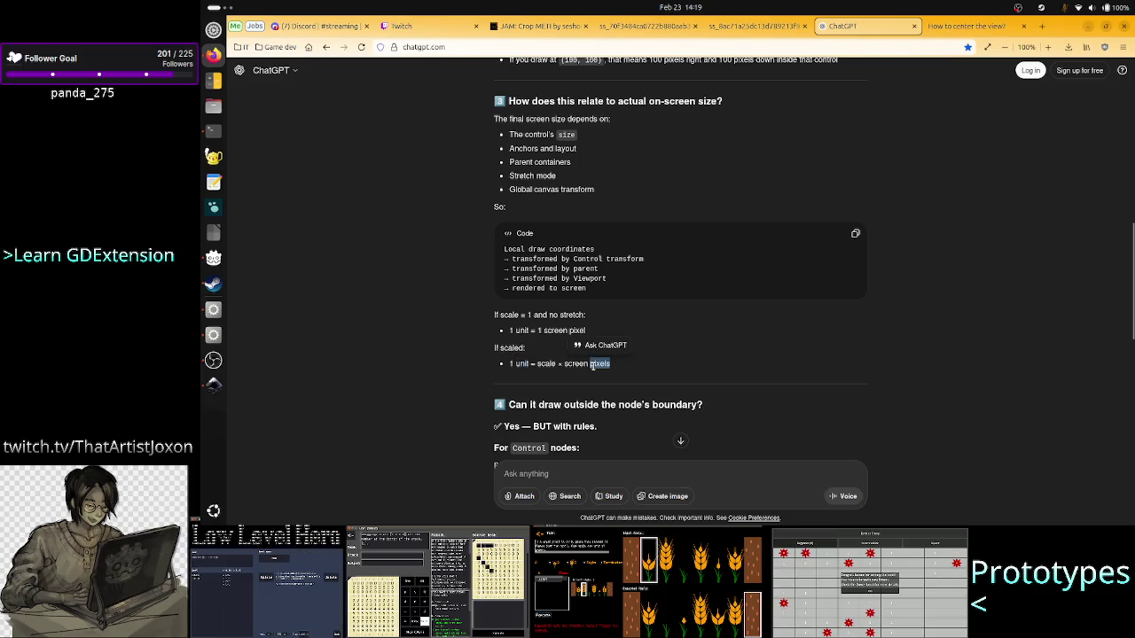
double_click(543, 363)
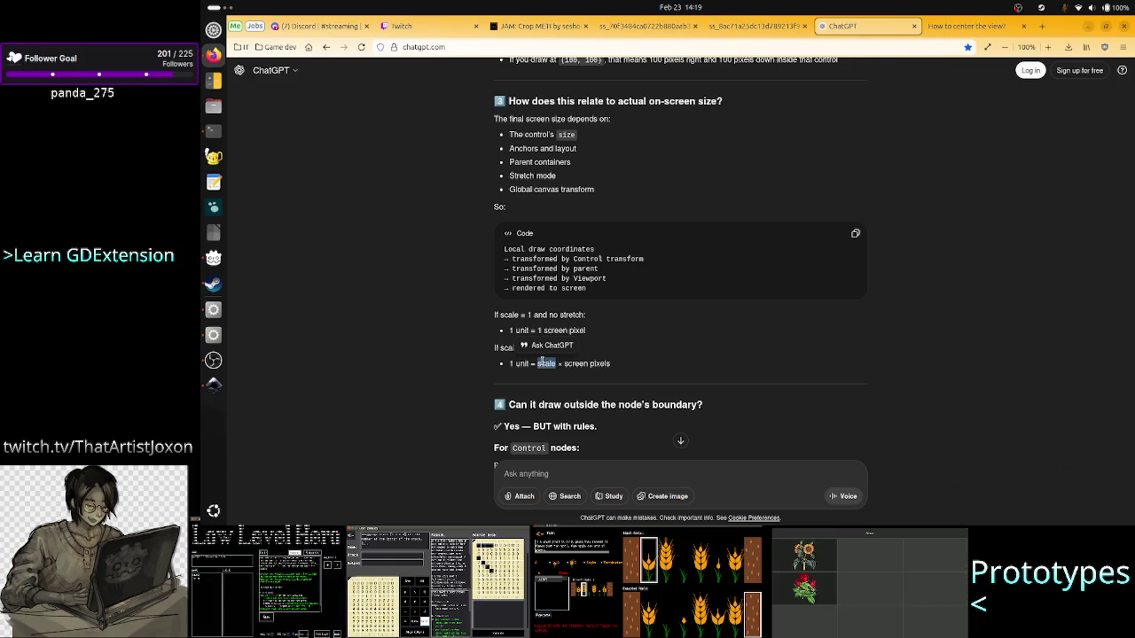
left_click_drag(612, 365, 549, 364)
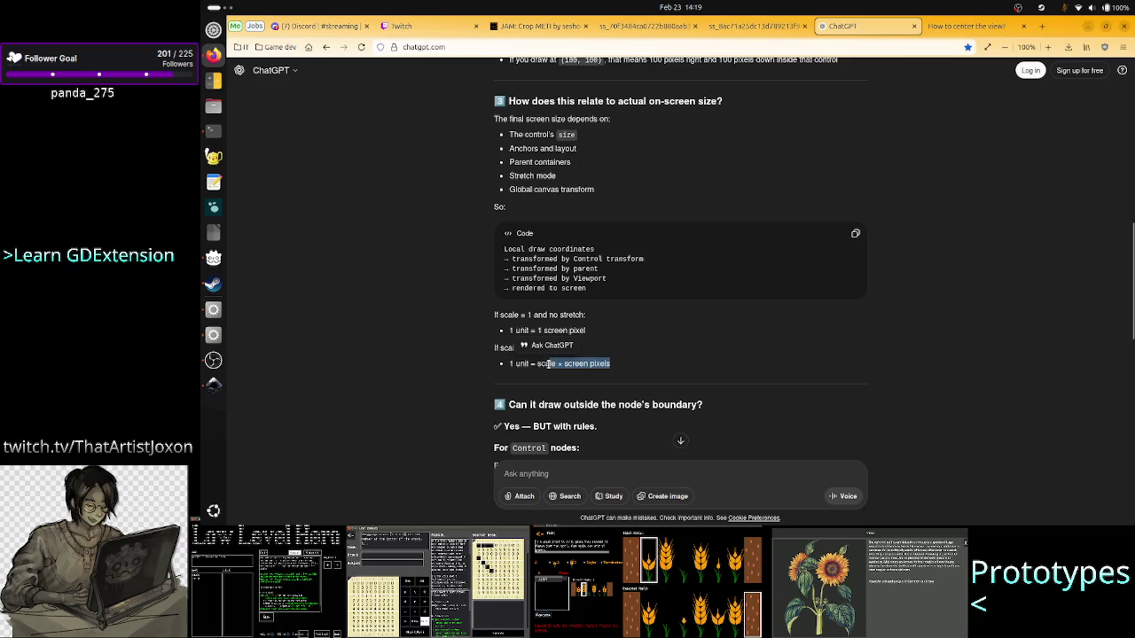
left_click(645, 421)
scroll(662, 379, "down", 3)
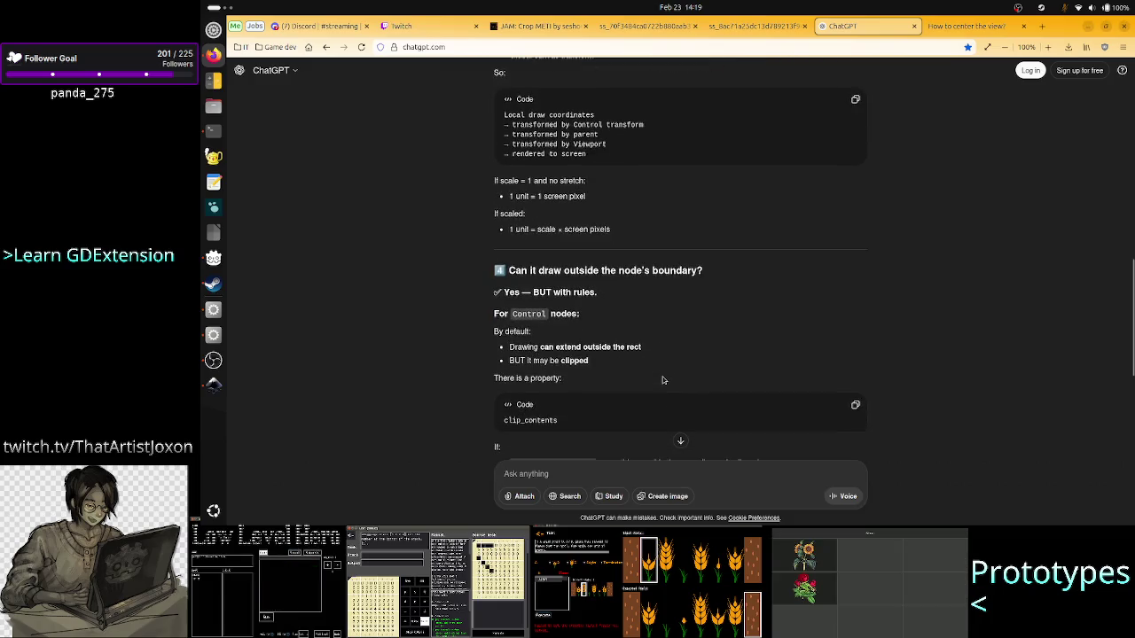
scroll(662, 379, "down", 2)
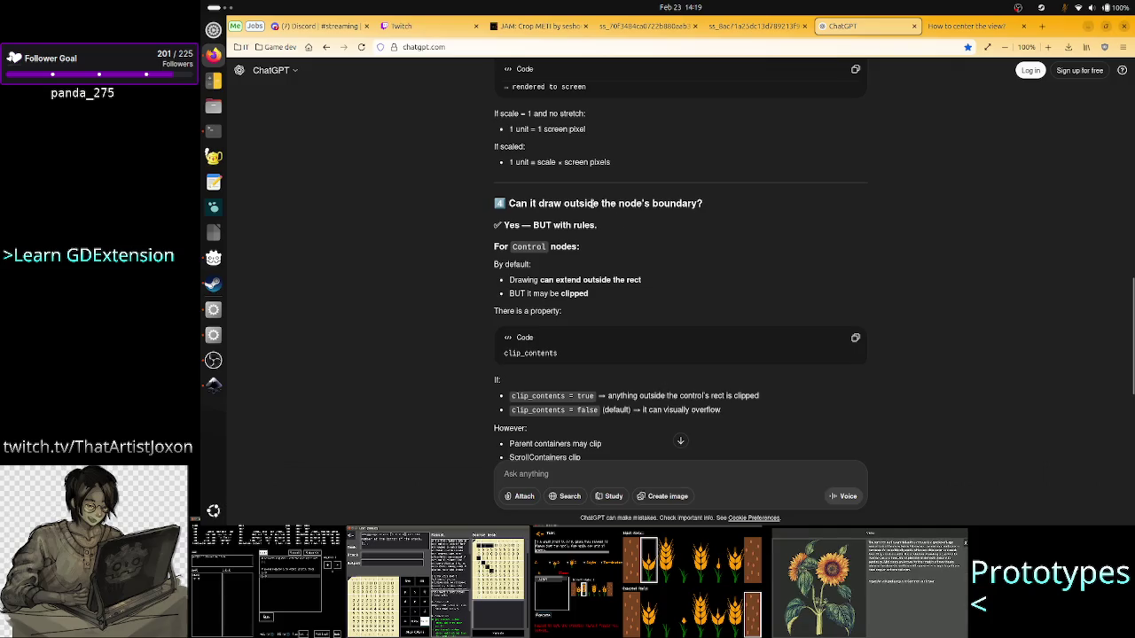
mouse_move(596, 203)
left_mouse_down()
mouse_move(722, 193)
mouse_move(511, 203)
mouse_move(518, 225)
mouse_move(603, 227)
left_mouse_up()
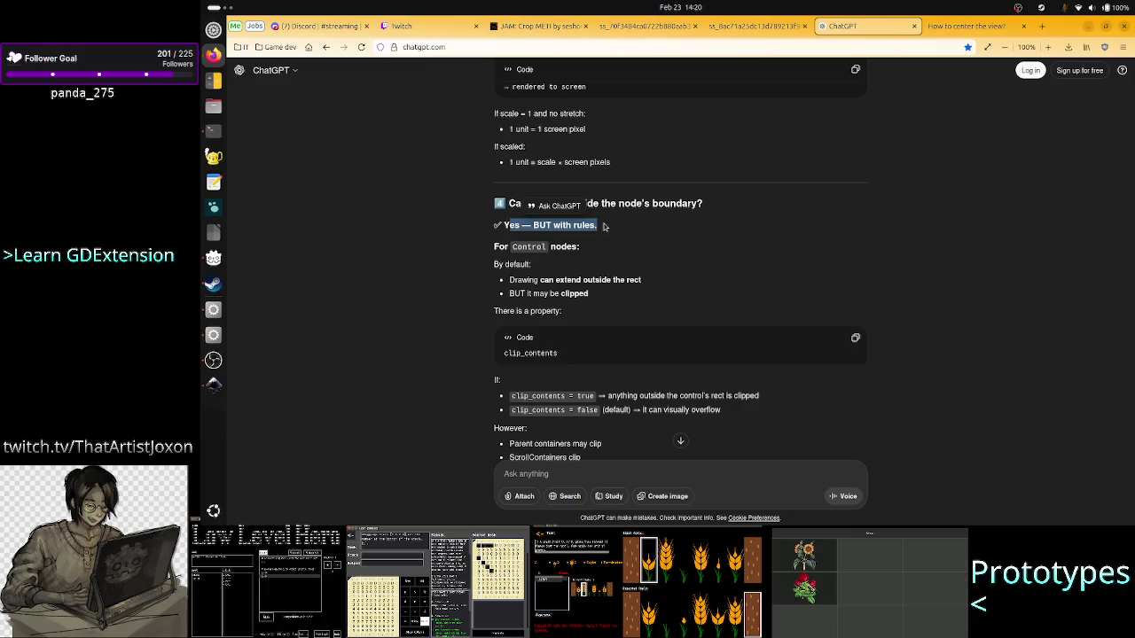
key("alt+Tab")
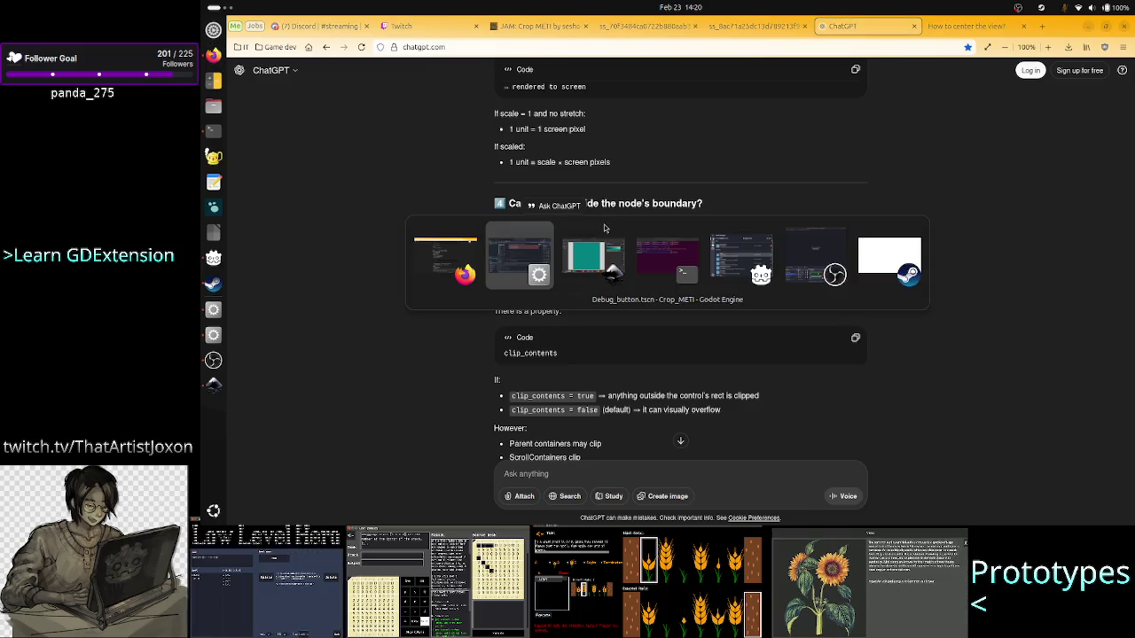
- Show main.tscn in Godot's 2D view and select the Get command button
key("alt+Tab")
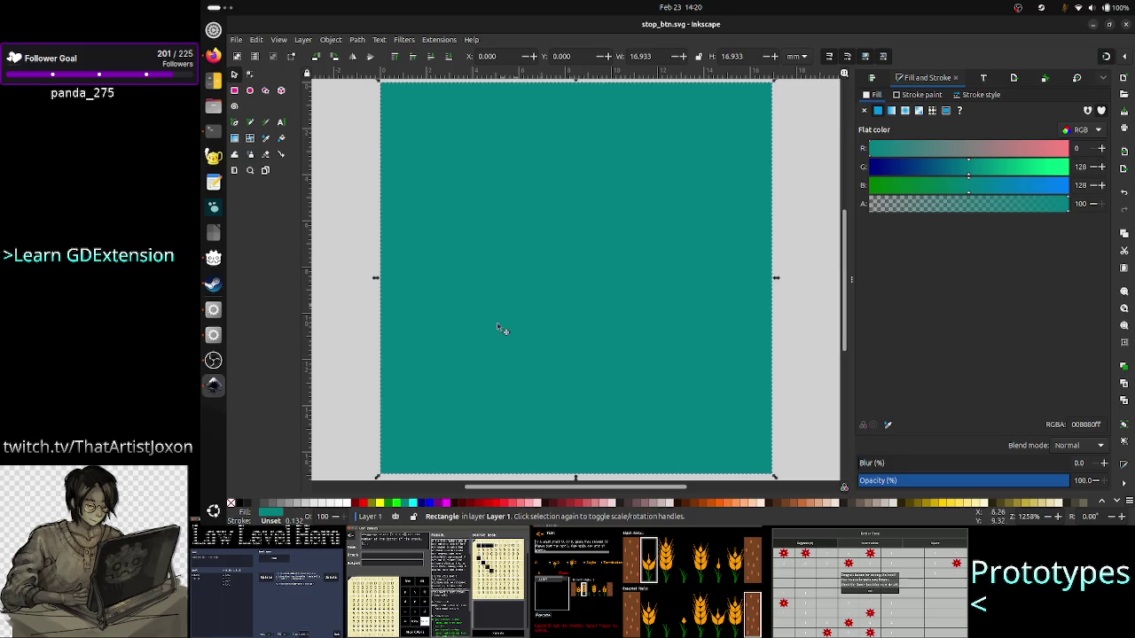
key("alt+Tab")
key("alt+Tab")
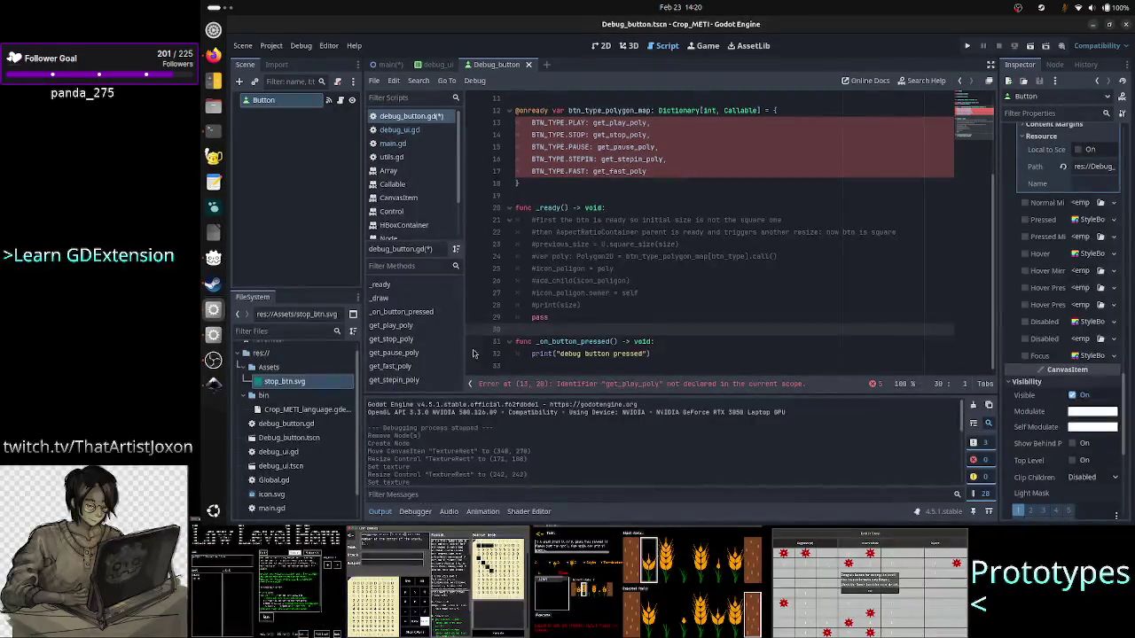
left_click(603, 47)
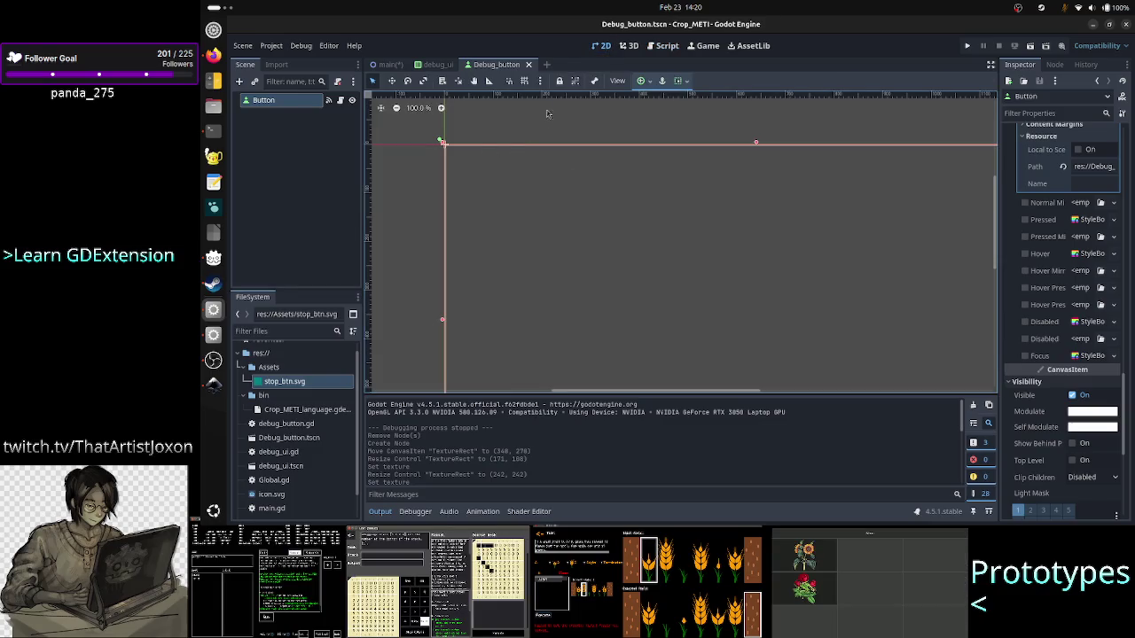
left_click(388, 65)
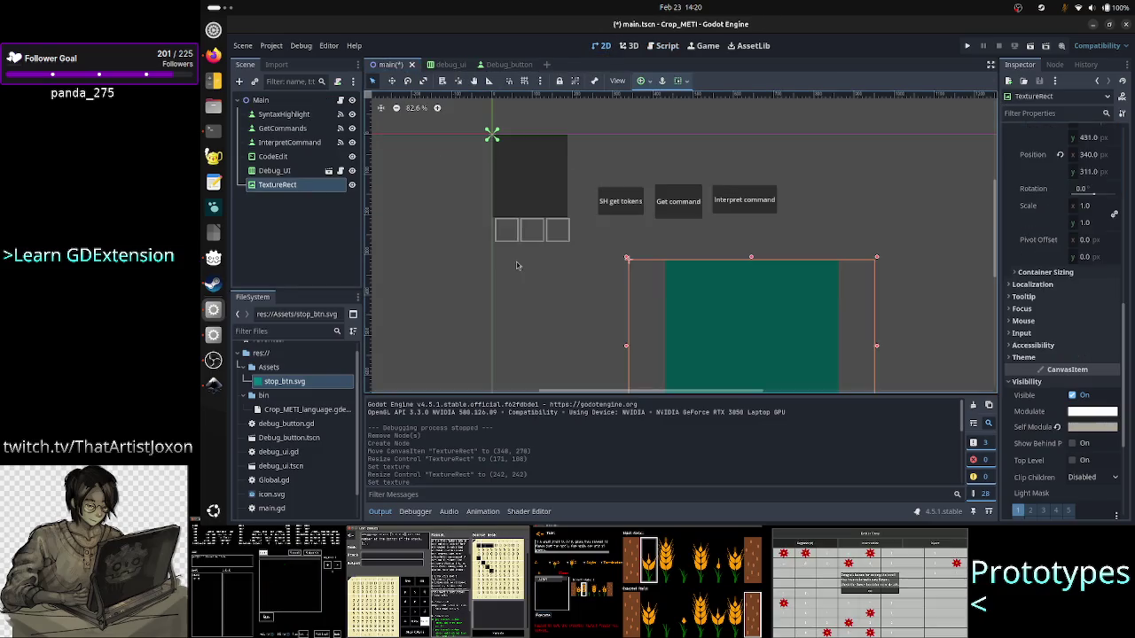
left_click(686, 205)
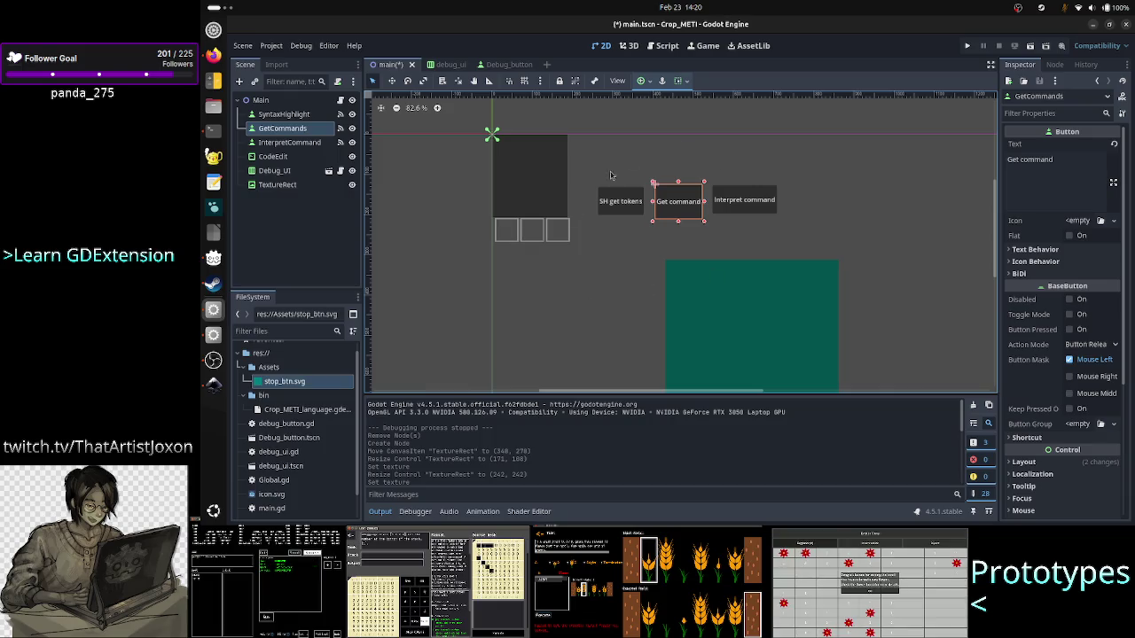
key("alt+Tab")
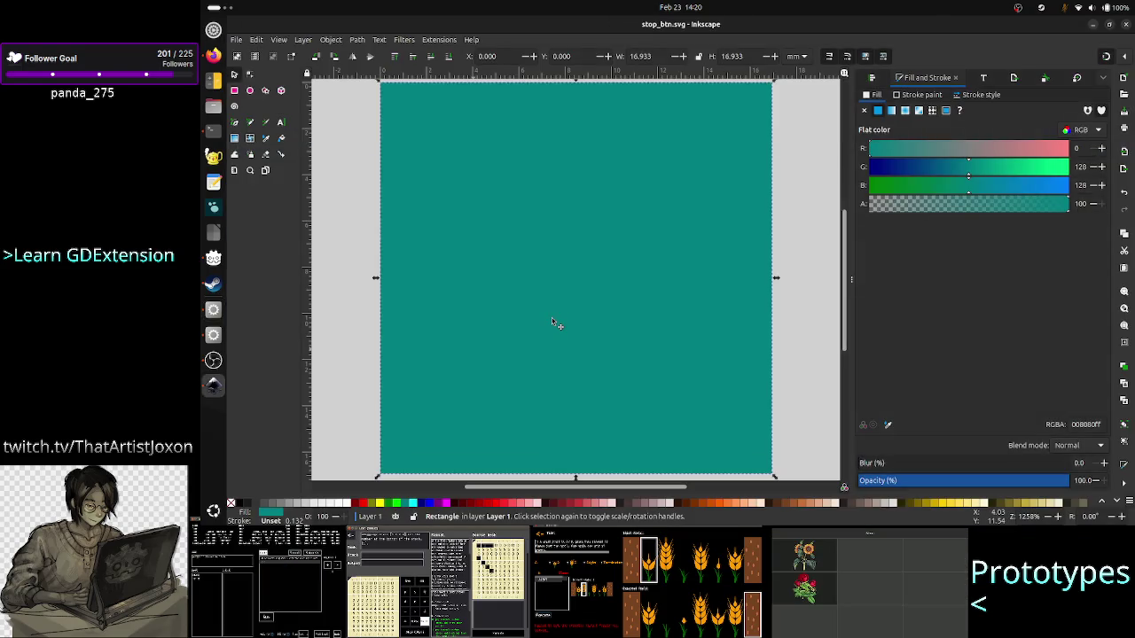
- Leave stop_btn.svg as is and return to the ChatGPT answer in Firefox
key("alt+Tab")
key("alt+Tab")
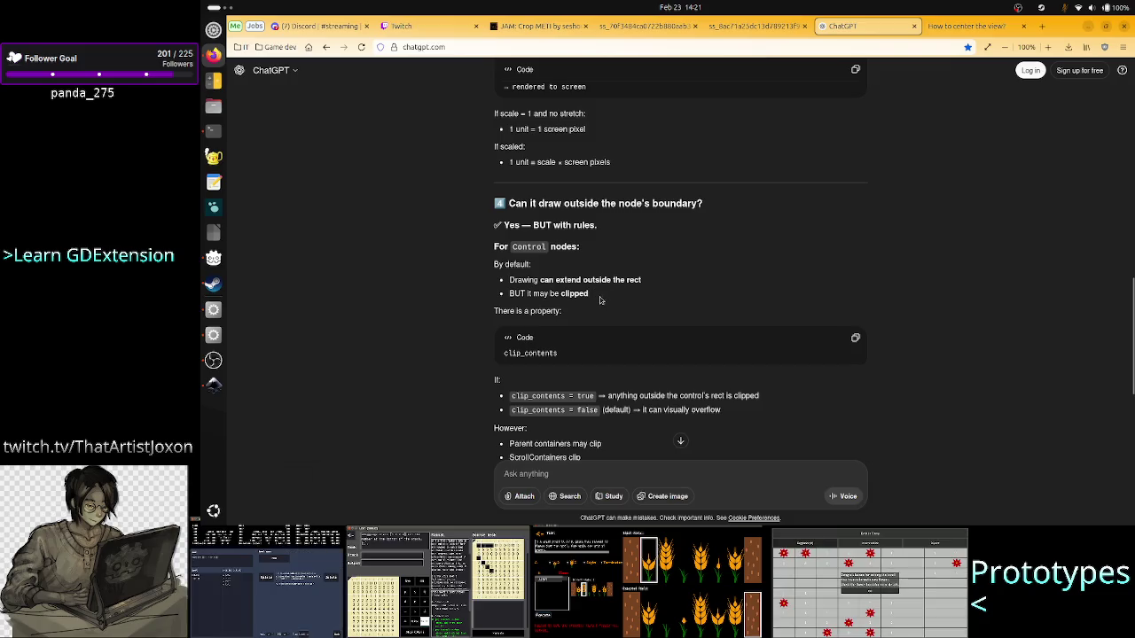
left_click_drag(599, 300, 511, 295)
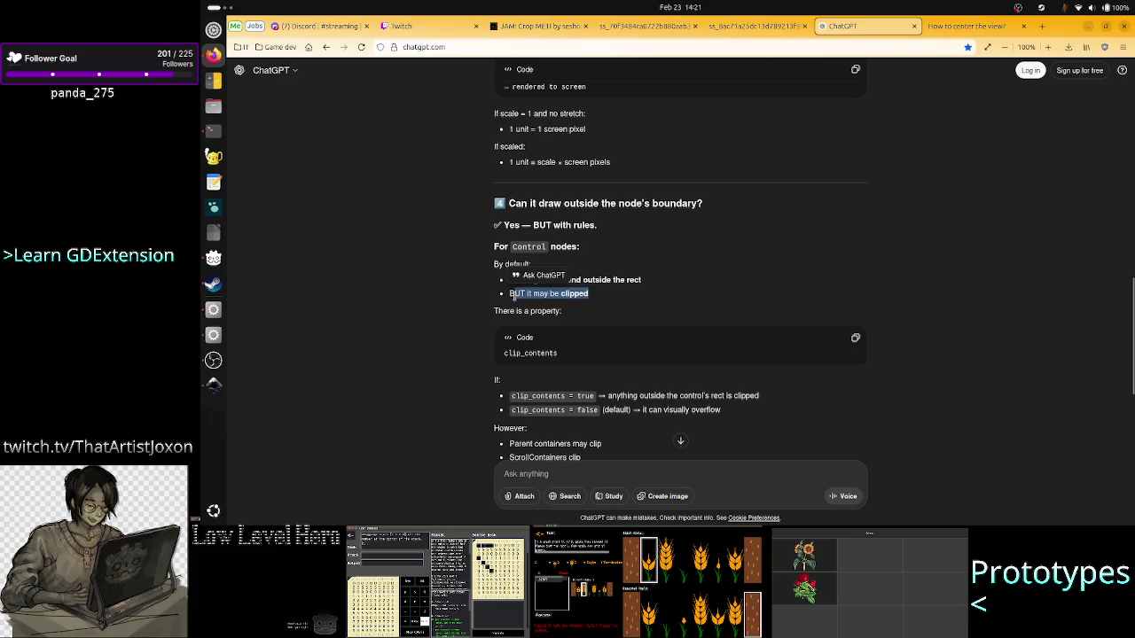
left_click(457, 342)
mouse_move(583, 299)
left_mouse_down()
mouse_move(512, 295)
mouse_move(535, 280)
left_mouse_up()
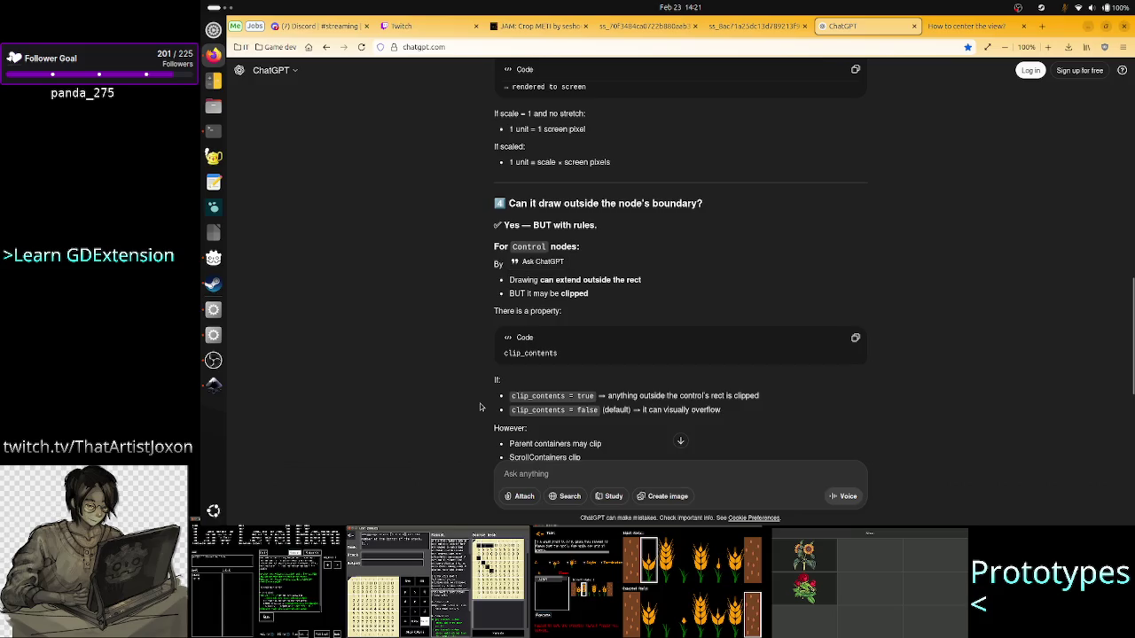
scroll(479, 407, "down", 5)
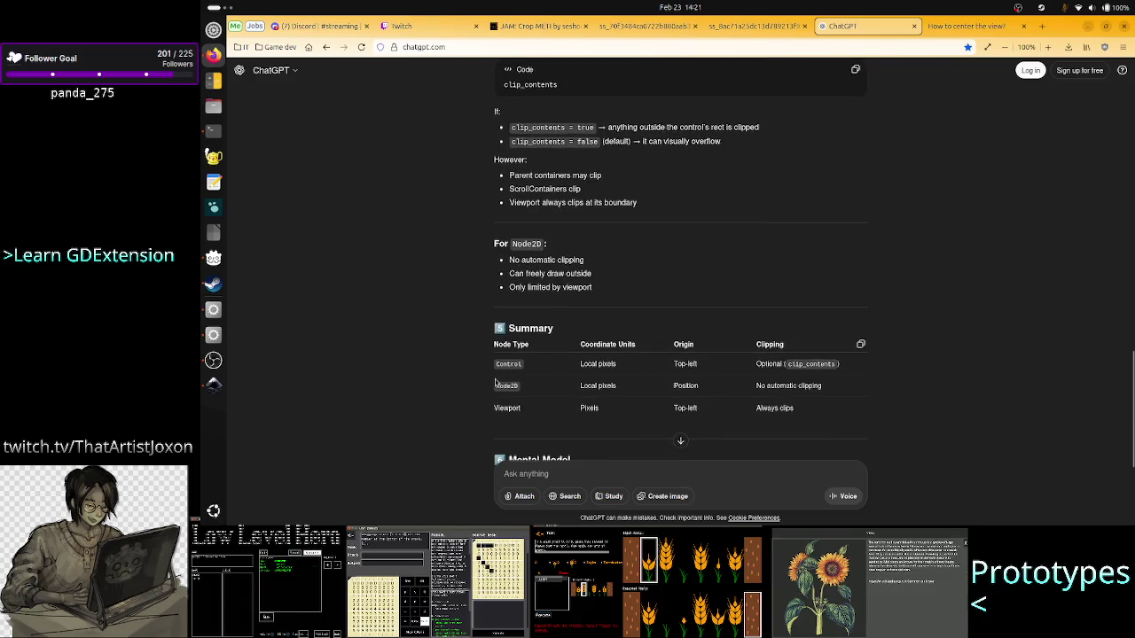
scroll(495, 381, "down", 4)
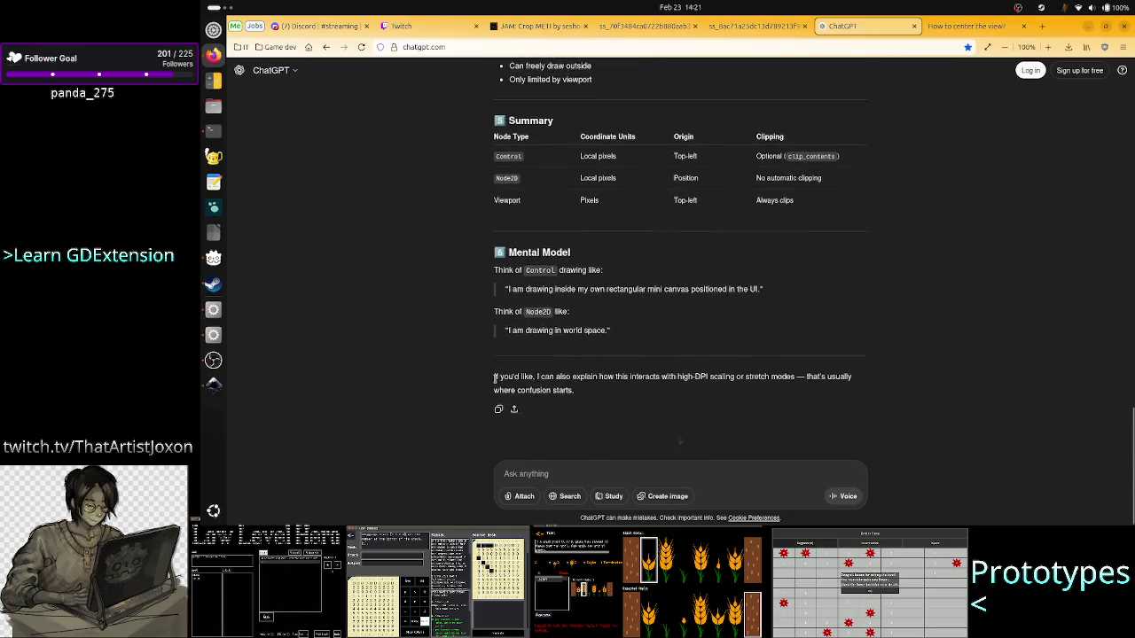
left_click(550, 475)
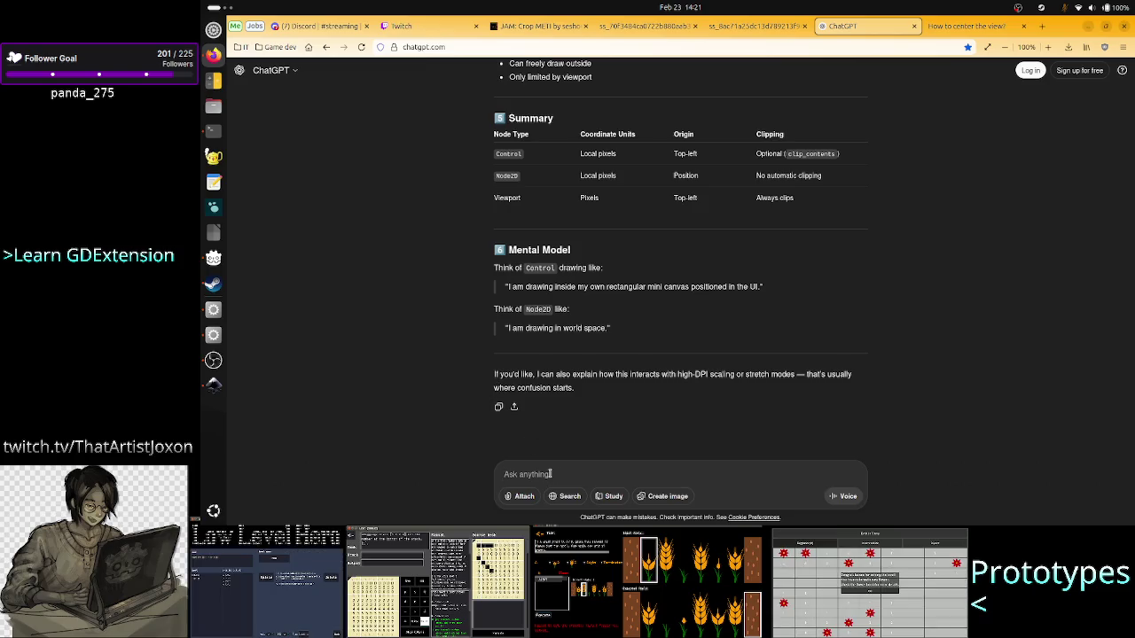
type("but if")
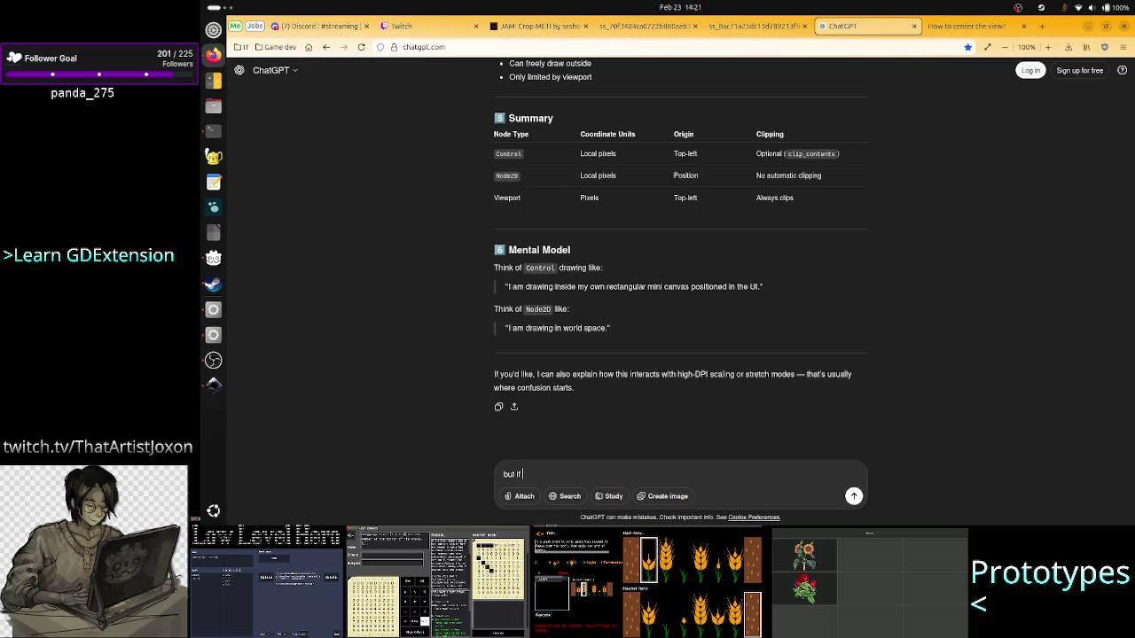
type(" it is local space, ")
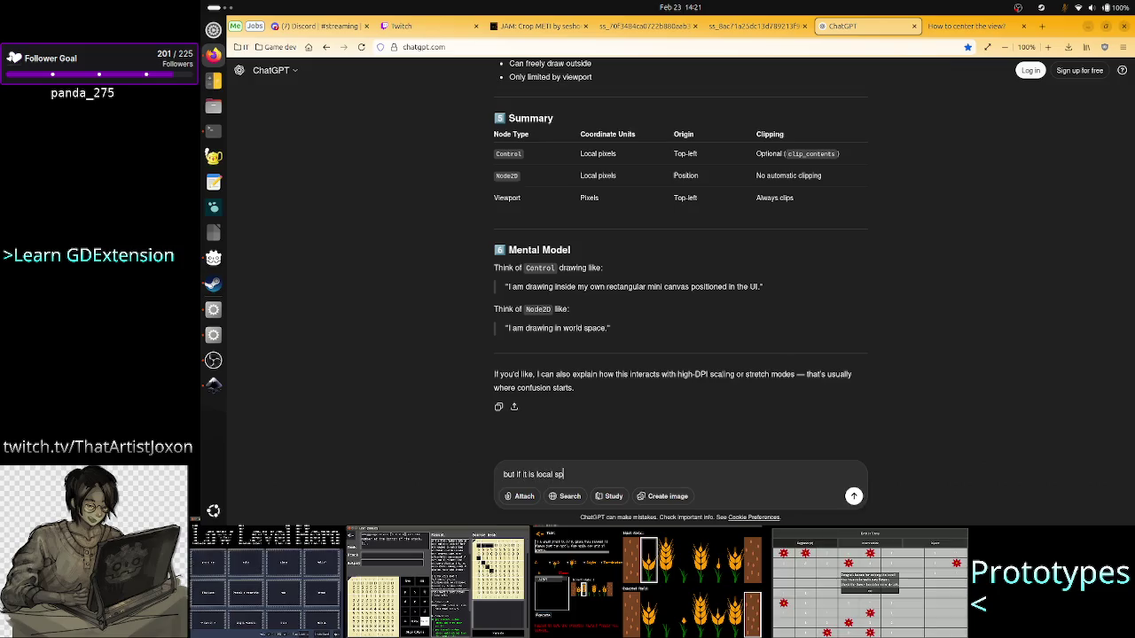
type("how")
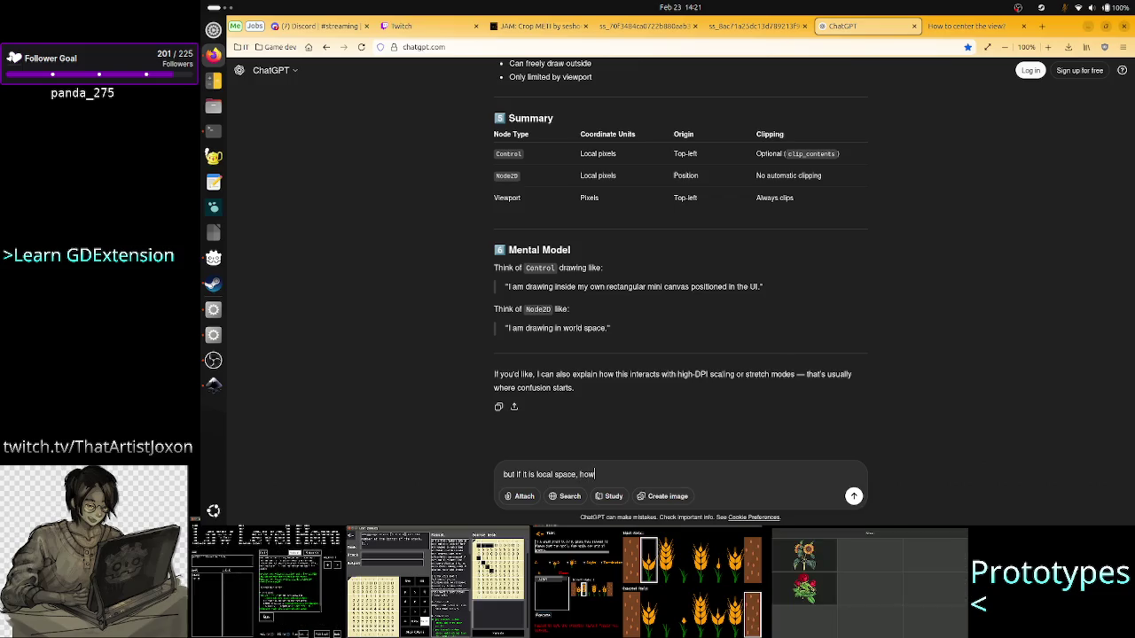
type(" is it that you can ")
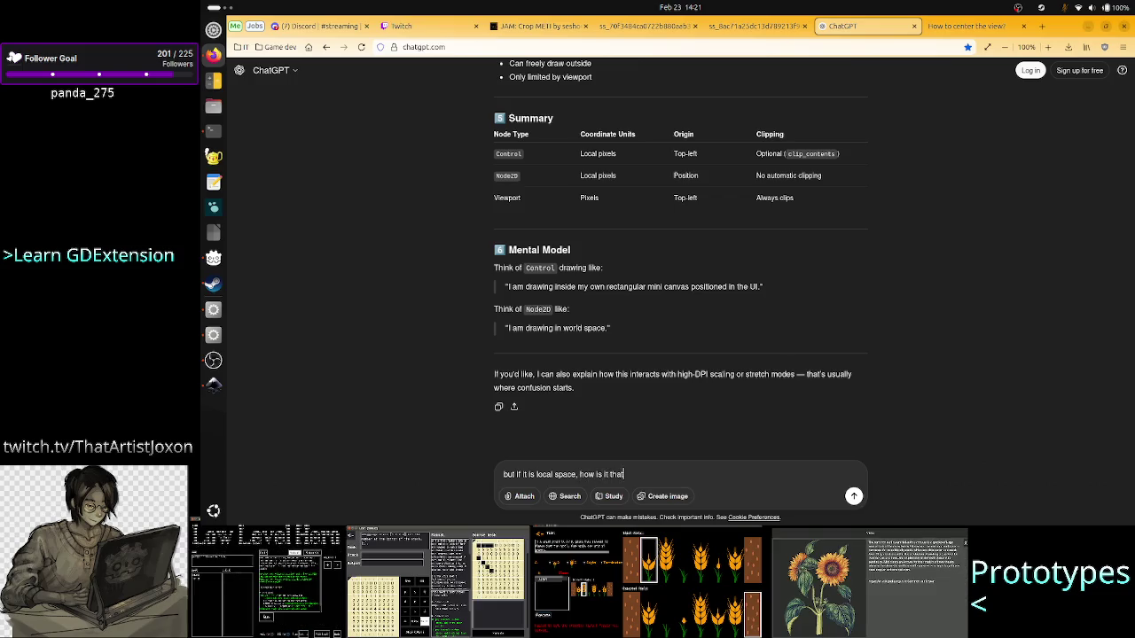
type("g")
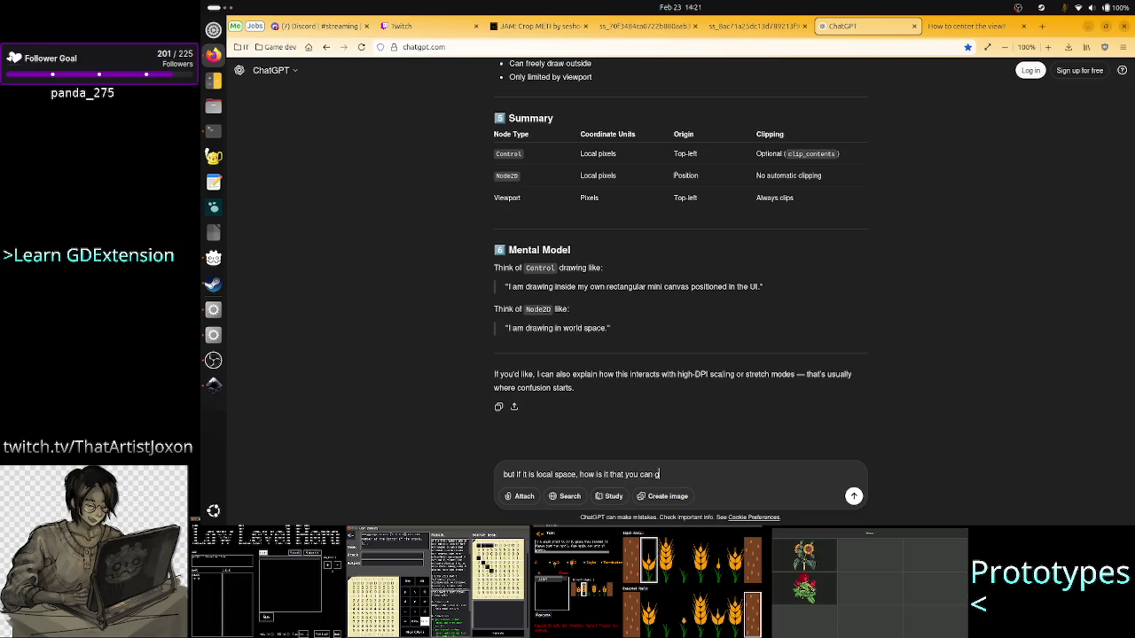
type("ive float x and y")
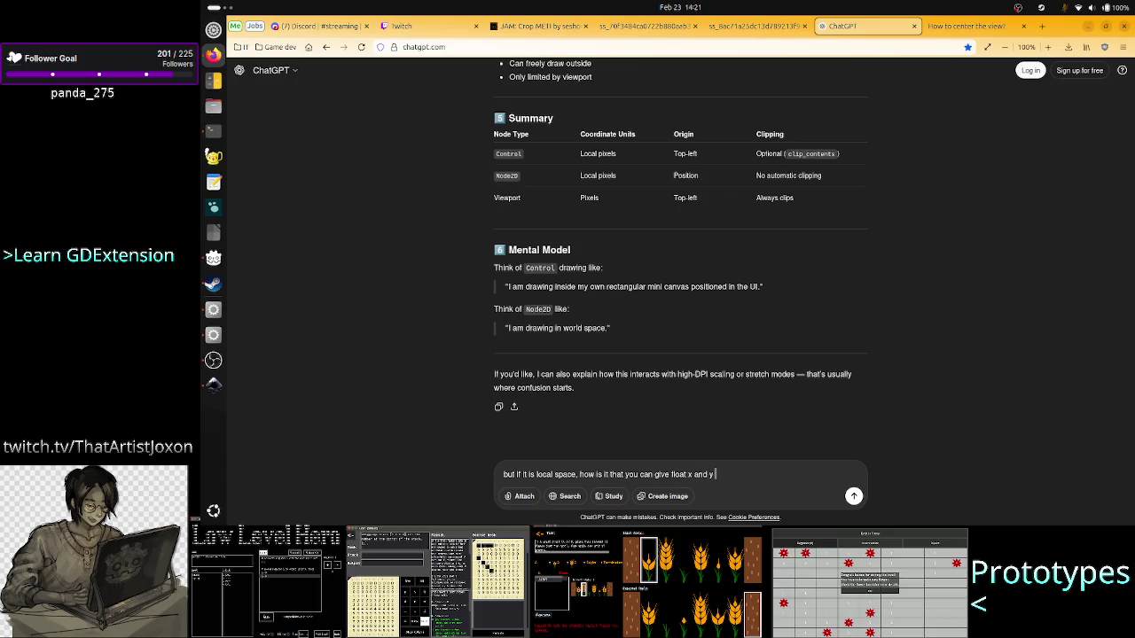
type(" to draw coor")
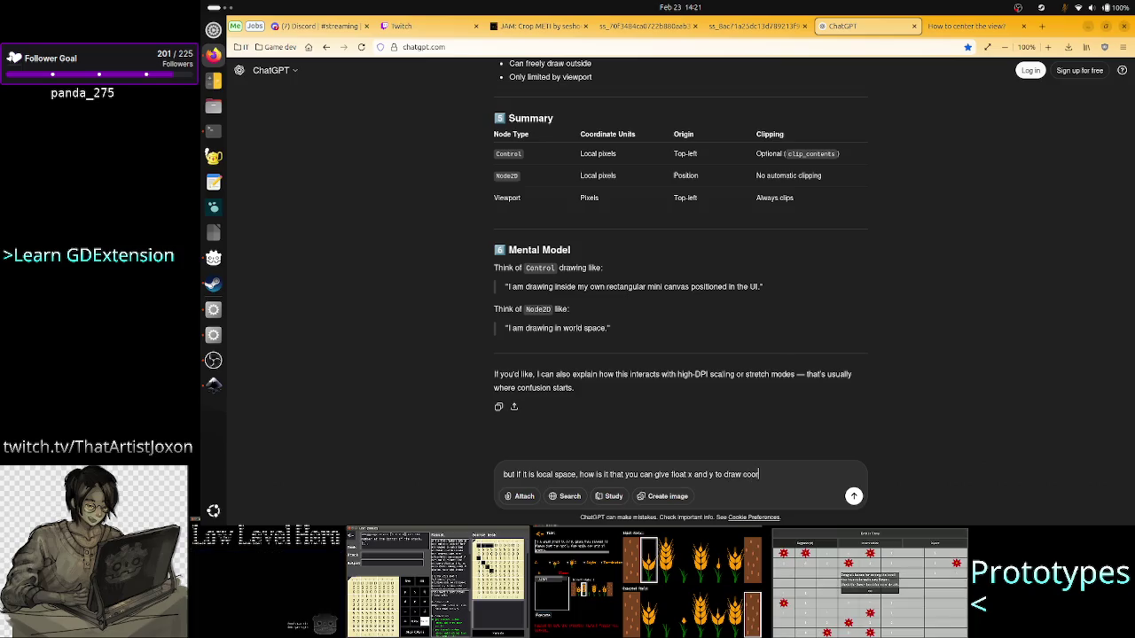
type("d? S")
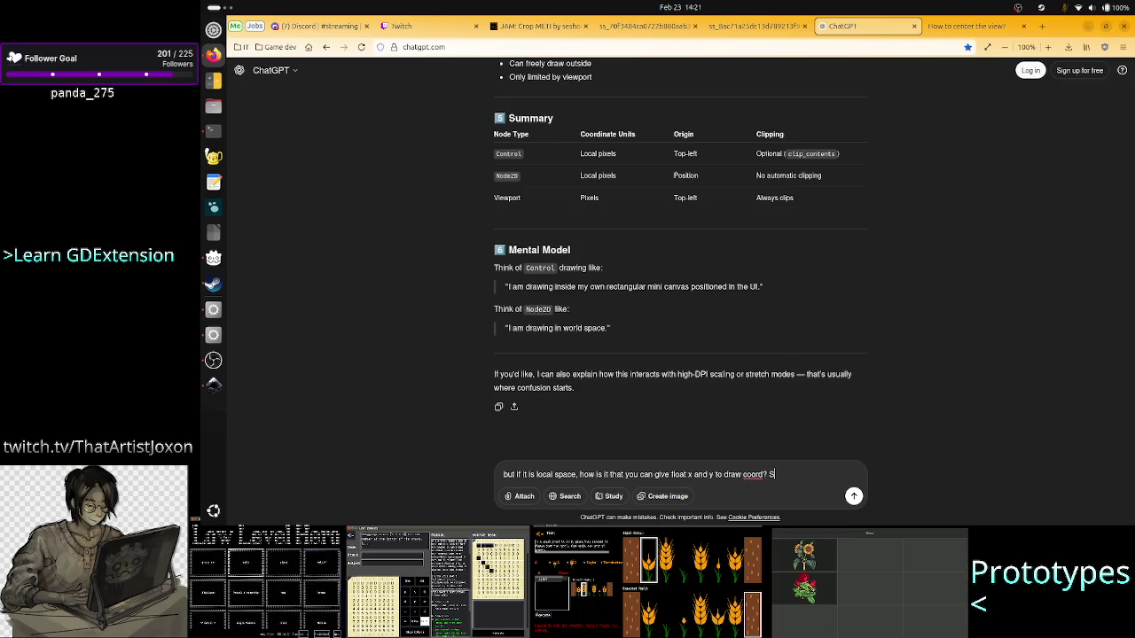
type("houldn't it")
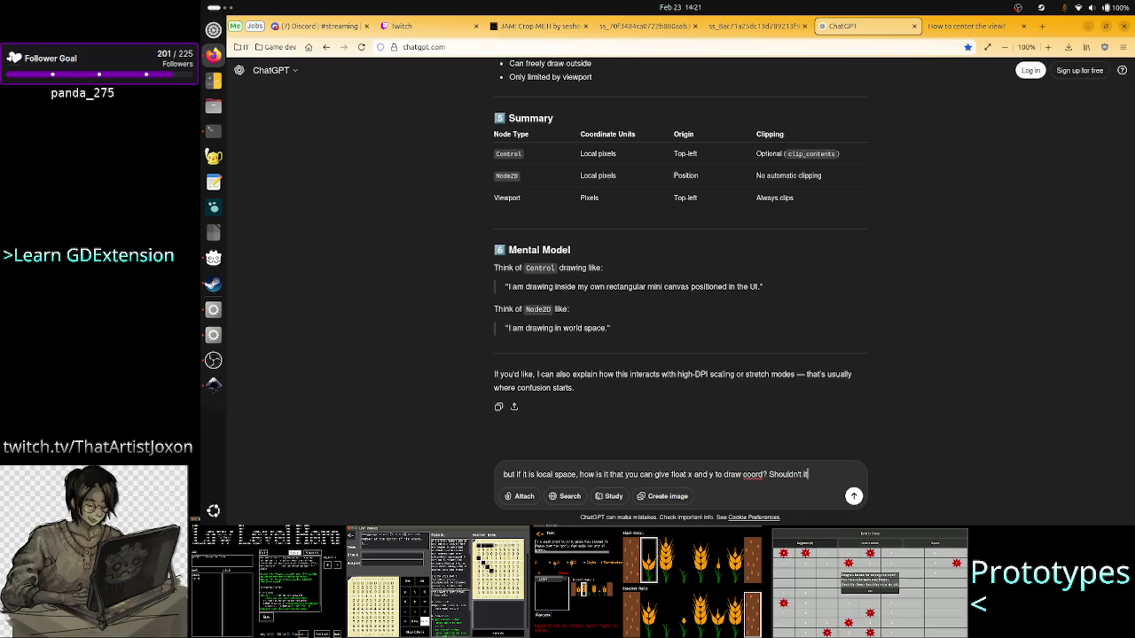
type(" be impo")
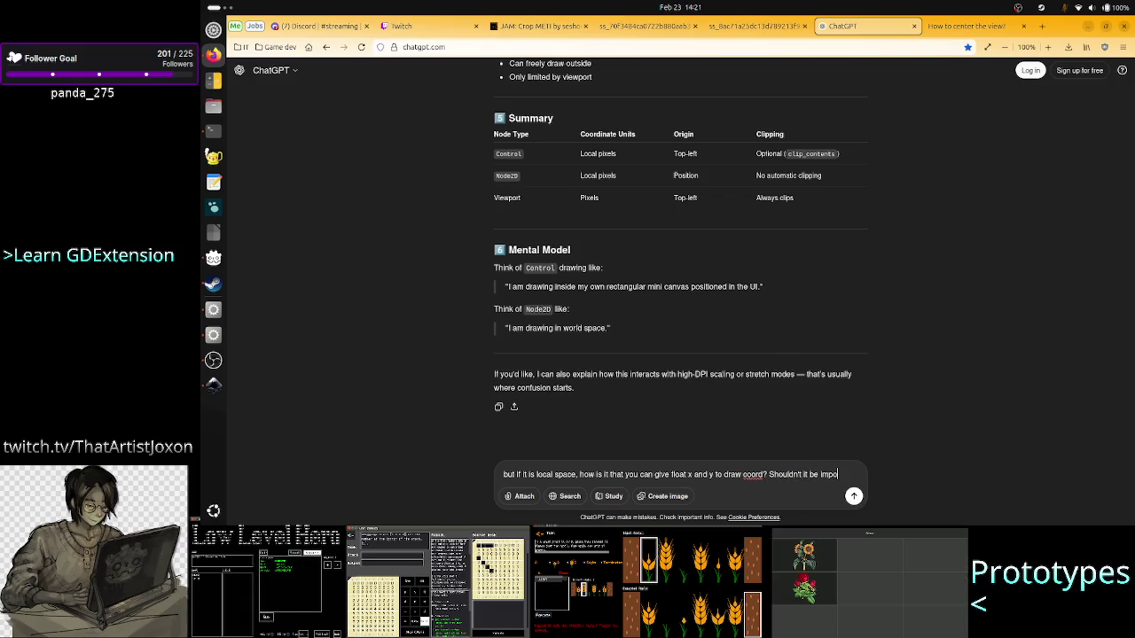
type("ssible to have ")
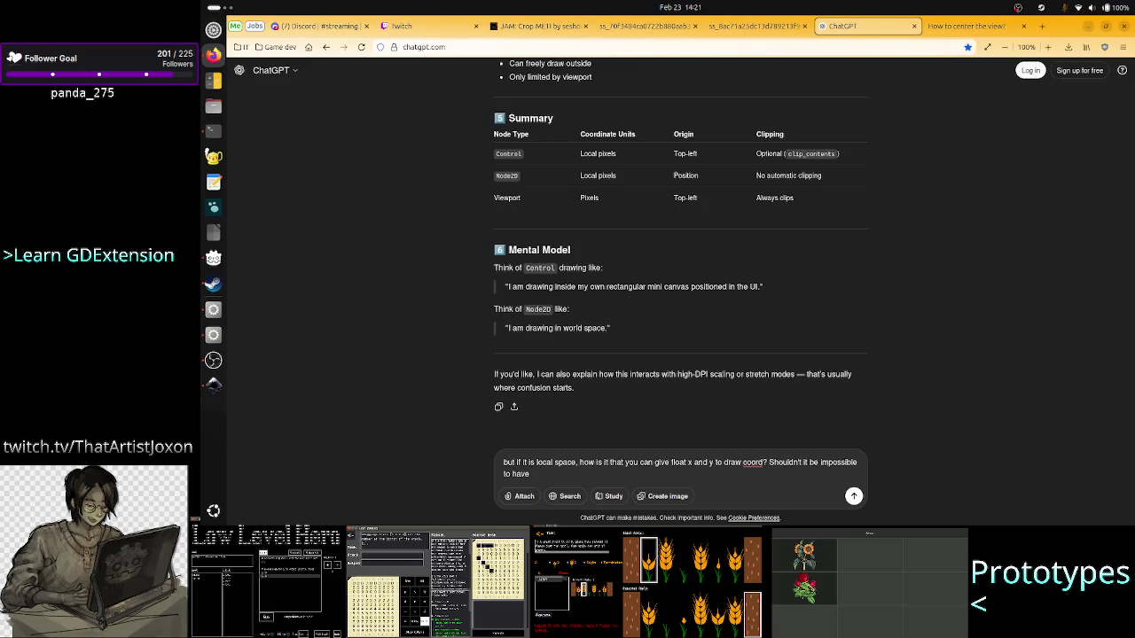
type("1.")
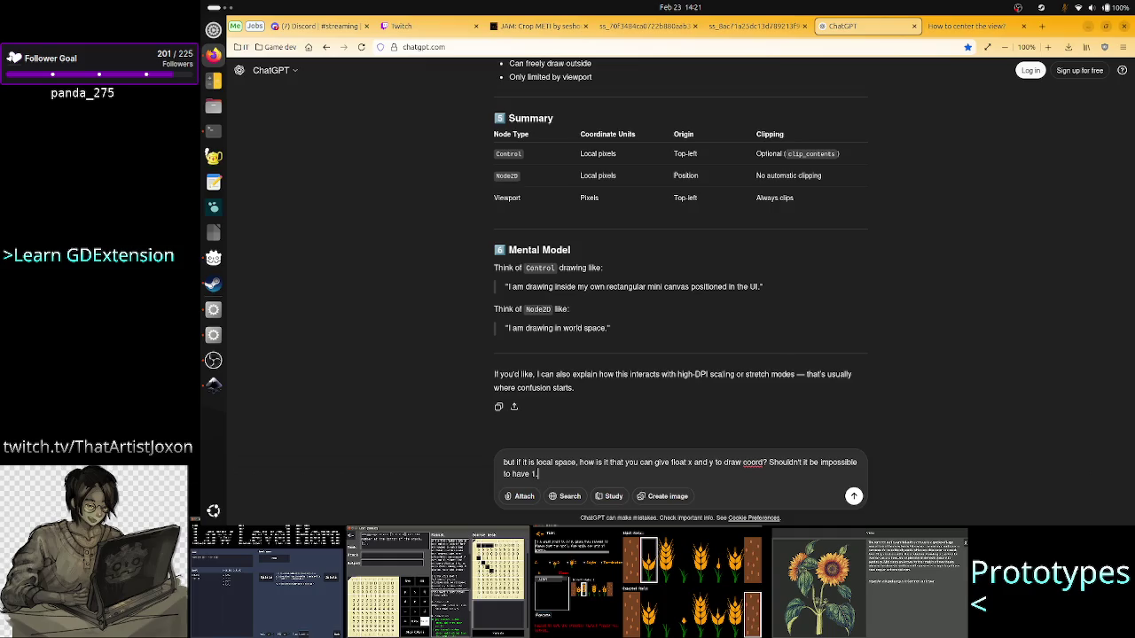
type("4 pi")
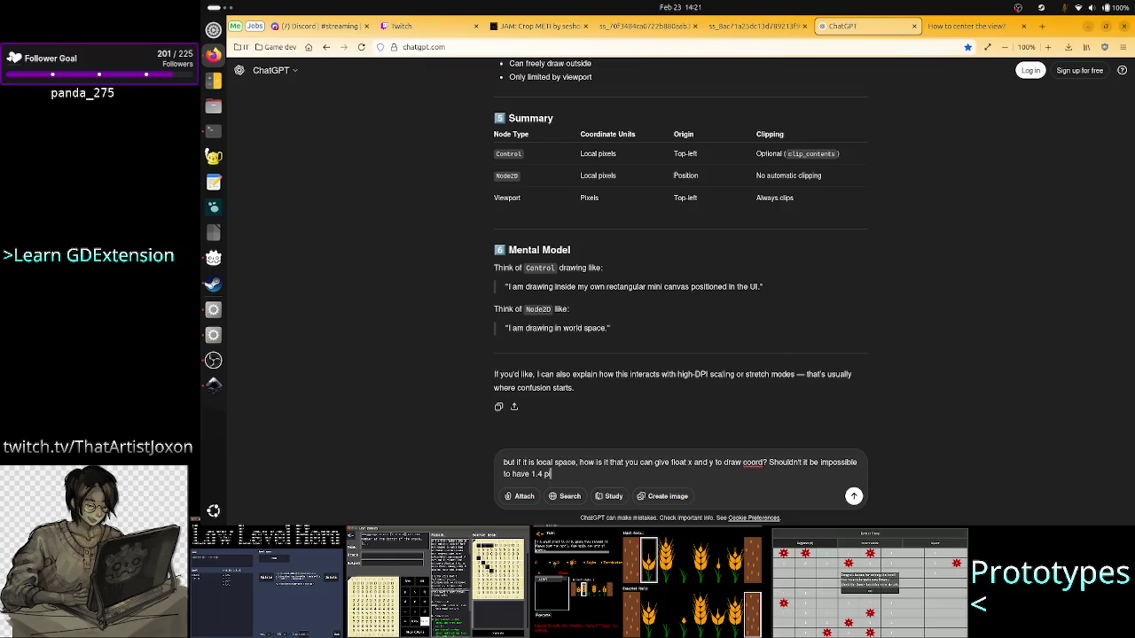
type("xel ")
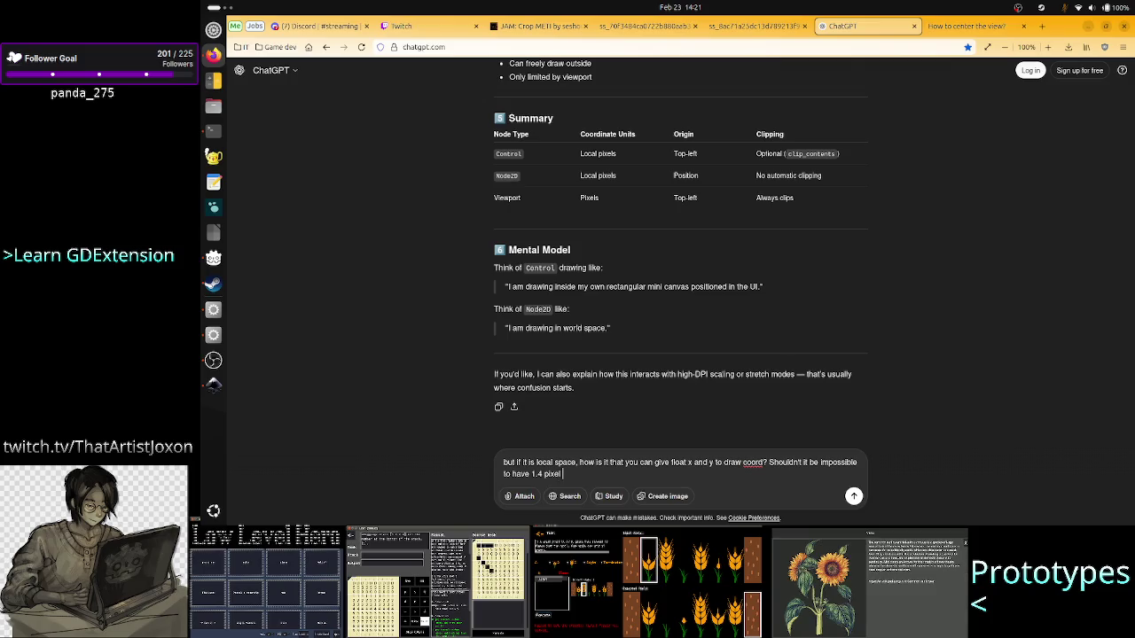
type("coord?")
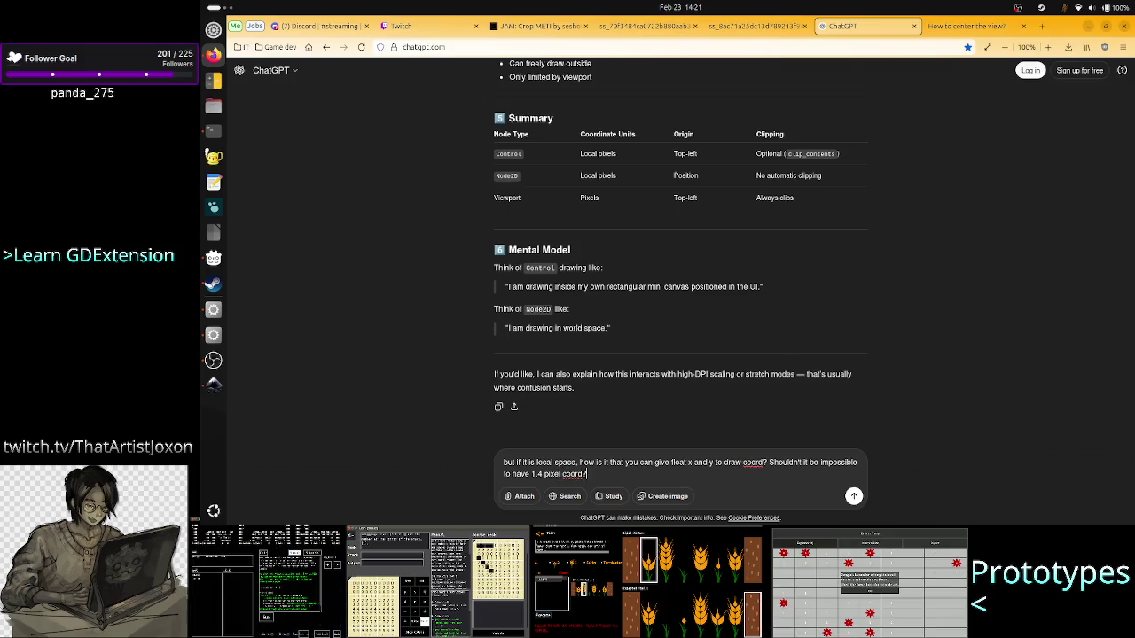
- Send the question asking how a 1.4 pixel float coordinate is possible
key("Return")
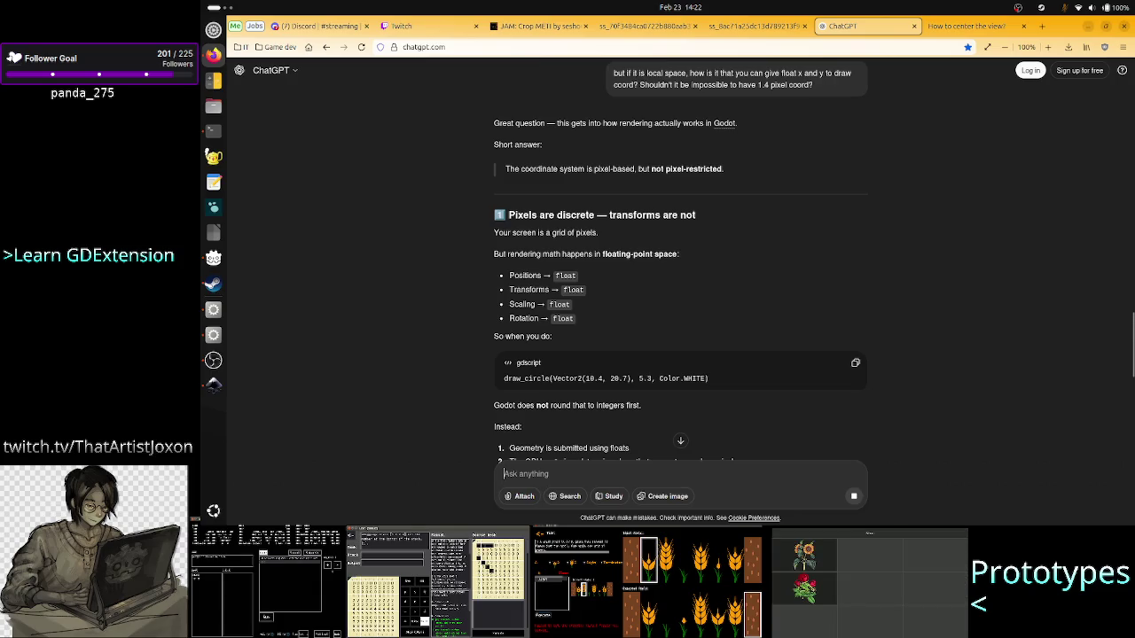
- Highlight the lines on float geometry, the GPU rasterizer and coverage-based pixel shading
scroll(556, 319, "down", 3)
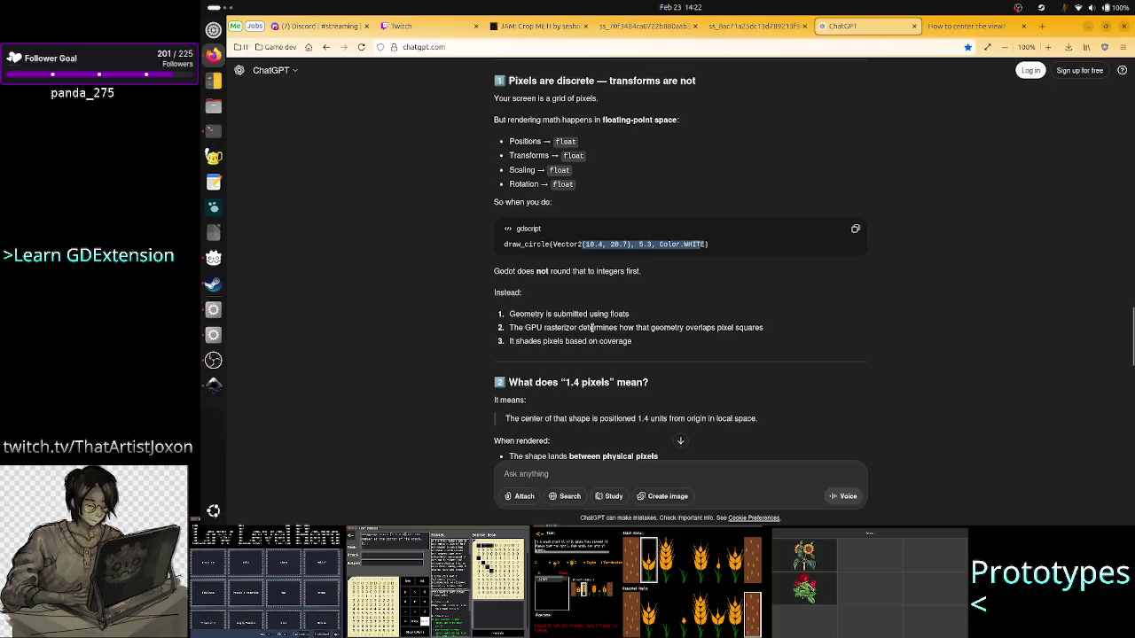
left_click_drag(534, 314, 634, 313)
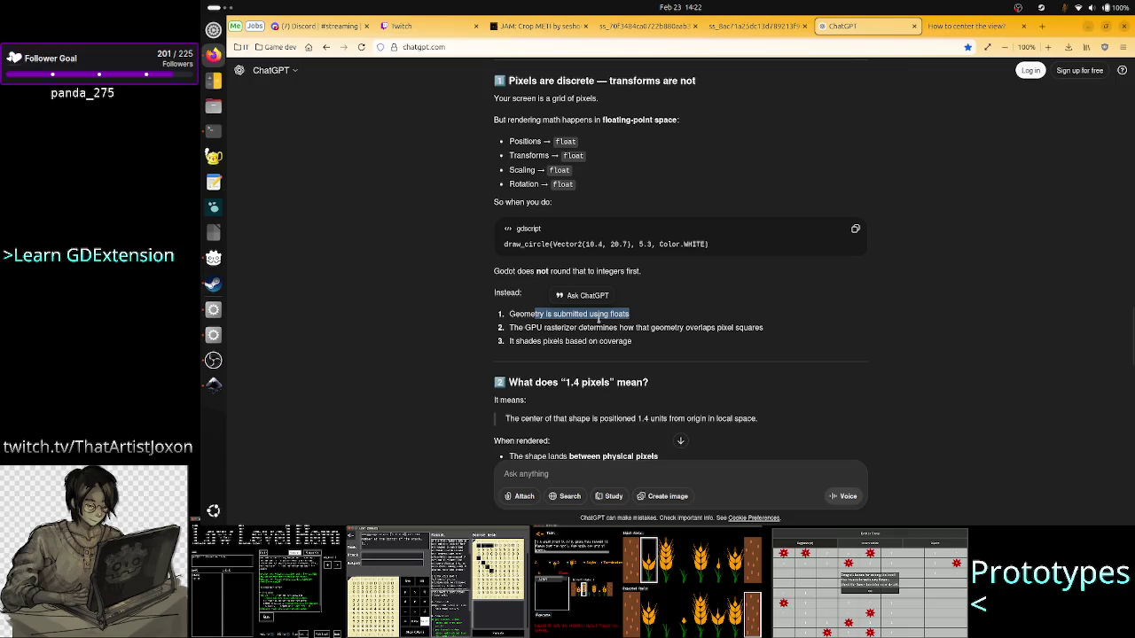
mouse_move(536, 327)
left_mouse_down()
mouse_move(754, 326)
mouse_move(777, 336)
mouse_move(768, 333)
left_mouse_up()
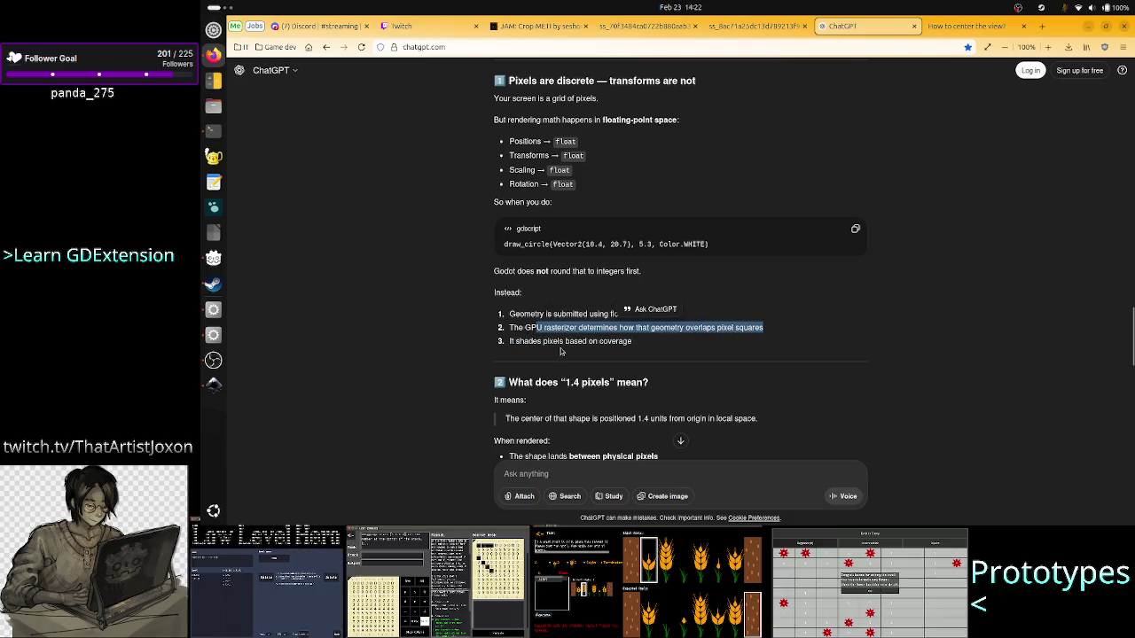
left_click_drag(543, 341, 633, 342)
scroll(576, 372, "down", 3)
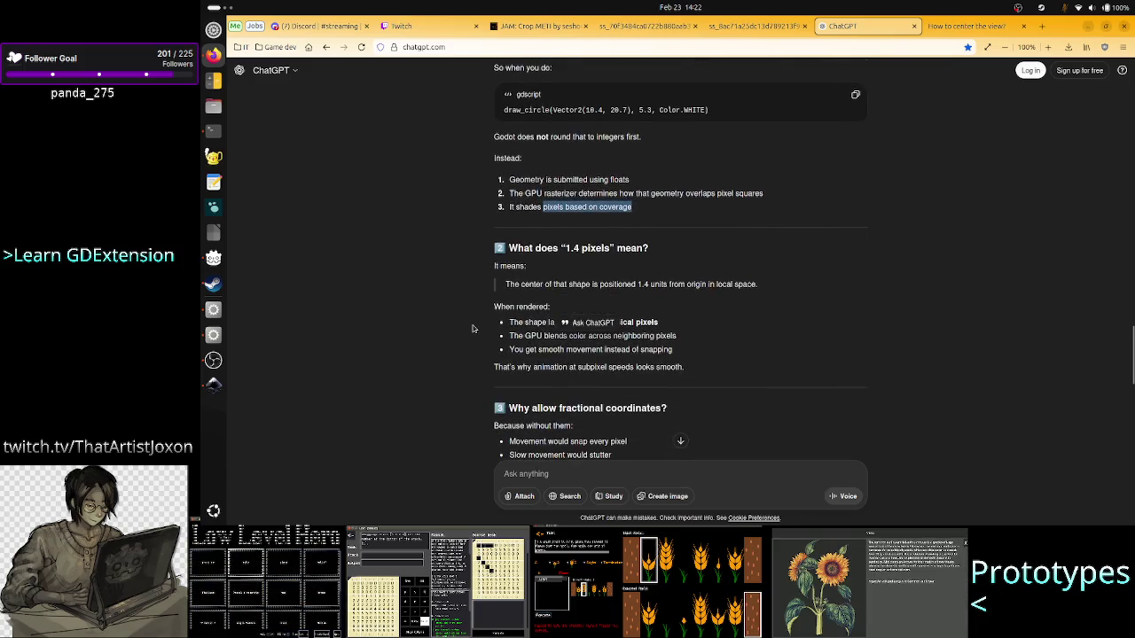
- Highlight the explanation of GPU blending between neighbouring physical pixels
left_click(472, 329)
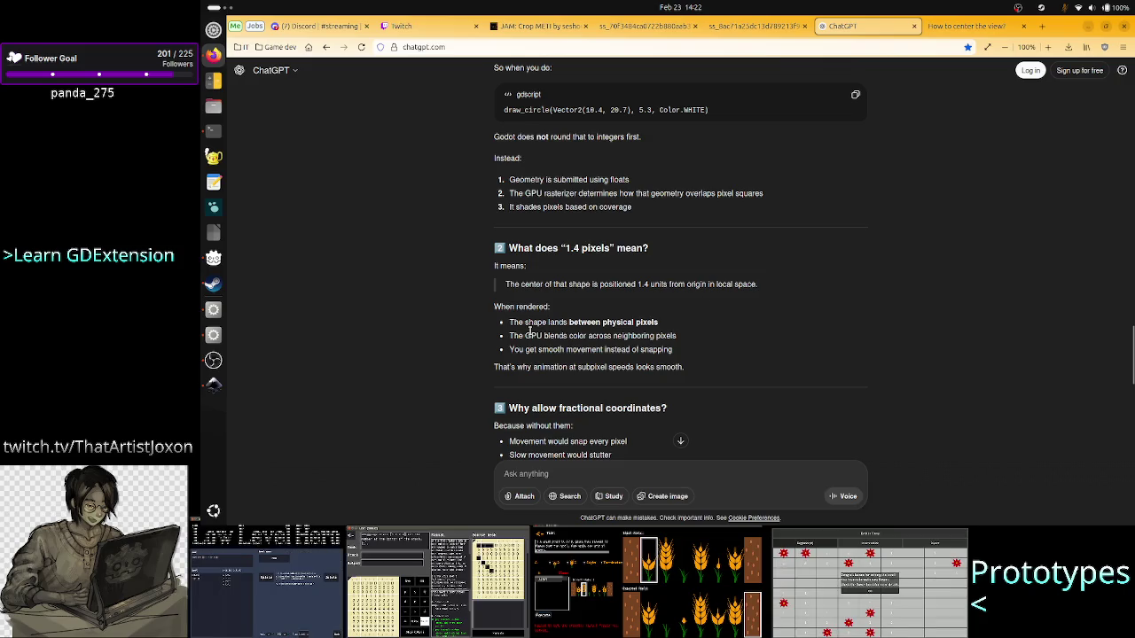
left_click_drag(570, 322, 660, 325)
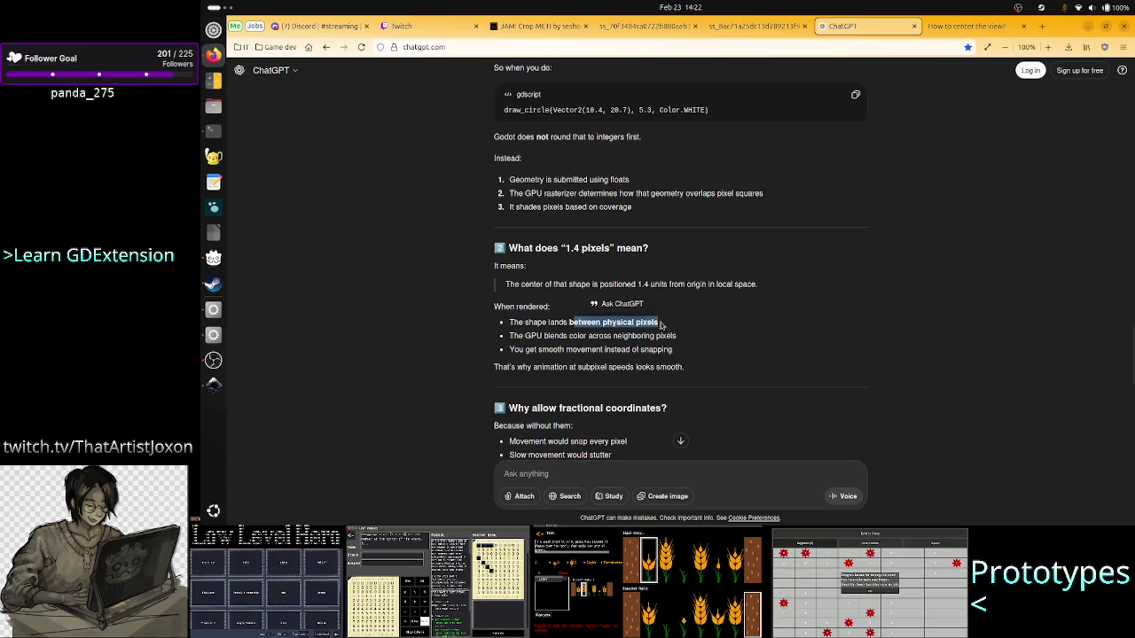
mouse_move(525, 336)
left_mouse_down()
mouse_move(677, 339)
mouse_move(562, 349)
left_mouse_up()
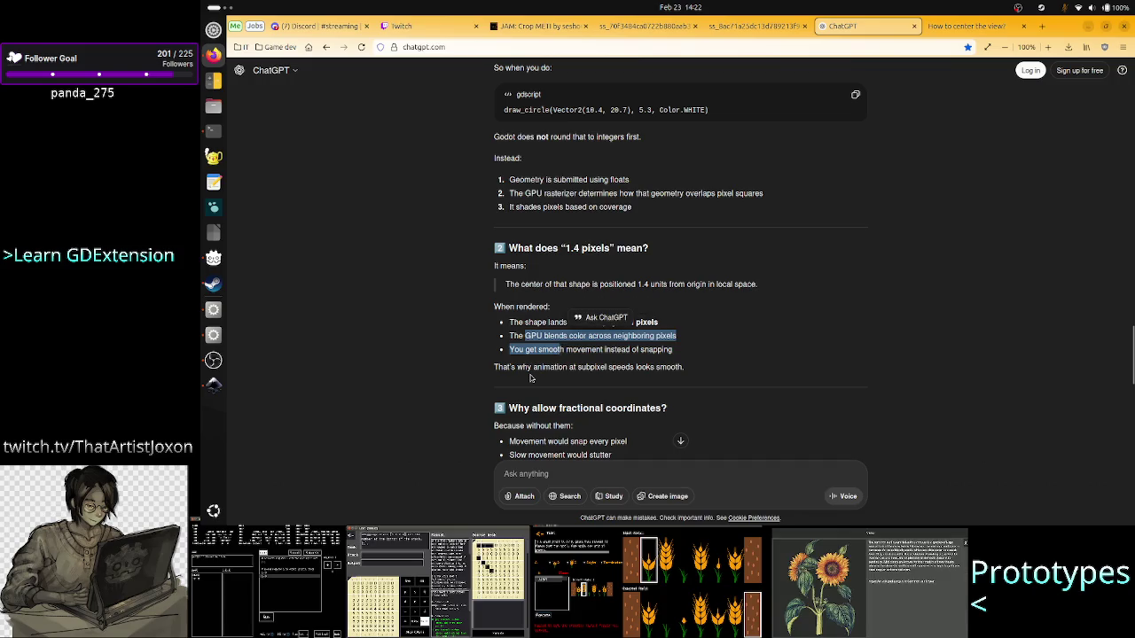
left_click(532, 377)
scroll(475, 376, "down", 3)
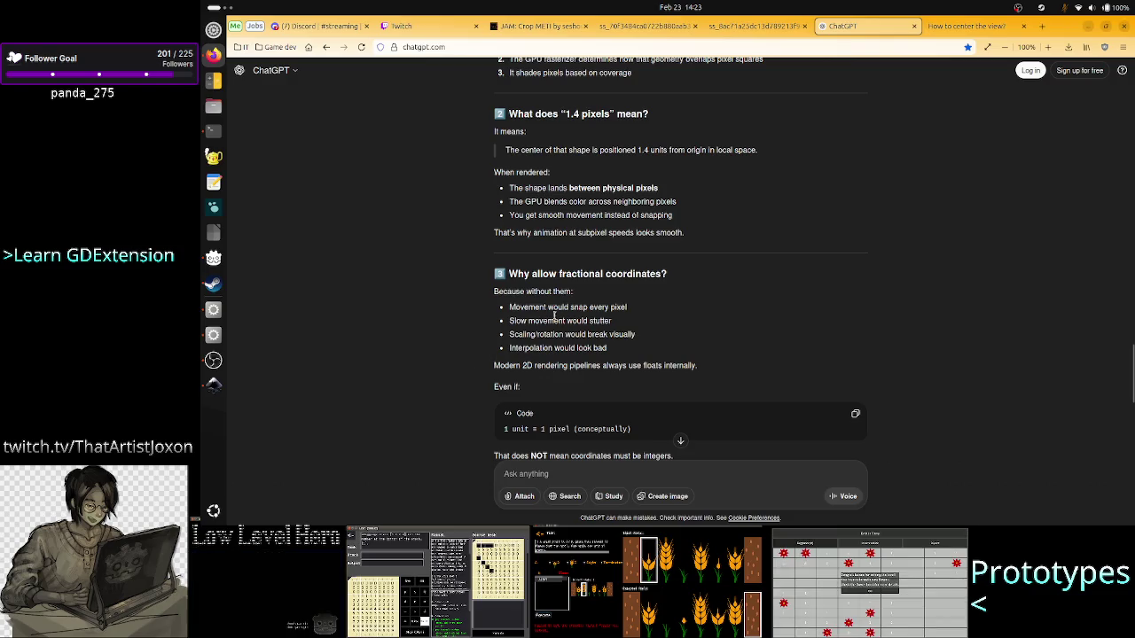
- Highlight the lines on snapping, stuttering movement and scaling/rotation breaking visually
left_click_drag(545, 307, 572, 321)
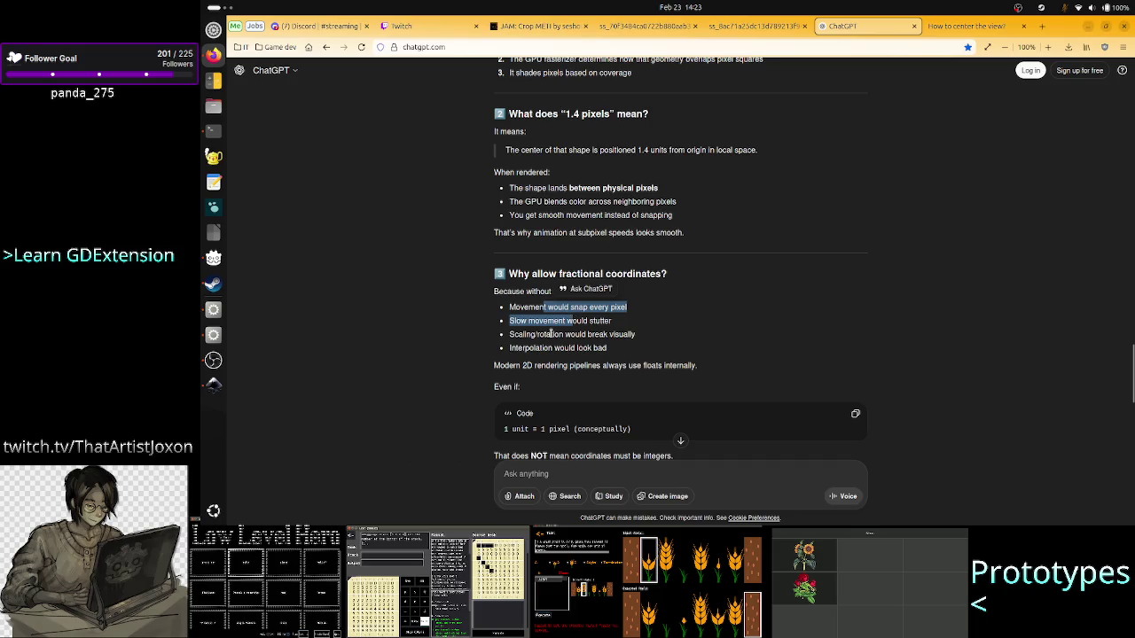
left_click_drag(522, 334, 637, 341)
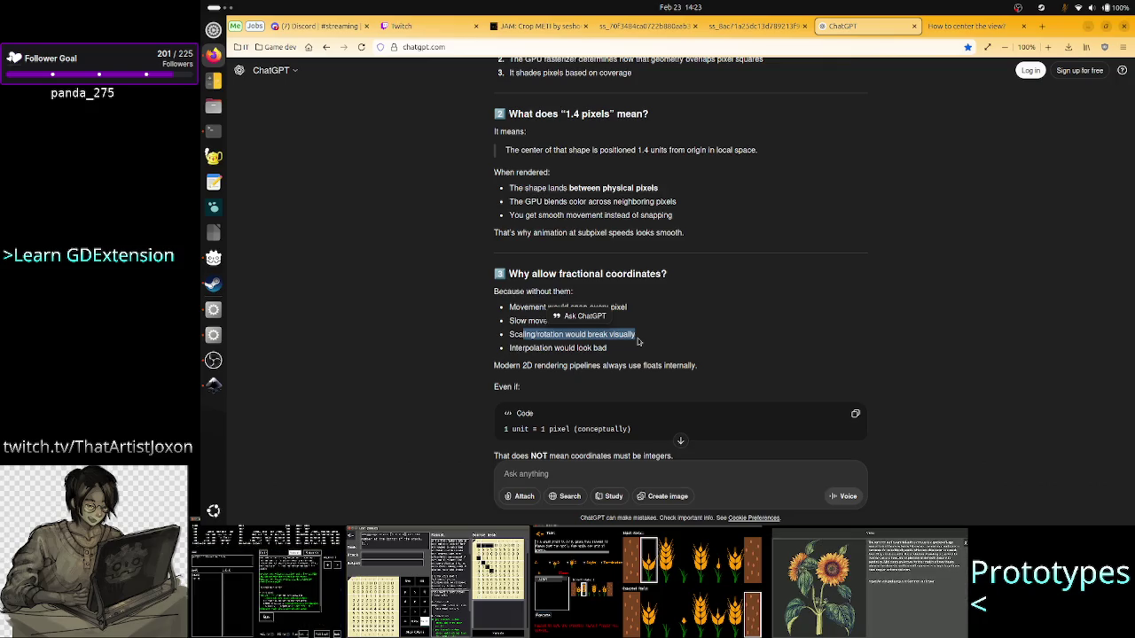
left_click(630, 357)
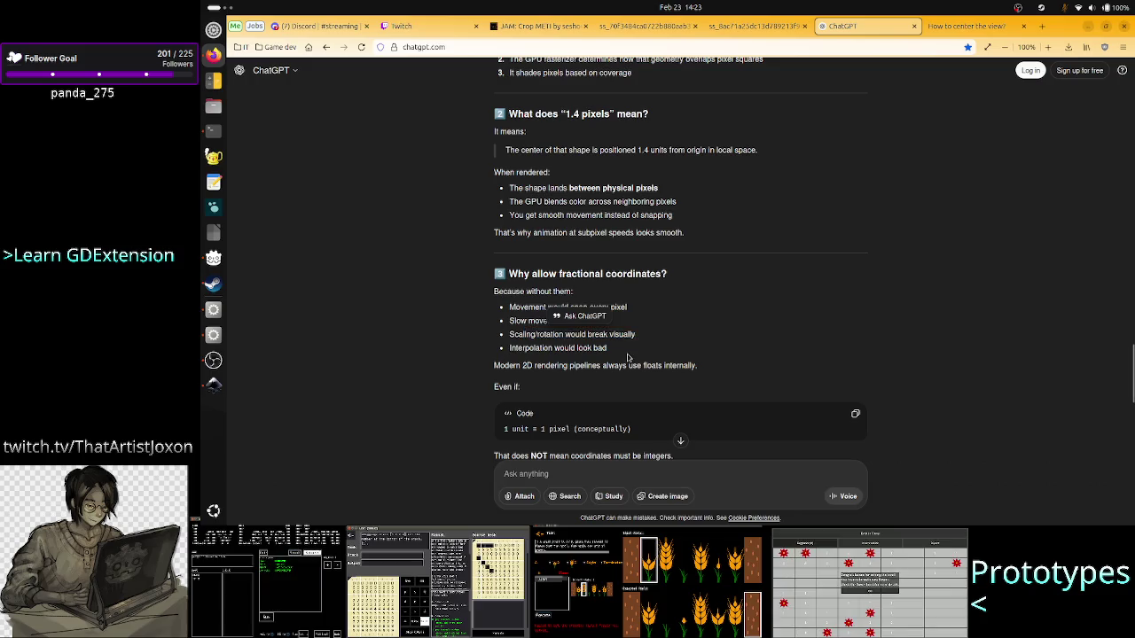
- Scroll back to the earlier 'If it's not pixels' answer about engine units
scroll(663, 348, "down", 3)
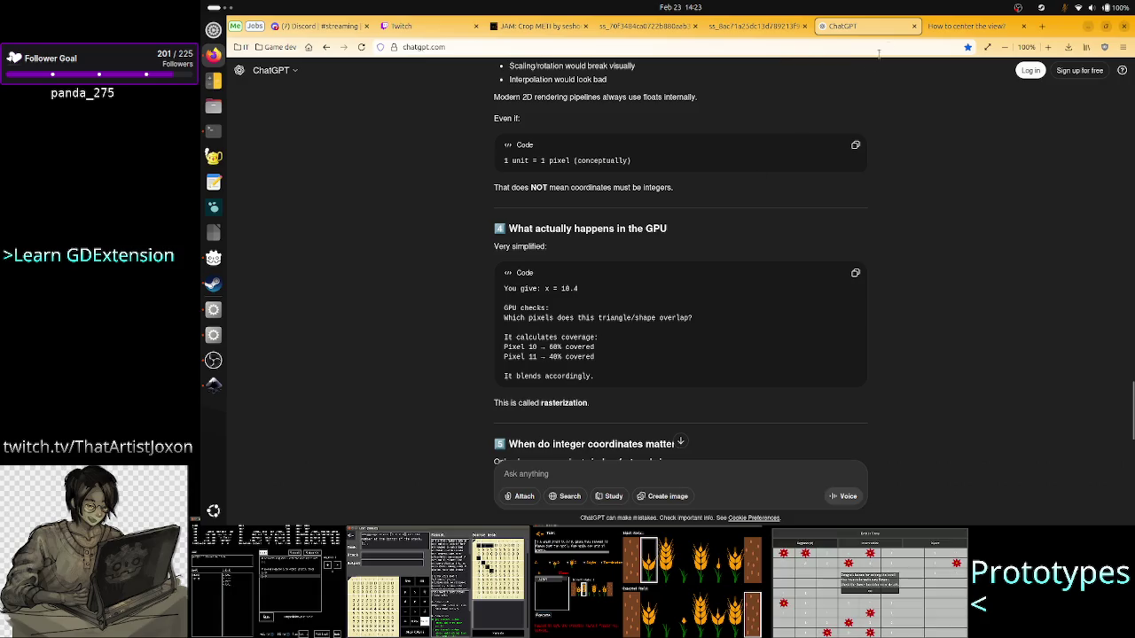
scroll(747, 190, "up", 6)
scroll(748, 191, "up", 15)
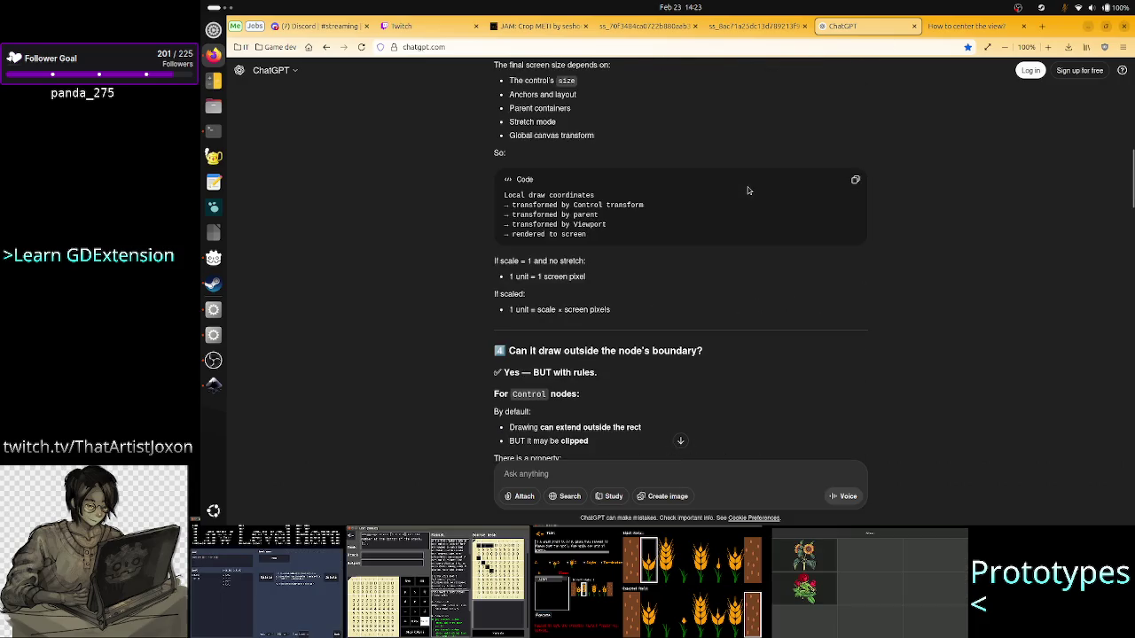
scroll(747, 190, "down", 1)
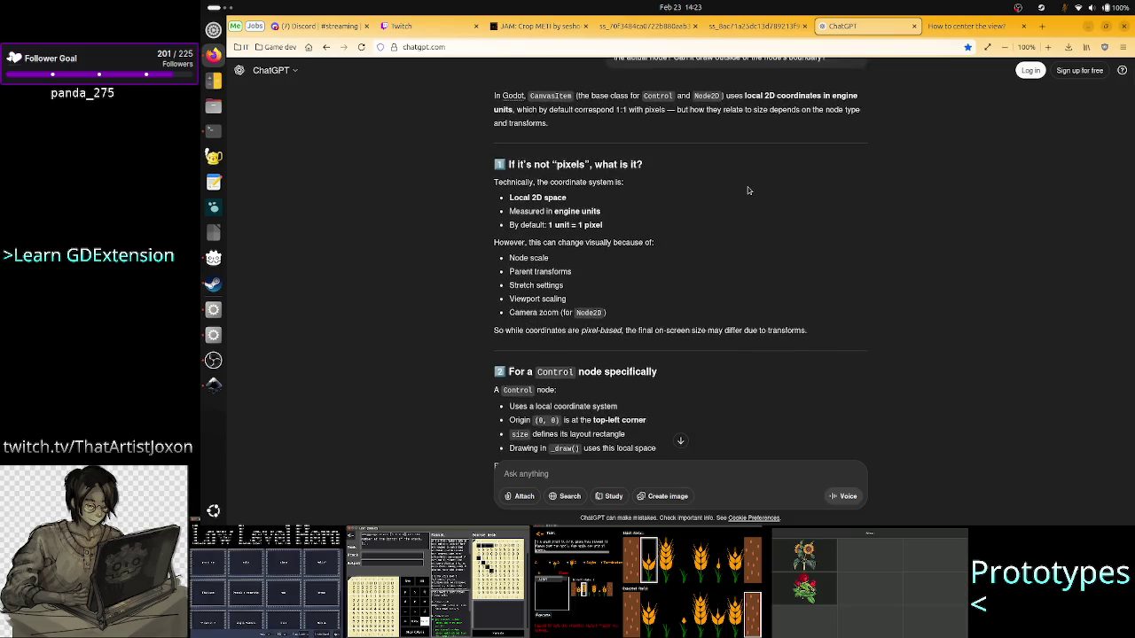
scroll(671, 260, "down", 8)
scroll(671, 259, "up", 10)
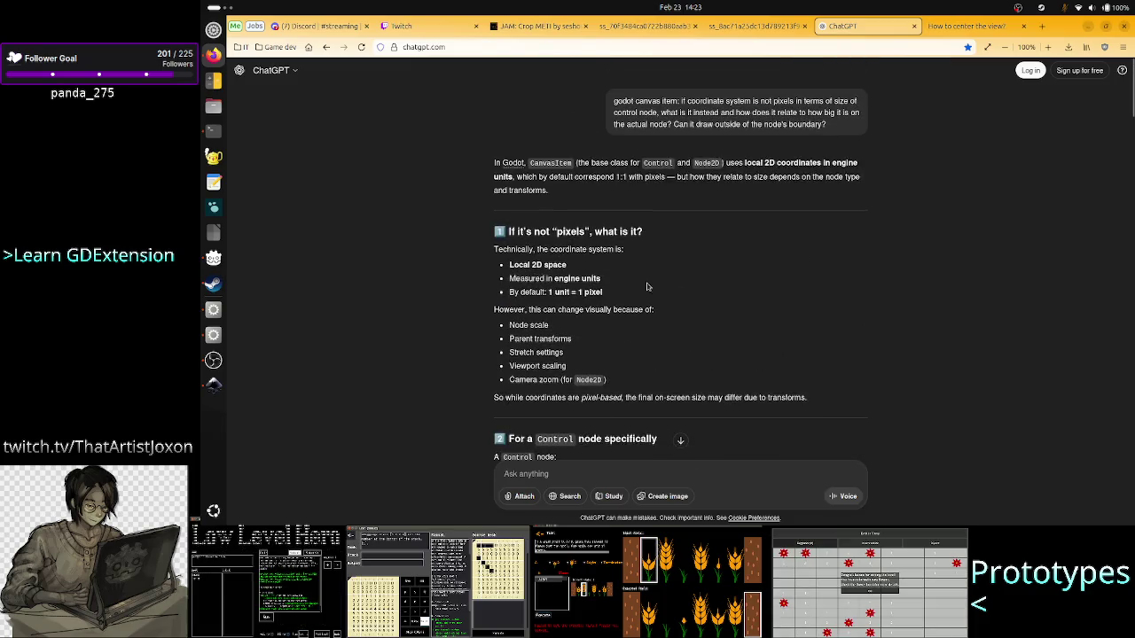
key("alt+Tab")
key("alt+Tab")
key("Tab")
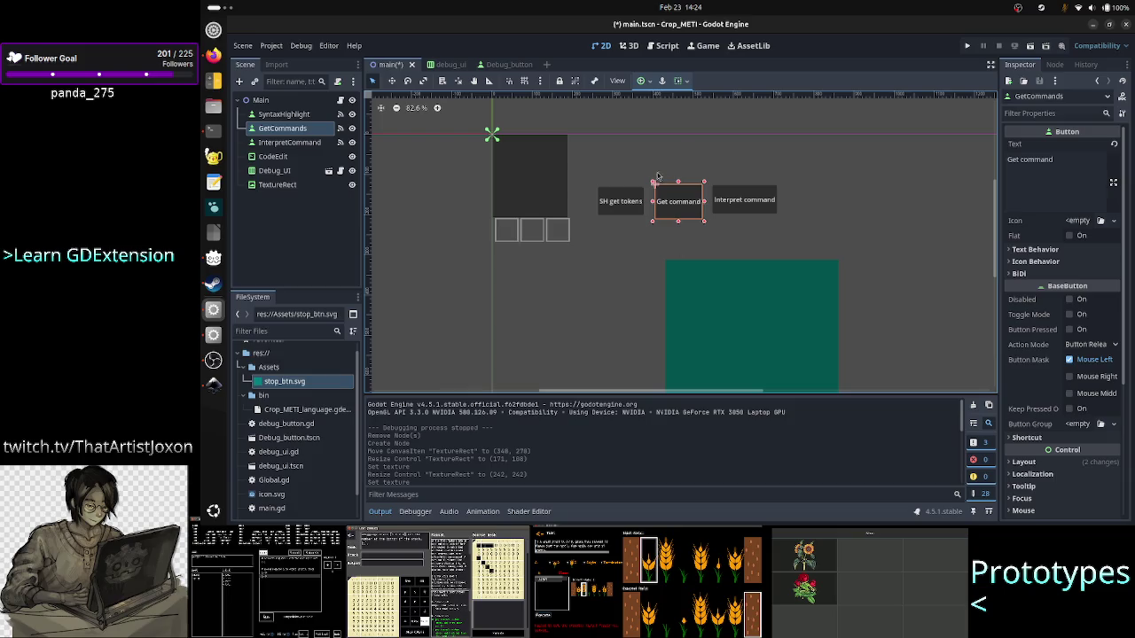
key("alt+Tab")
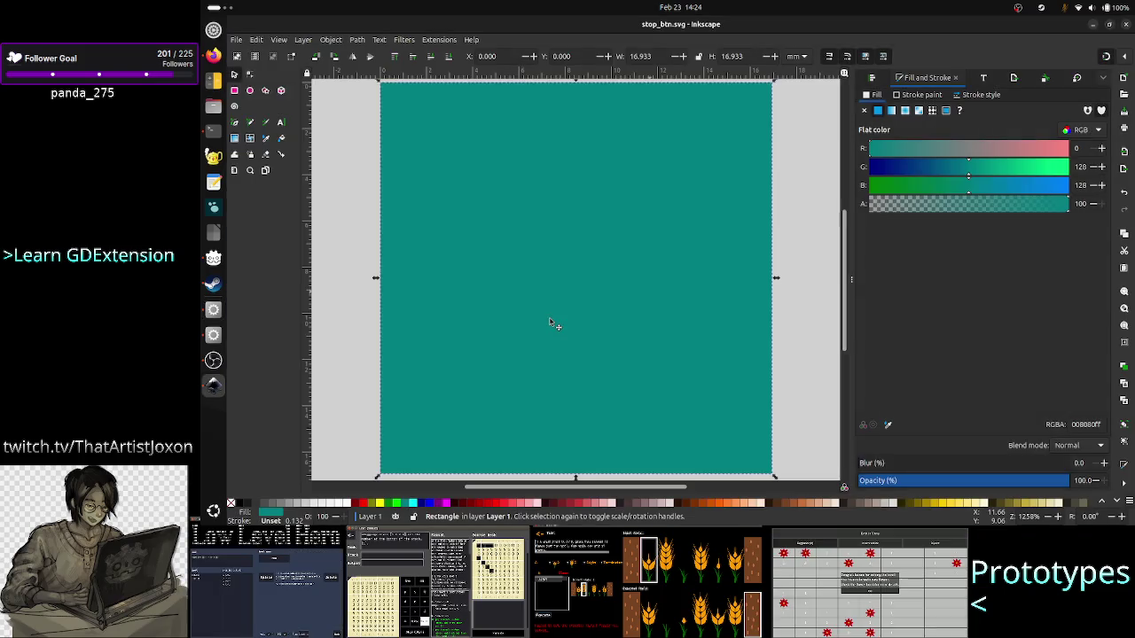
key("alt+Tab")
key("Tab")
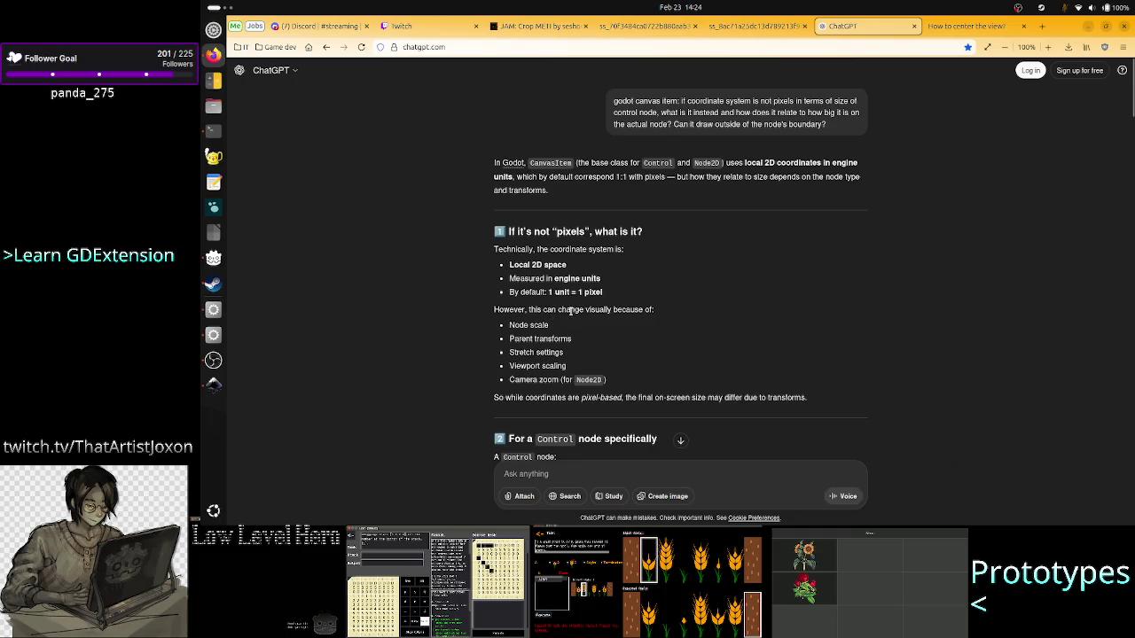
scroll(522, 374, "down", 3)
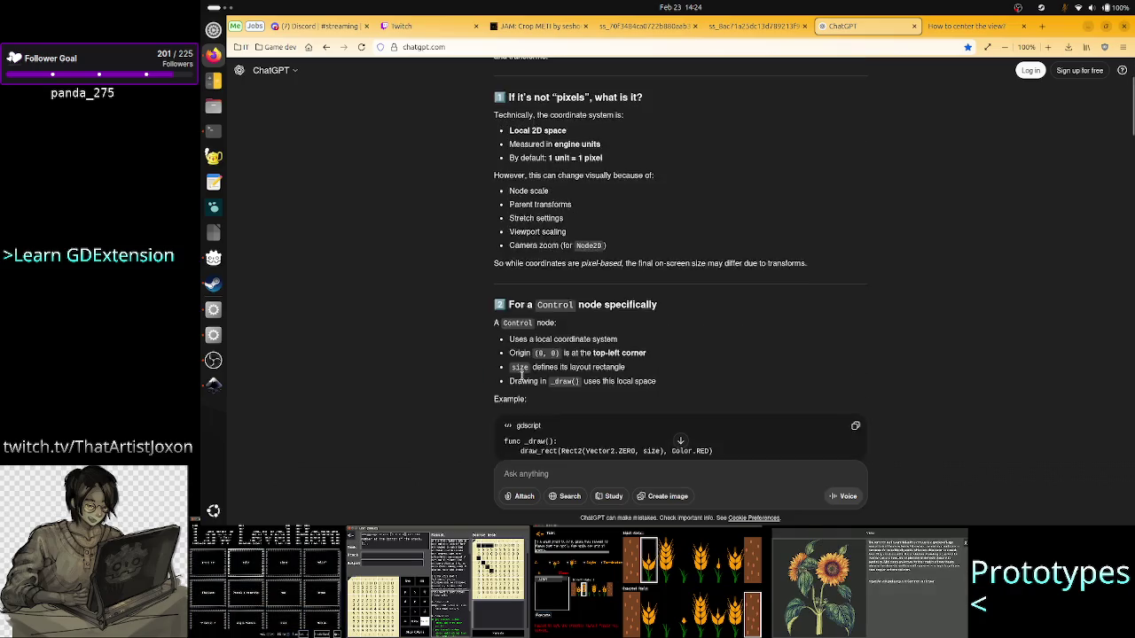
scroll(522, 374, "down", 3)
scroll(522, 374, "up", 6)
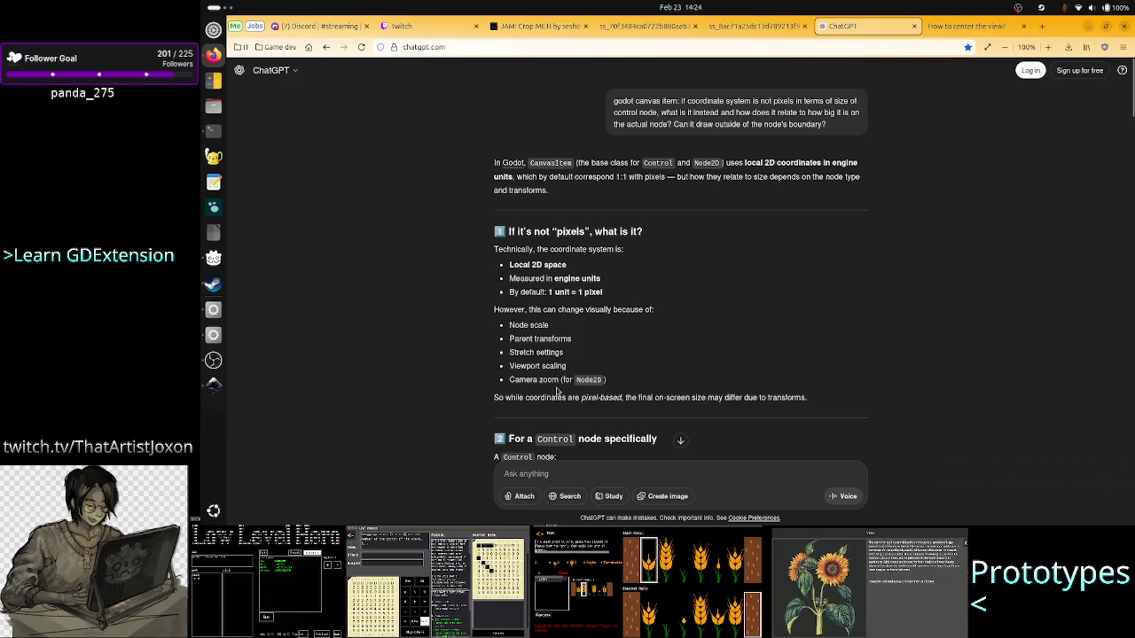
left_click_drag(559, 381, 534, 328)
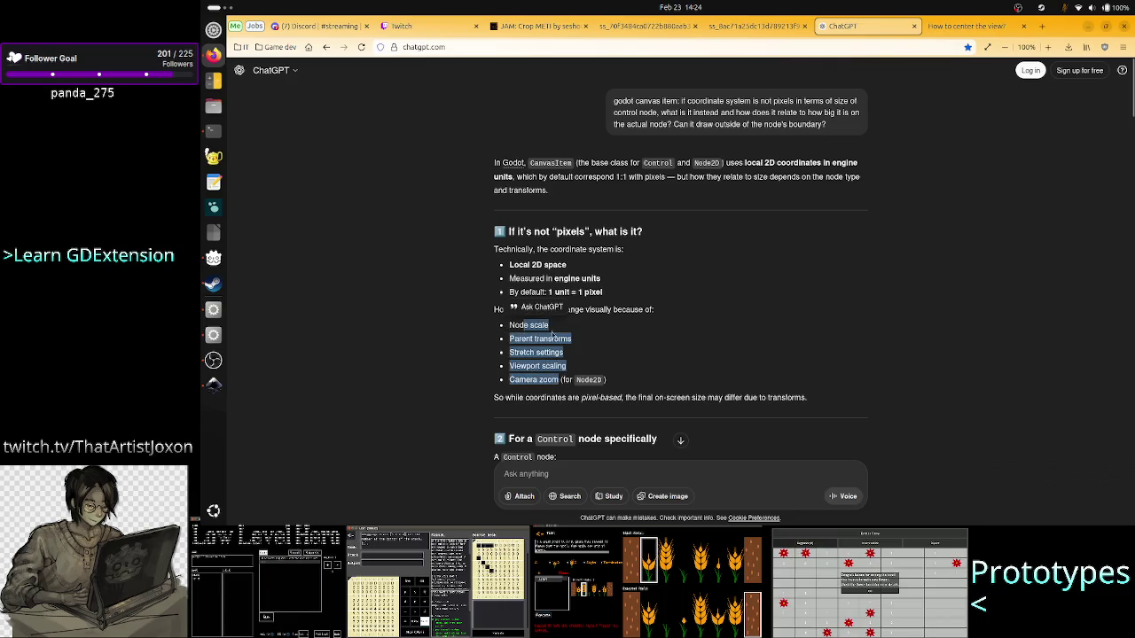
left_click(627, 363)
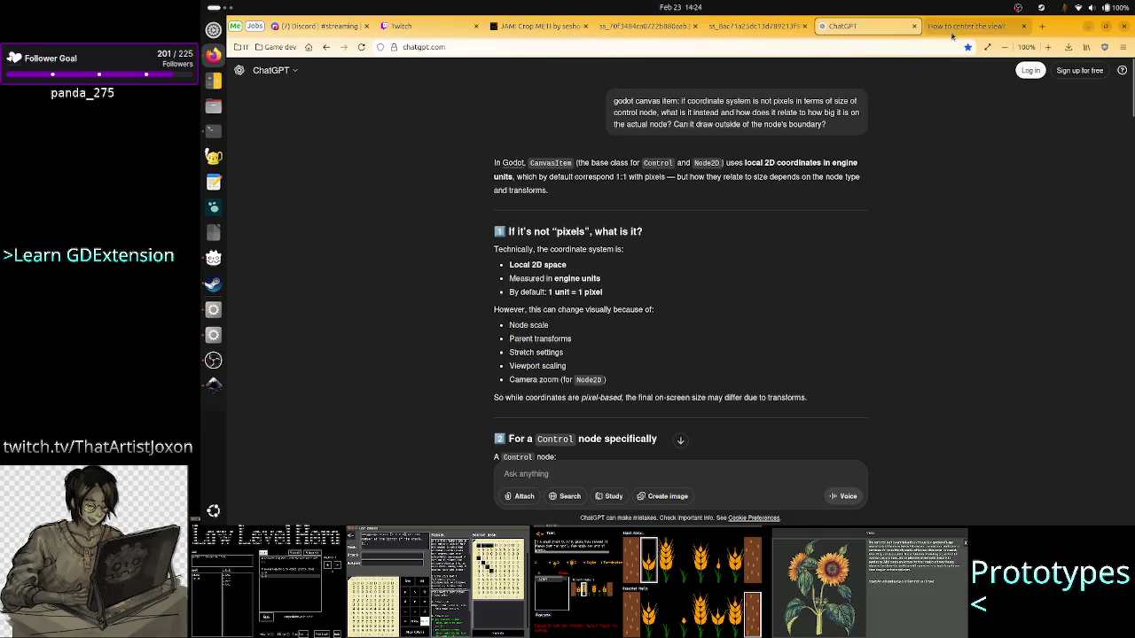
left_click(952, 31)
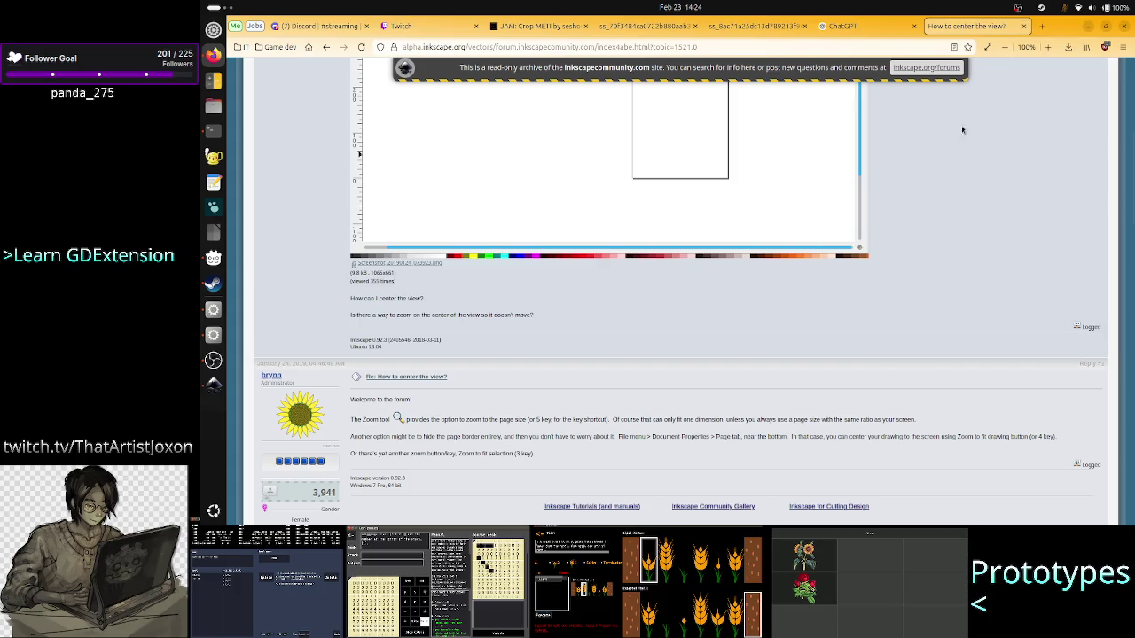
left_click(885, 21)
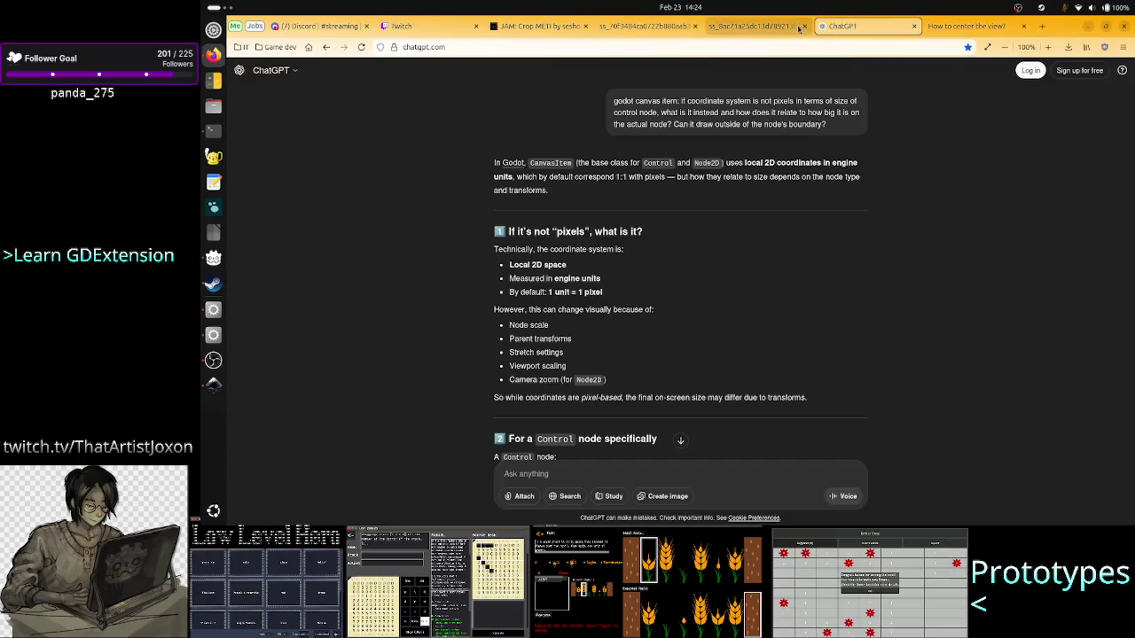
key("alt+Tab")
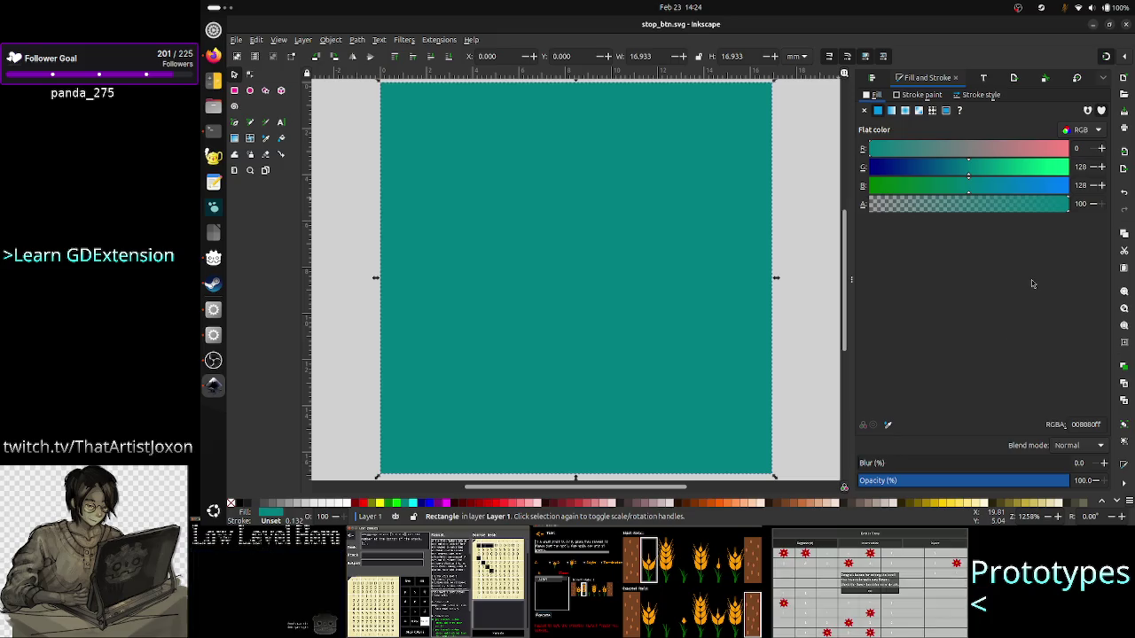
- Go to the 'How to center the view?' forum thread and scroll through its replies
key("alt+Tab")
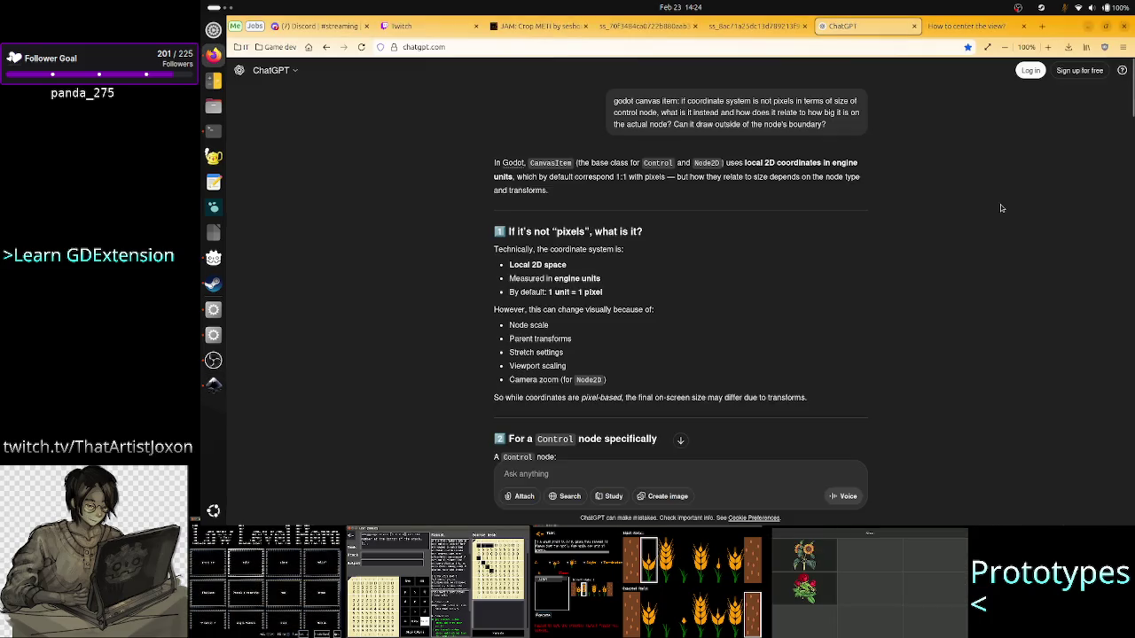
left_click(975, 26)
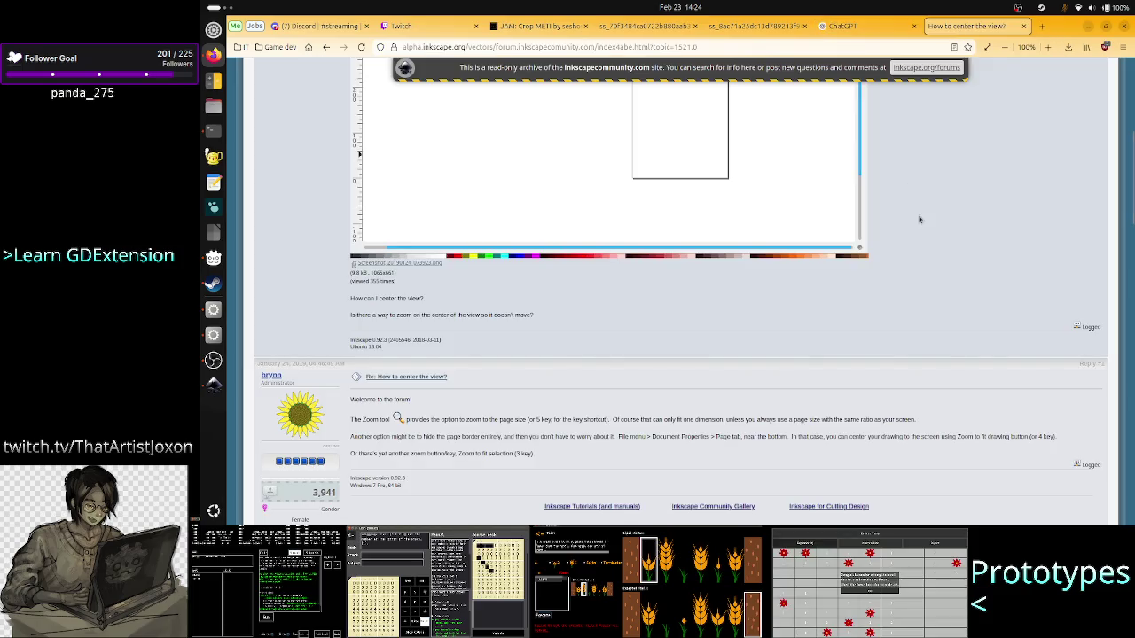
scroll(932, 438, "down", 5)
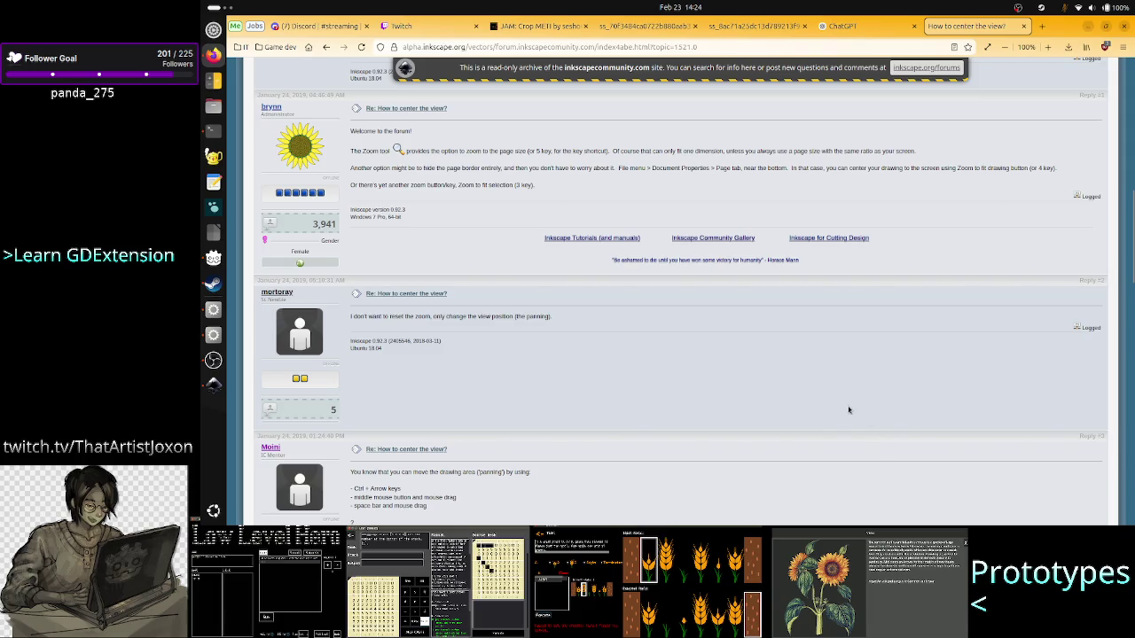
scroll(797, 403, "down", 3)
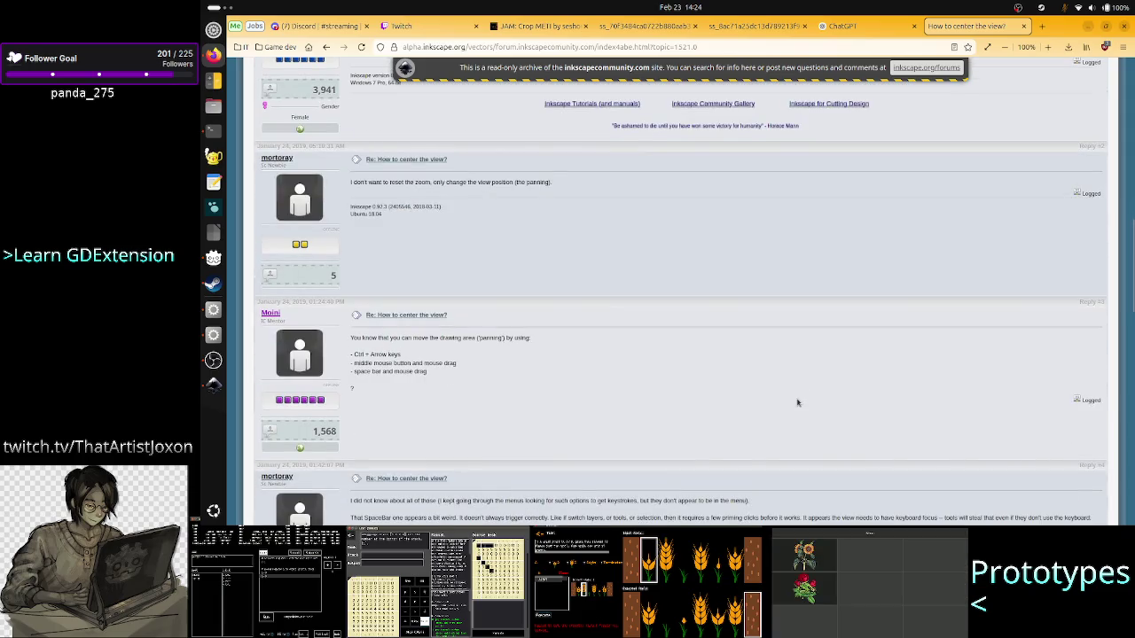
scroll(797, 403, "down", 4)
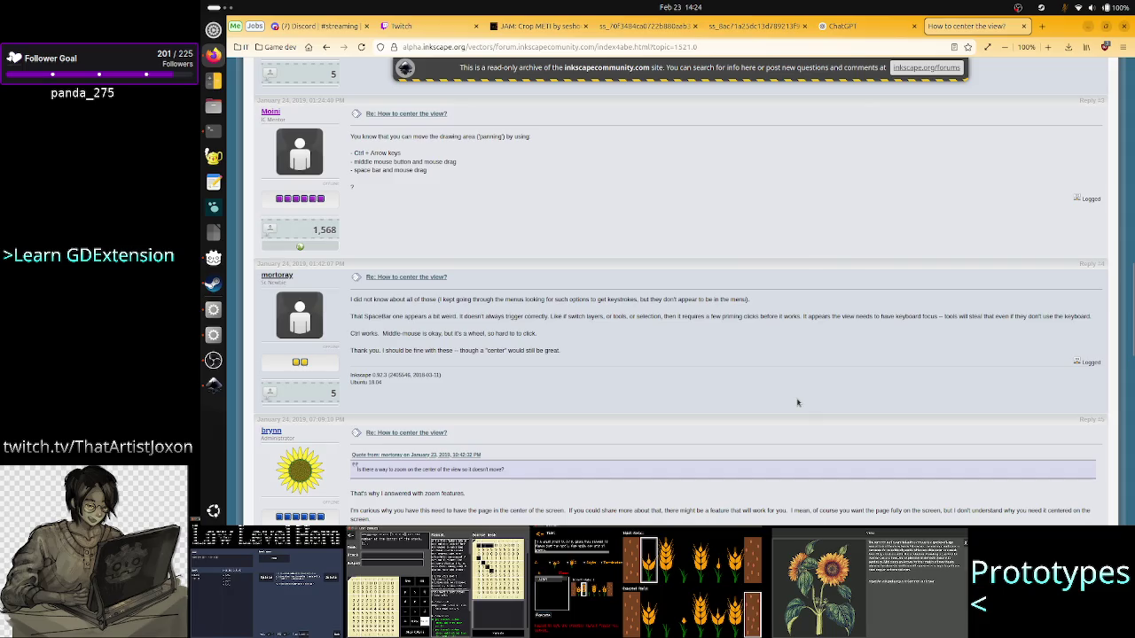
scroll(797, 403, "down", 2)
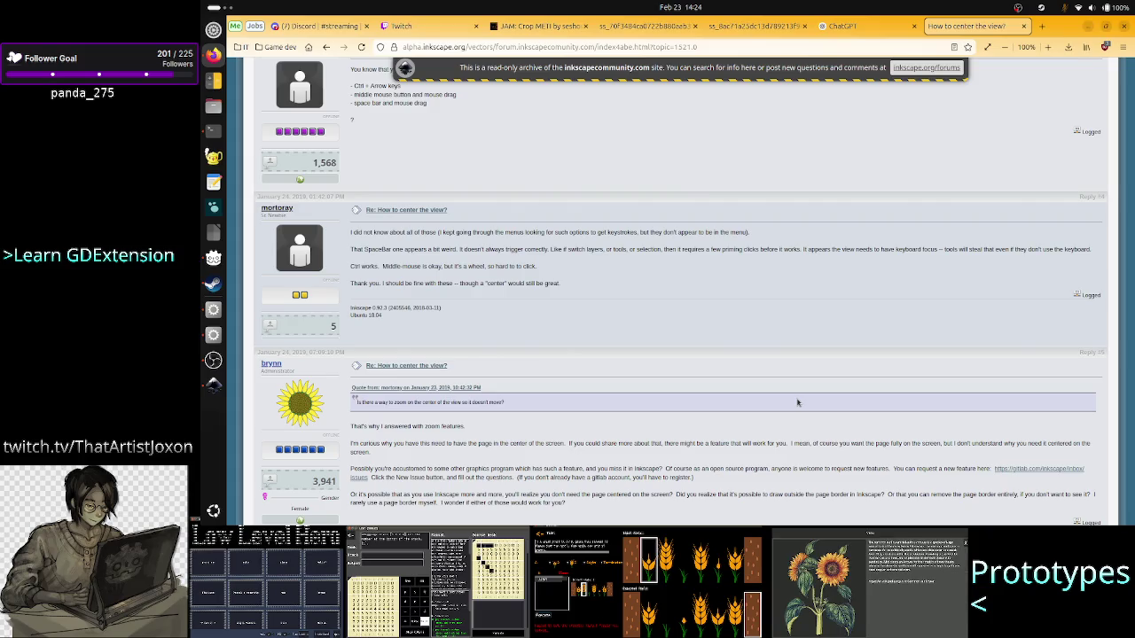
scroll(797, 402, "down", 5)
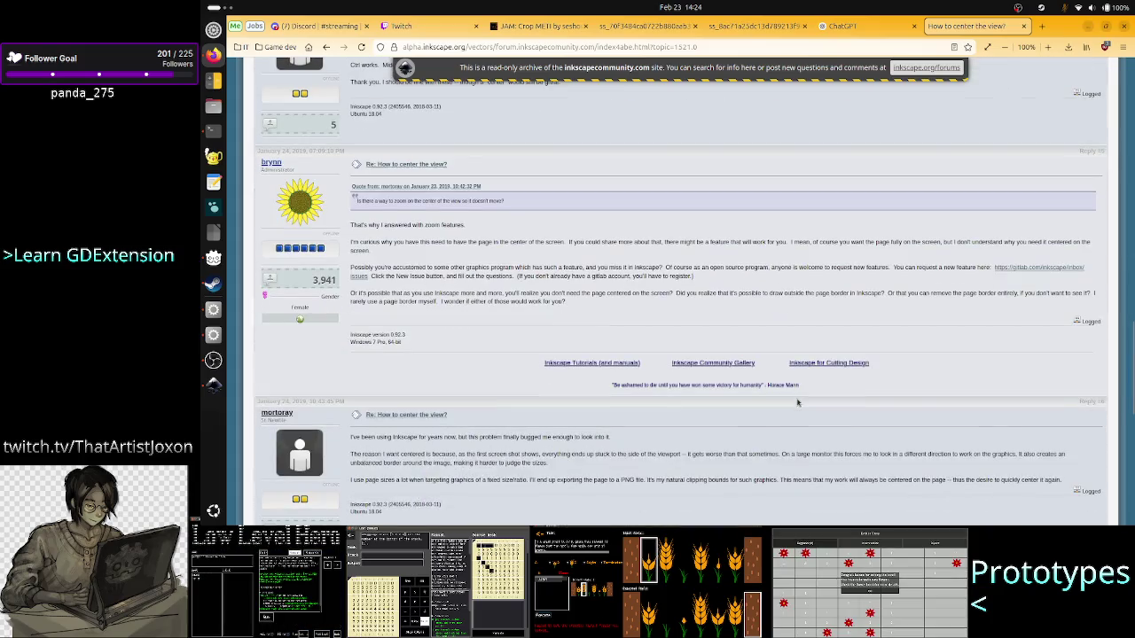
scroll(797, 402, "down", 5)
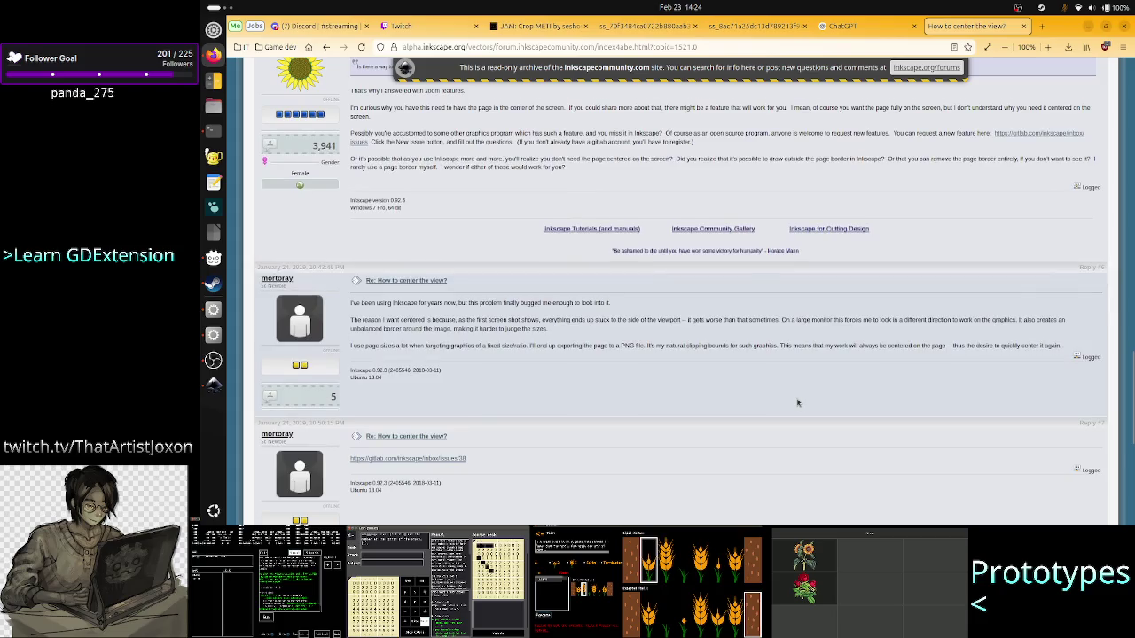
scroll(797, 402, "down", 10)
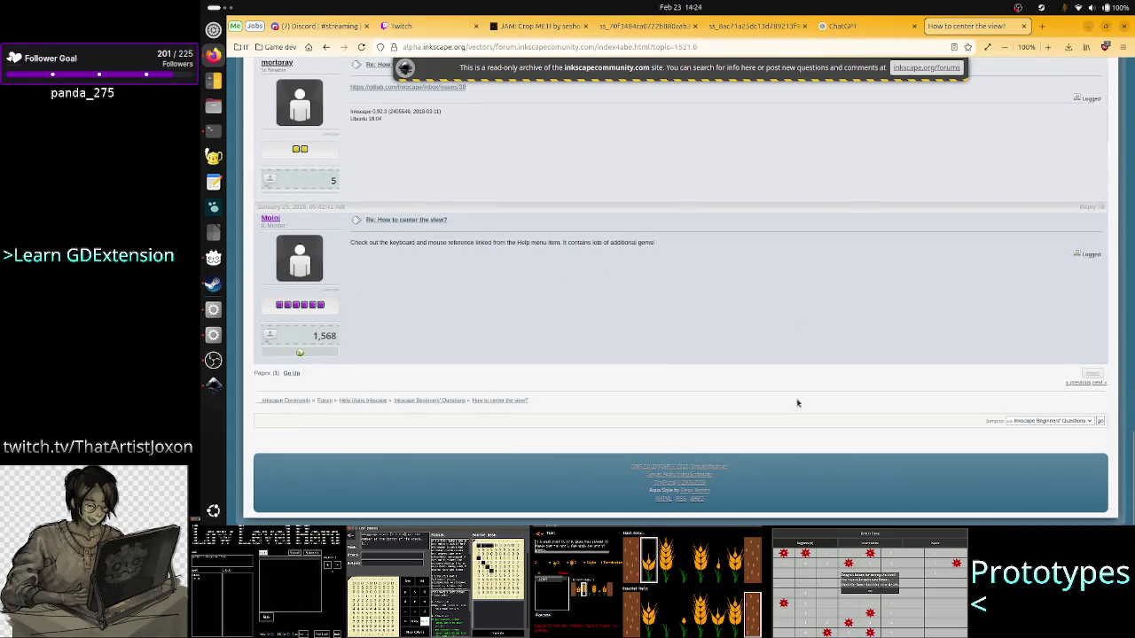
scroll(797, 403, "up", 4)
scroll(796, 402, "up", 15)
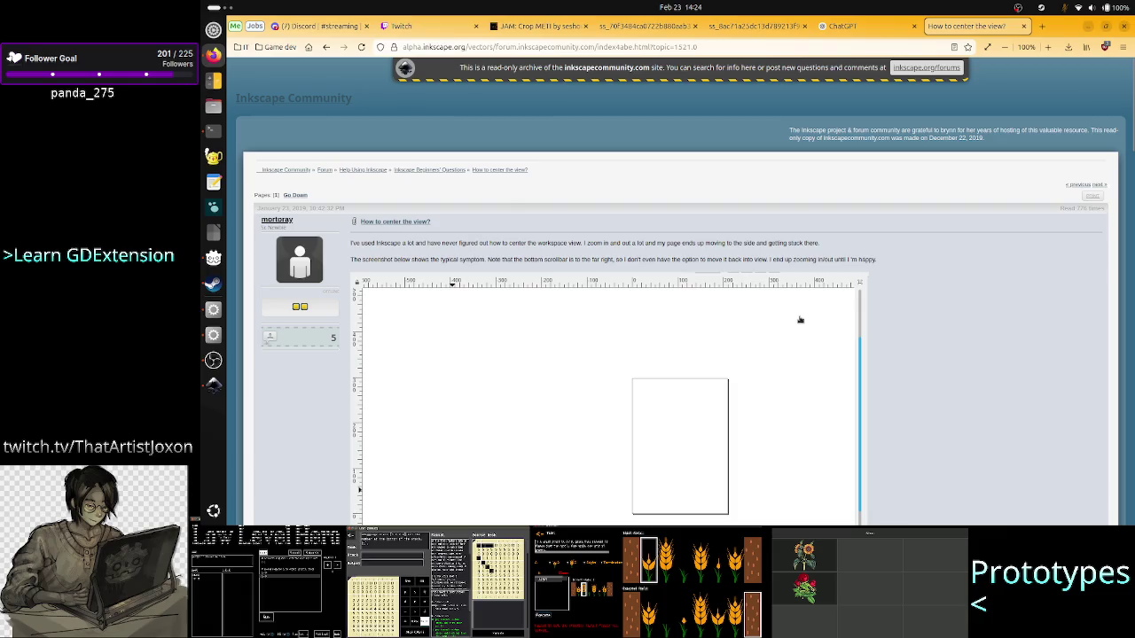
scroll(649, 370, "down", 5)
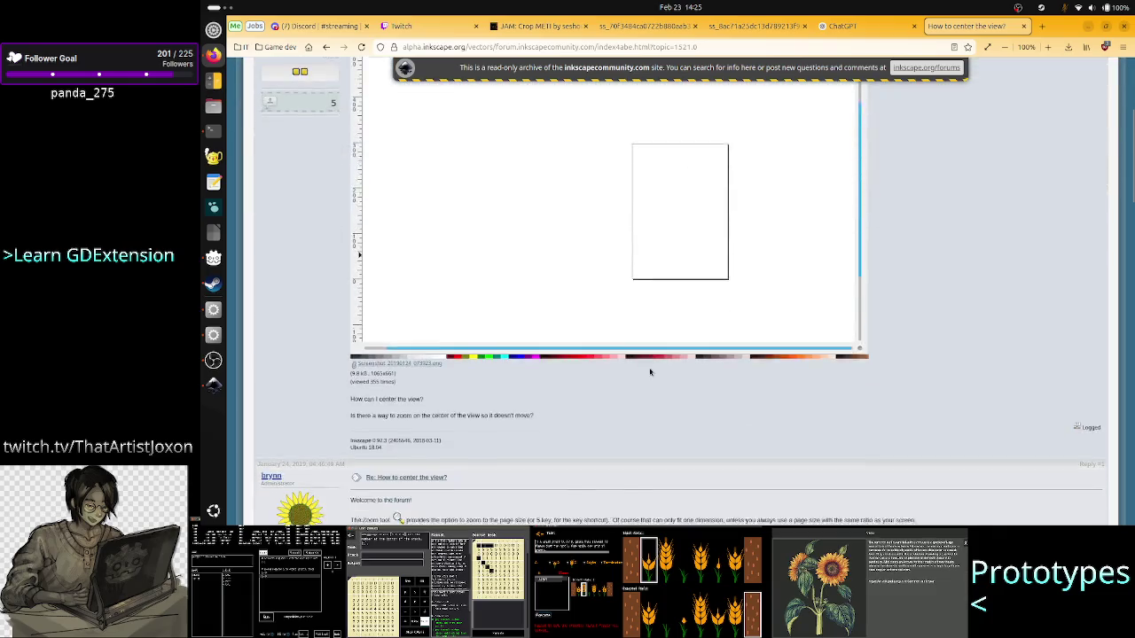
scroll(649, 370, "up", 5)
scroll(650, 370, "down", 5)
scroll(650, 372, "down", 3)
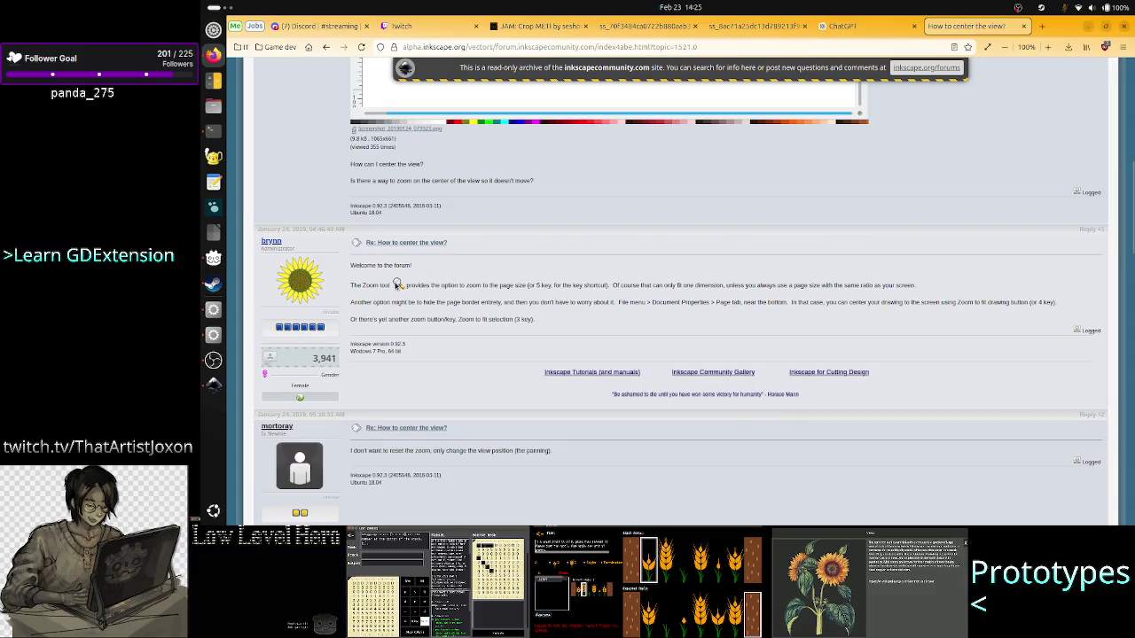
- Browse Inkscape's Object menu in the stop_btn.svg window
key("alt+Tab")
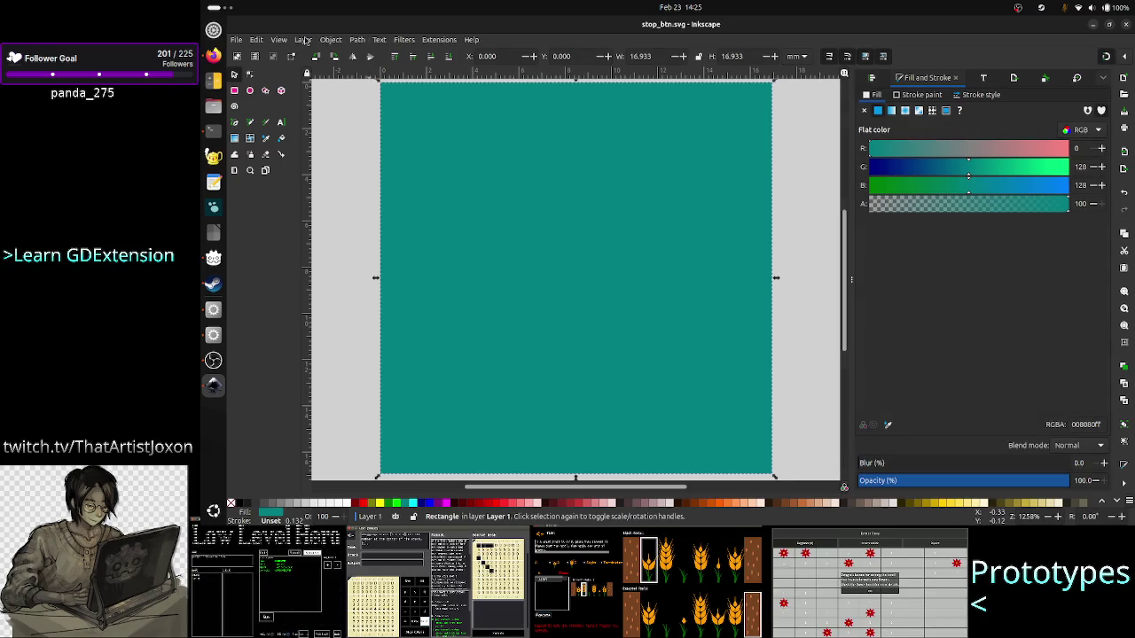
left_click(329, 40)
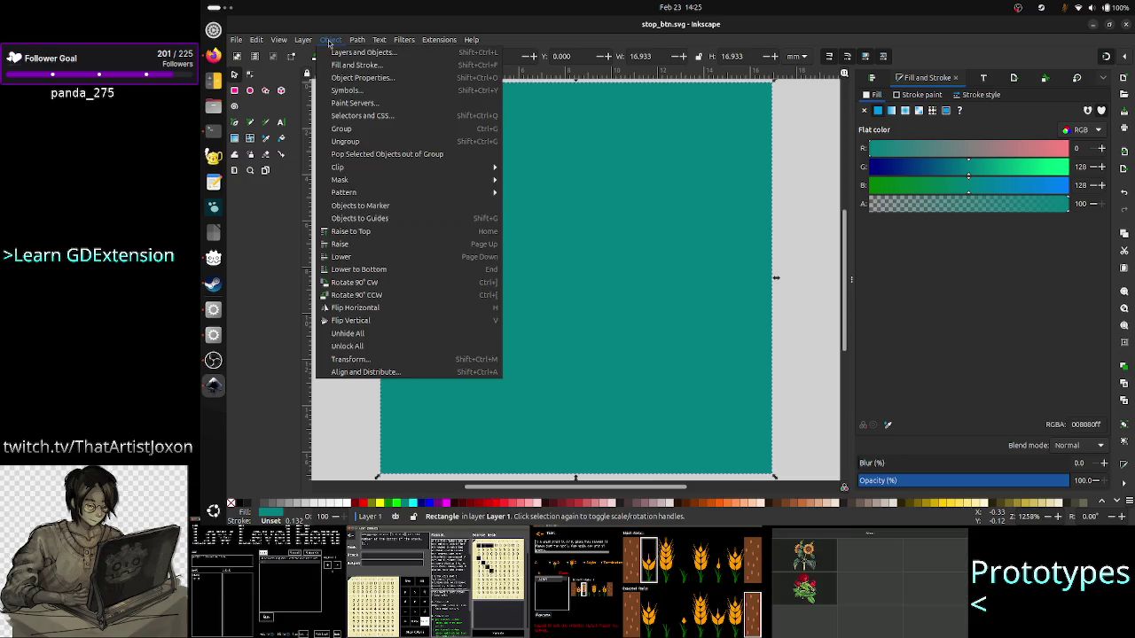
mouse_move(282, 41)
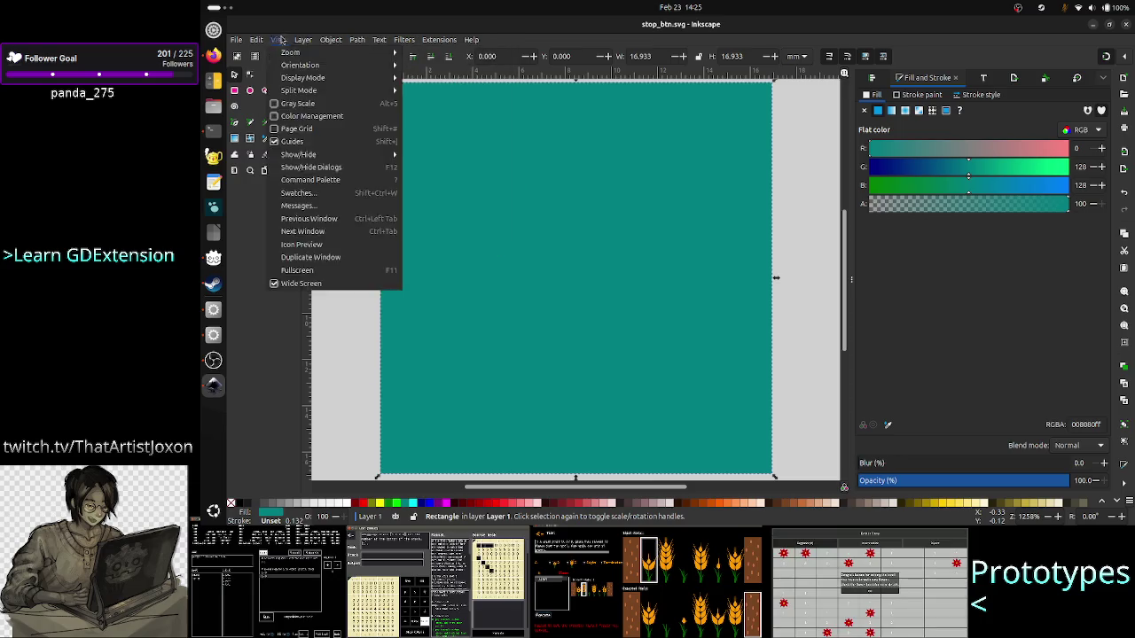
left_click(260, 417)
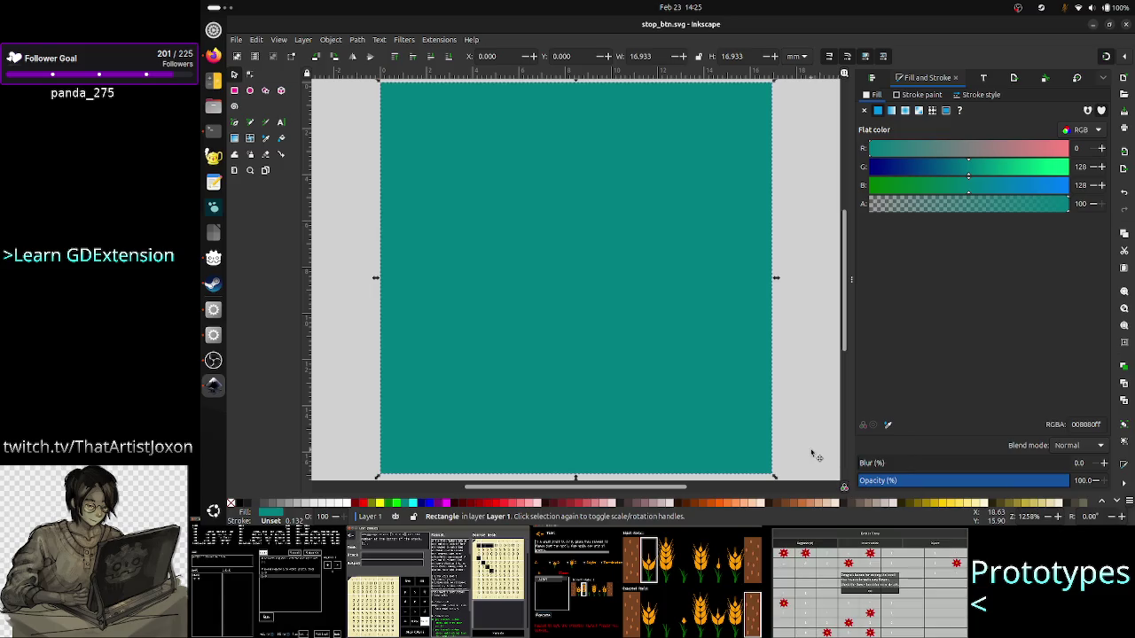
- Bring up the View > Zoom submenu for the stop_btn.svg drawing
key("alt+Tab")
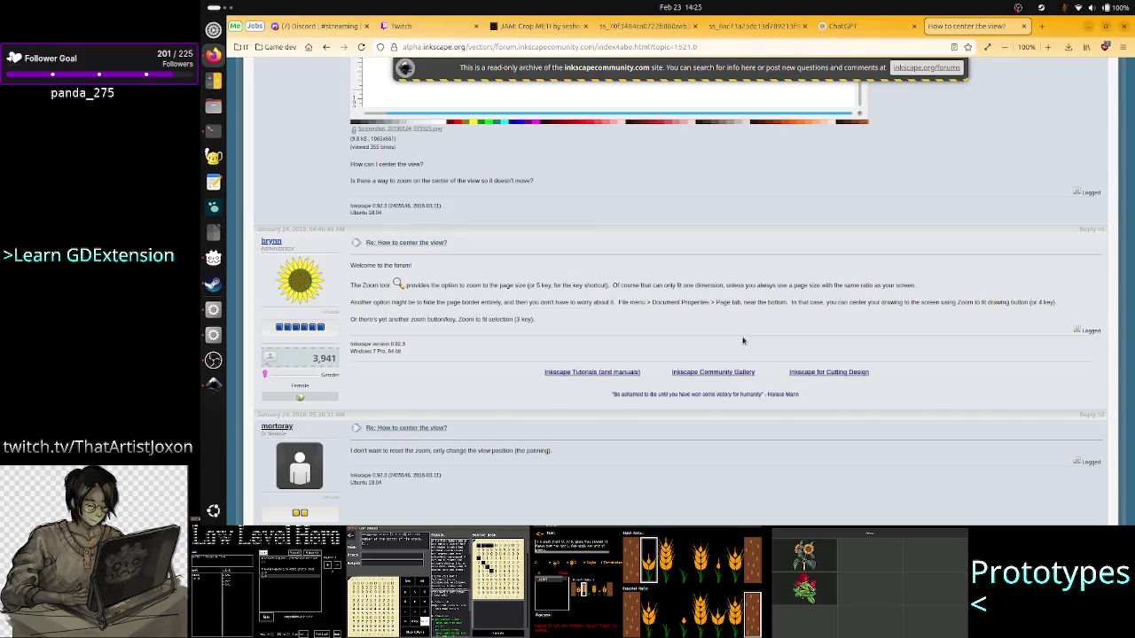
key("alt+Tab")
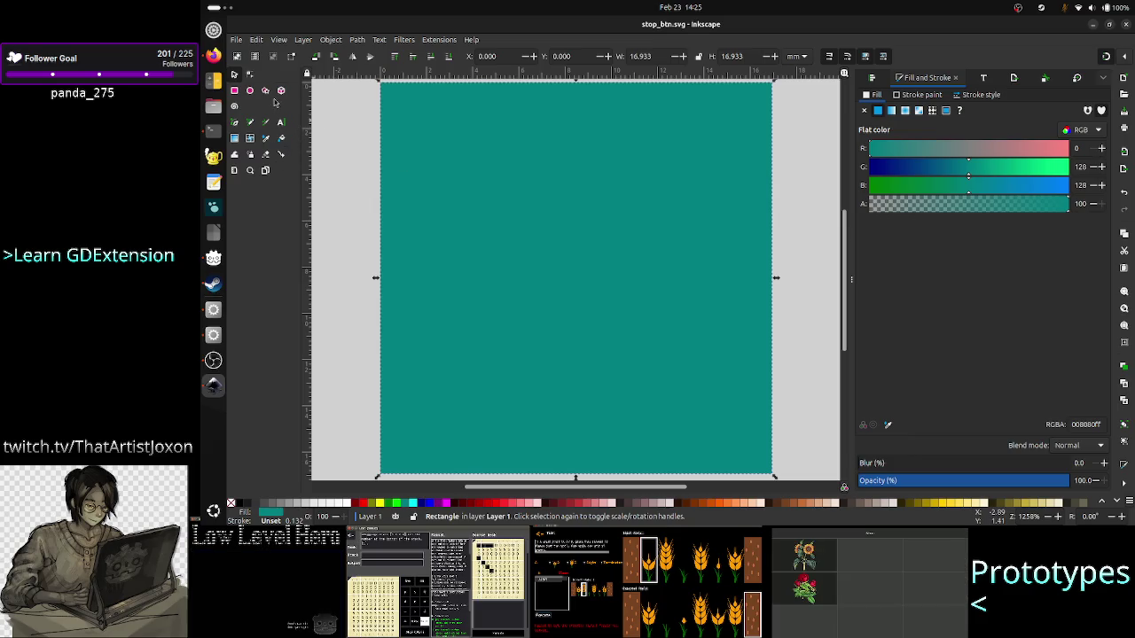
left_click(283, 40)
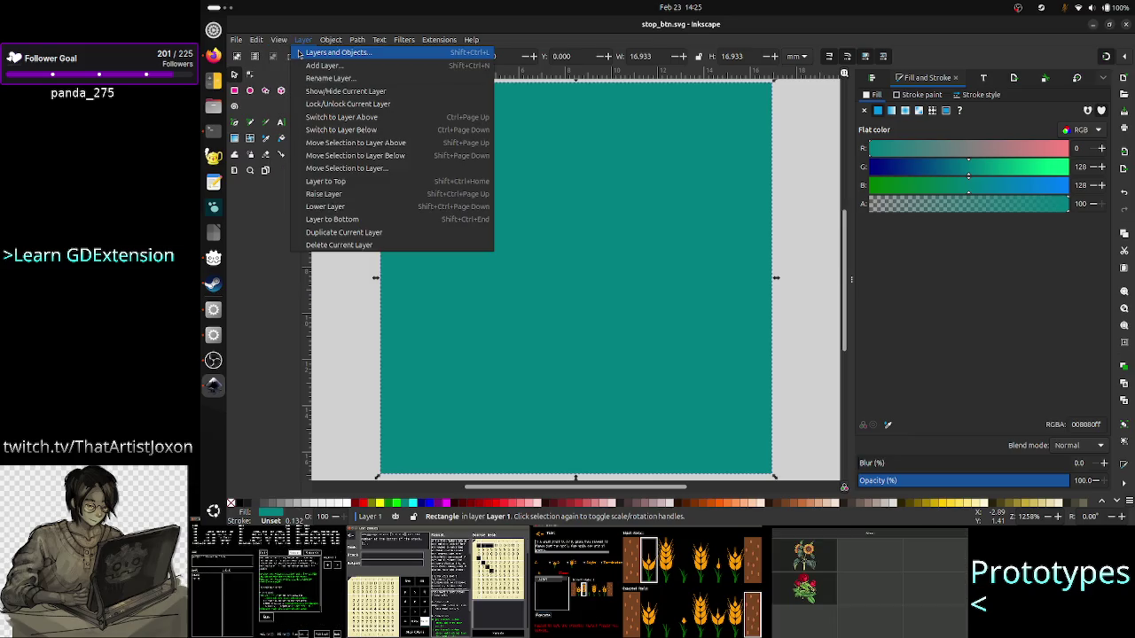
mouse_move(289, 58)
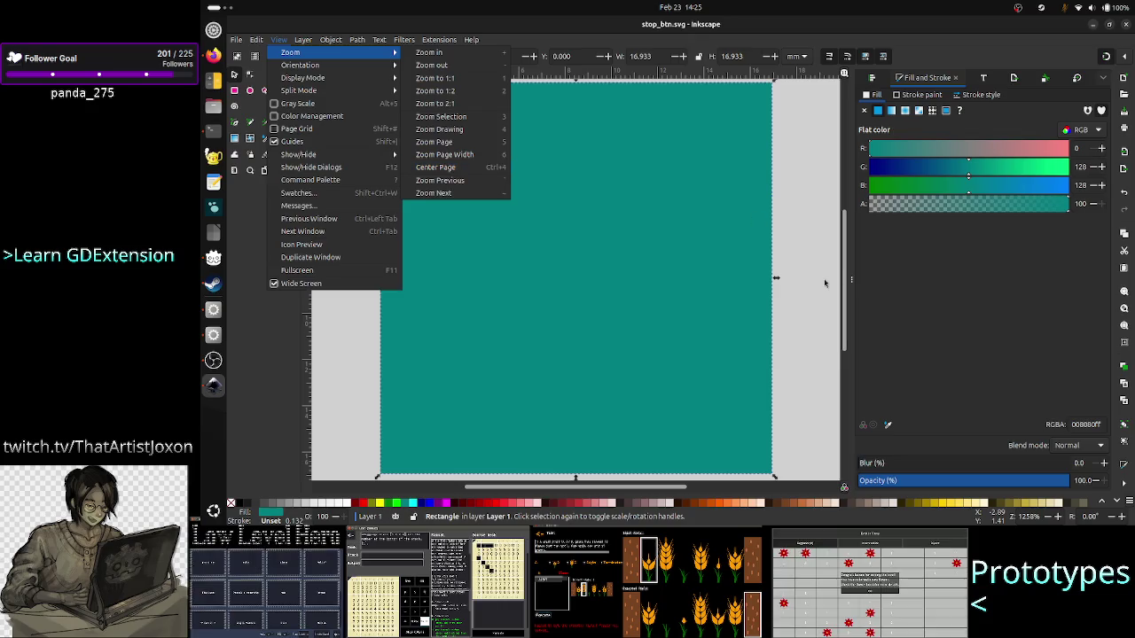
left_click(823, 279)
scroll(802, 251, "down", 10, "ctrl")
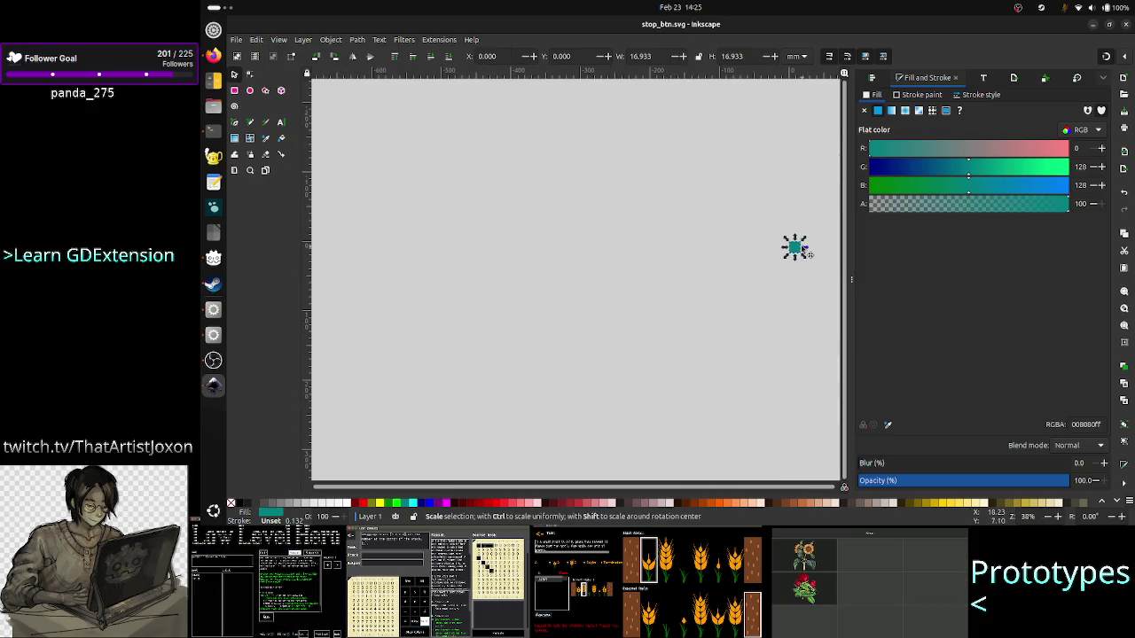
left_click(281, 40)
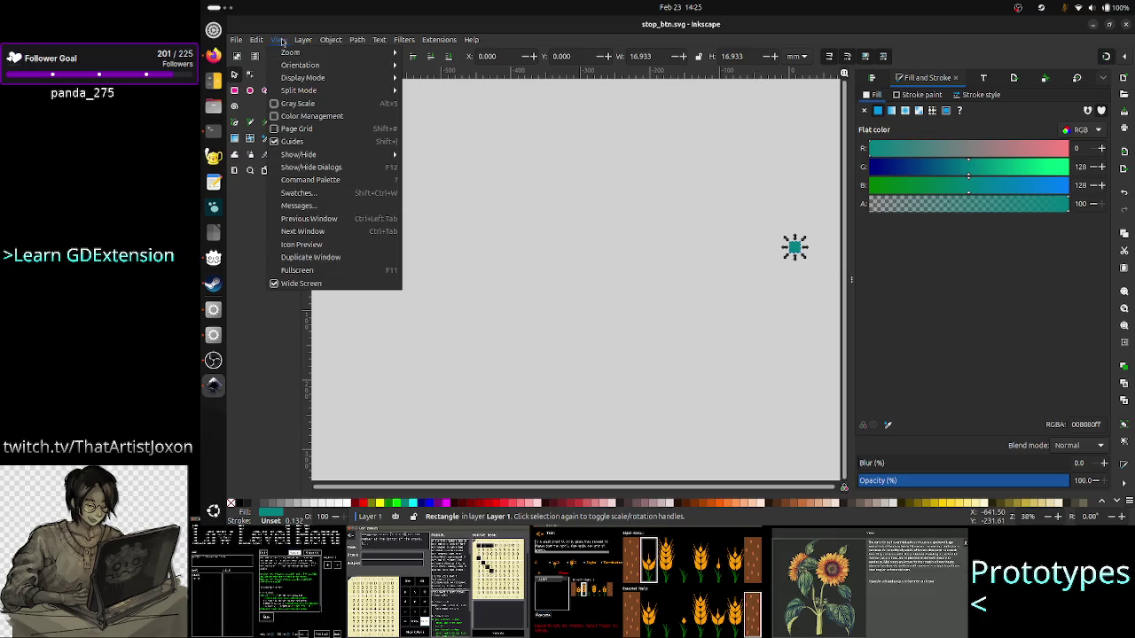
mouse_move(293, 52)
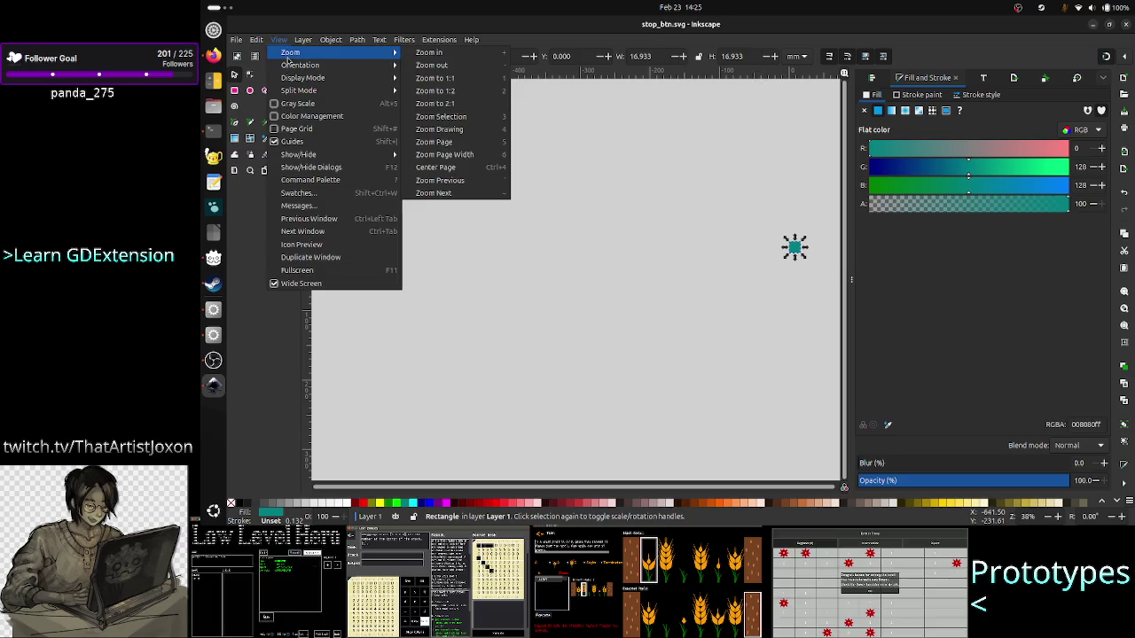
left_click(456, 168)
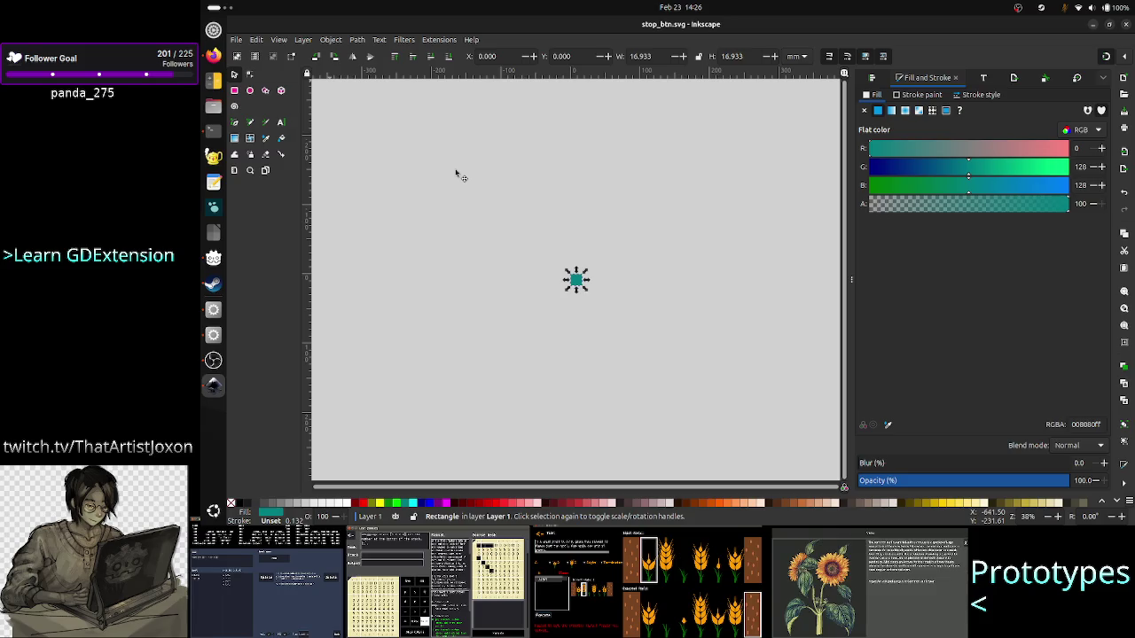
key("3")
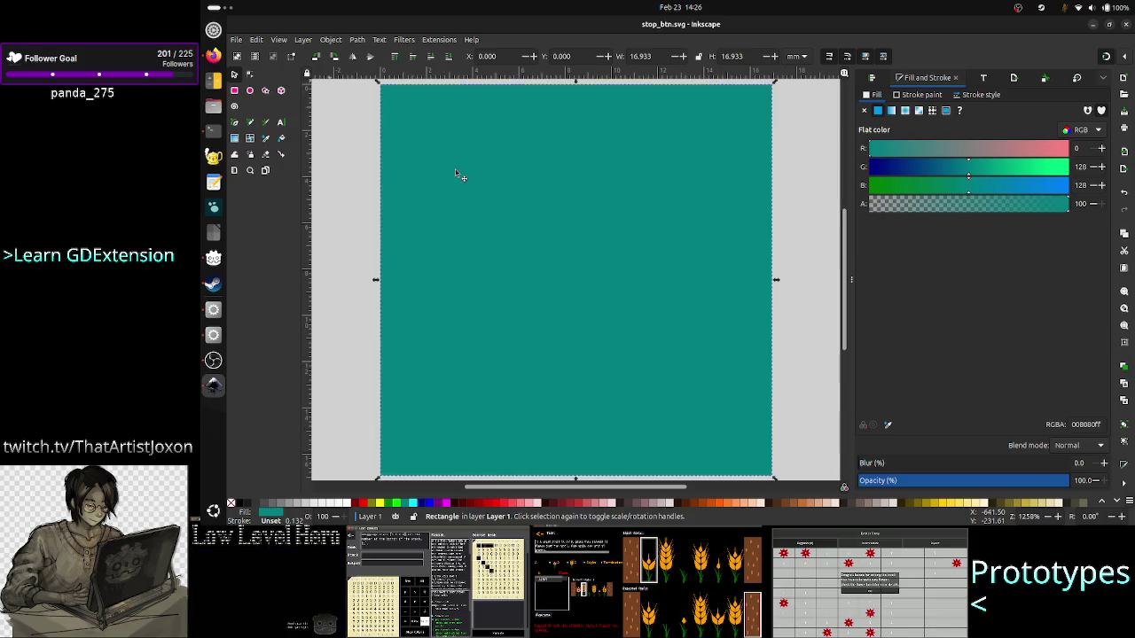
left_click(278, 40)
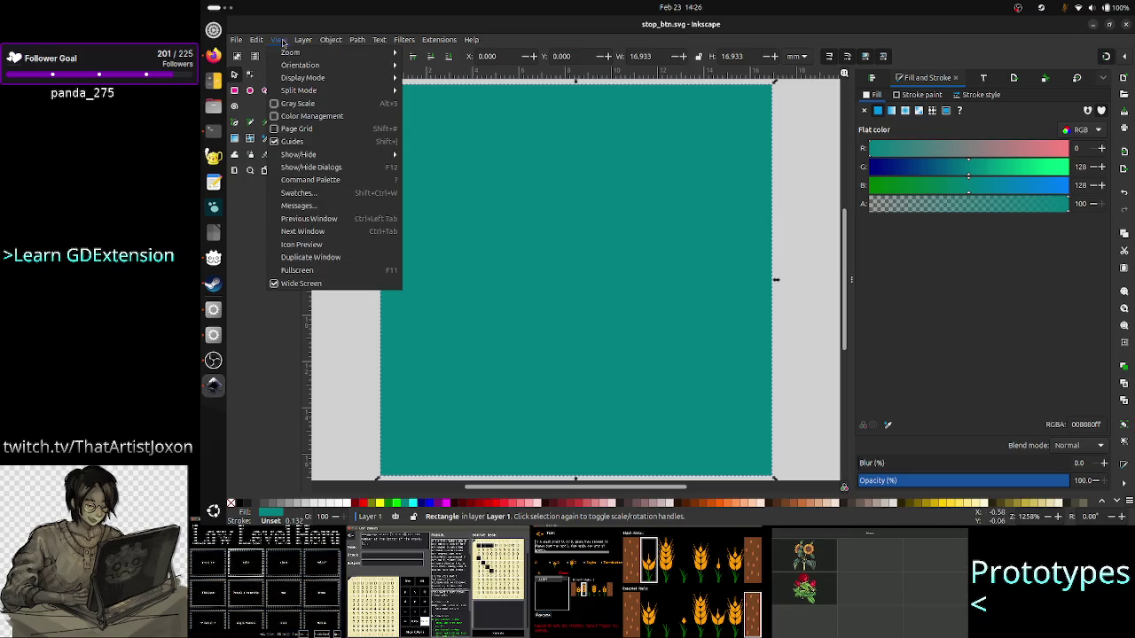
mouse_move(319, 55)
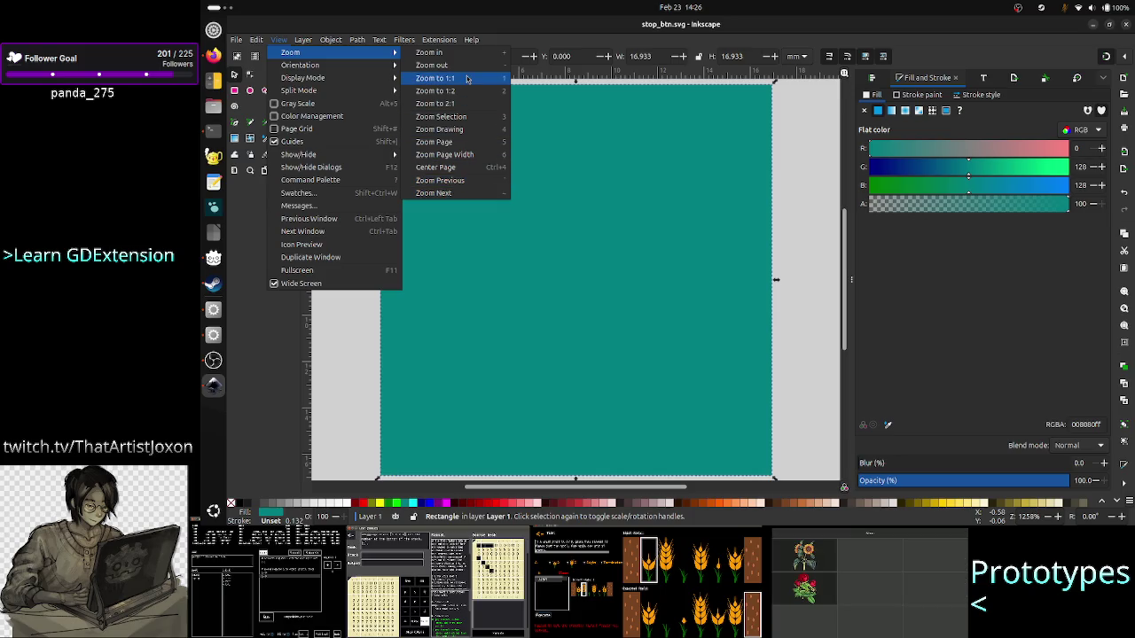
mouse_move(353, 69)
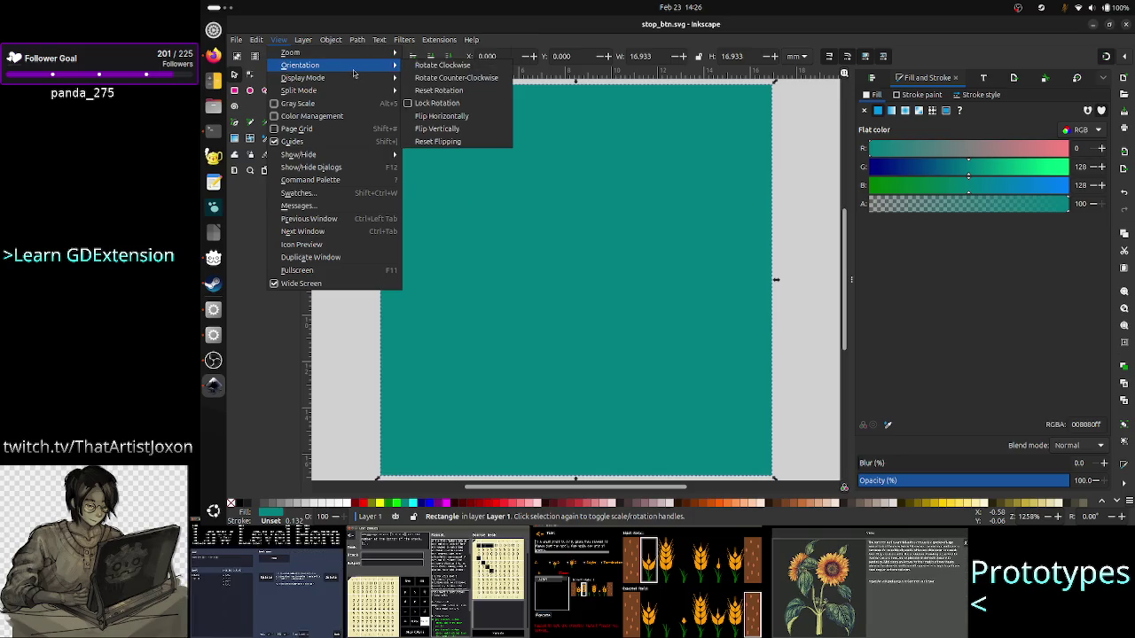
mouse_move(255, 43)
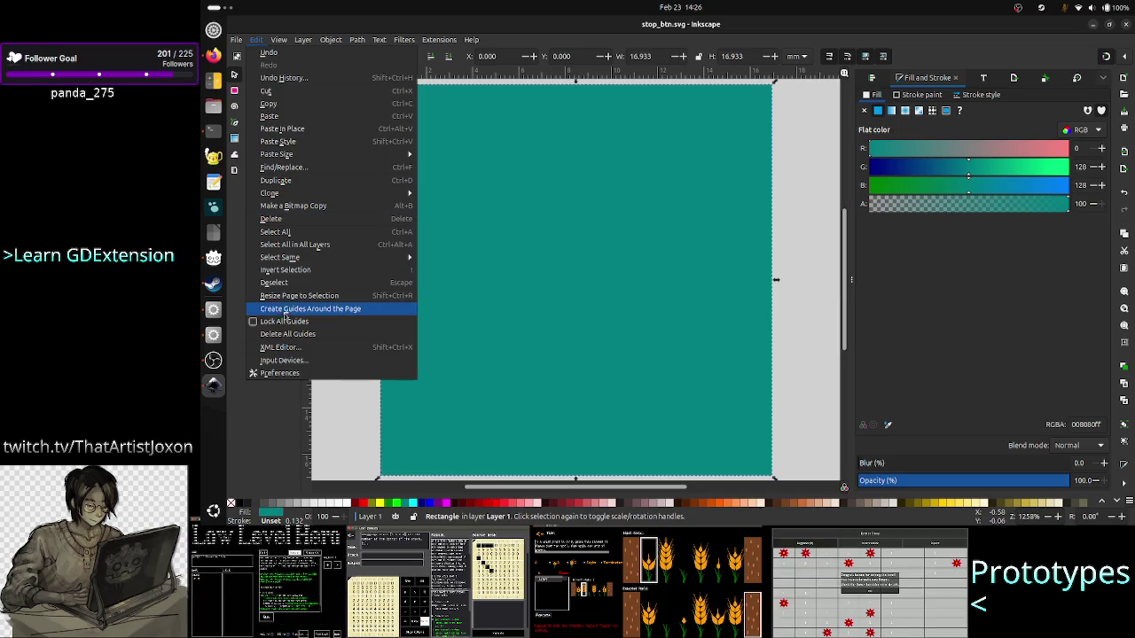
- Look through Inkscape's view, help and snapping options without changing anything
left_click(252, 40)
left_click(282, 40)
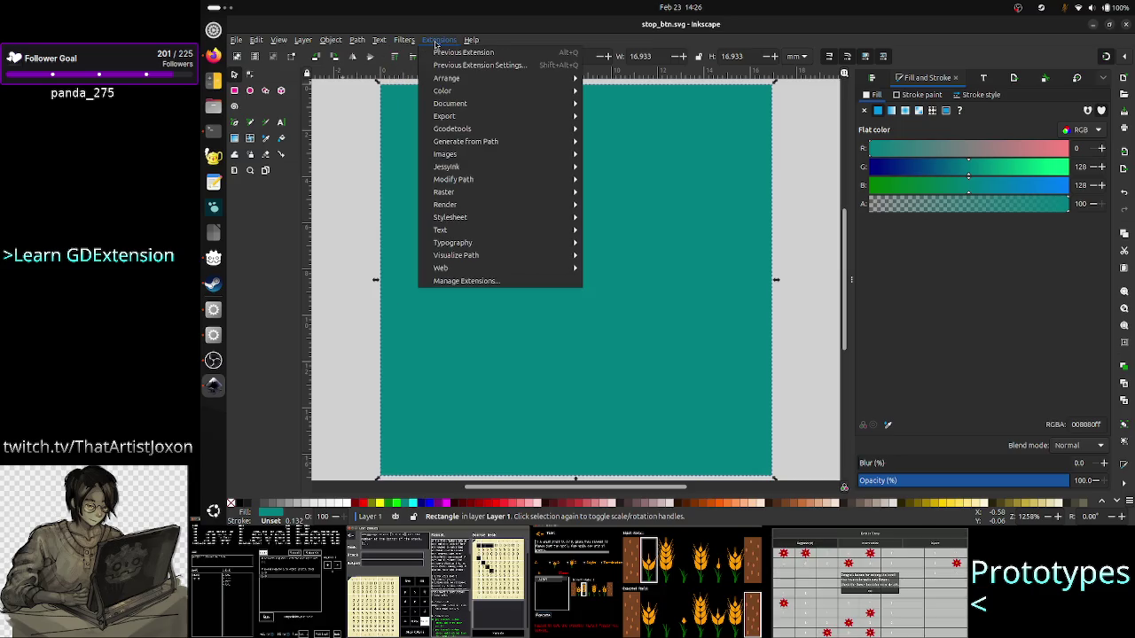
mouse_move(470, 41)
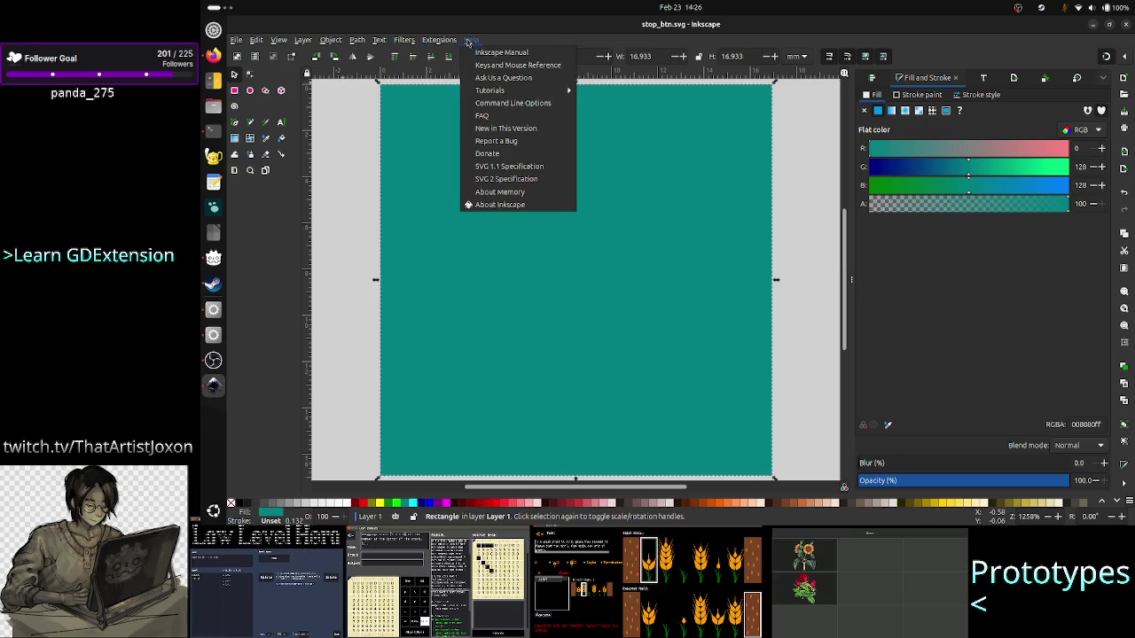
left_click(597, 43)
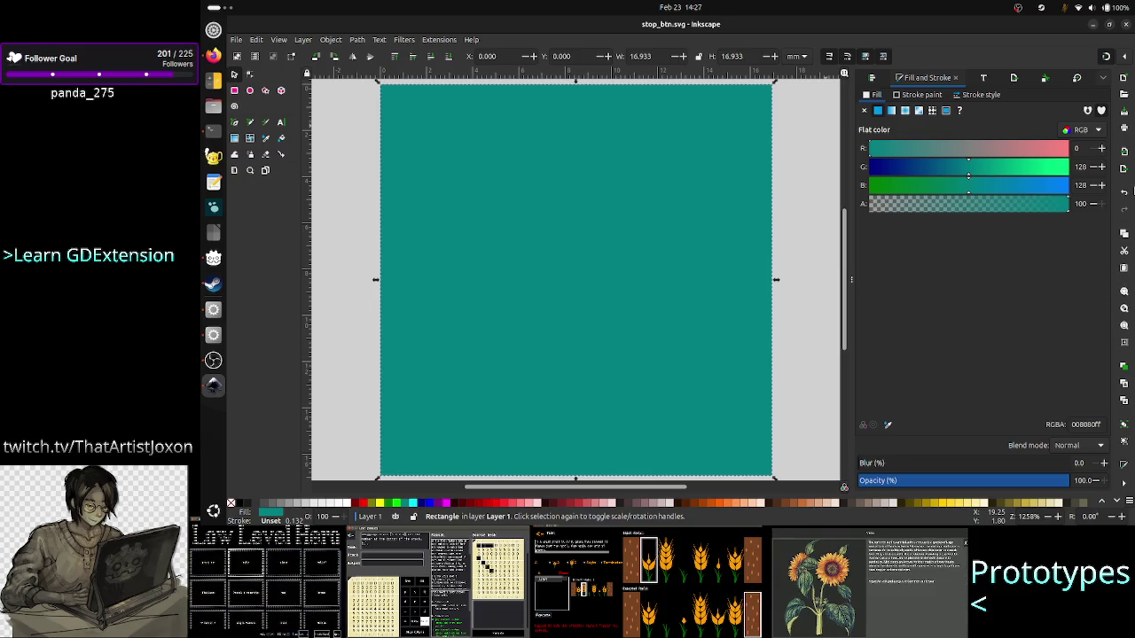
left_click(1125, 60)
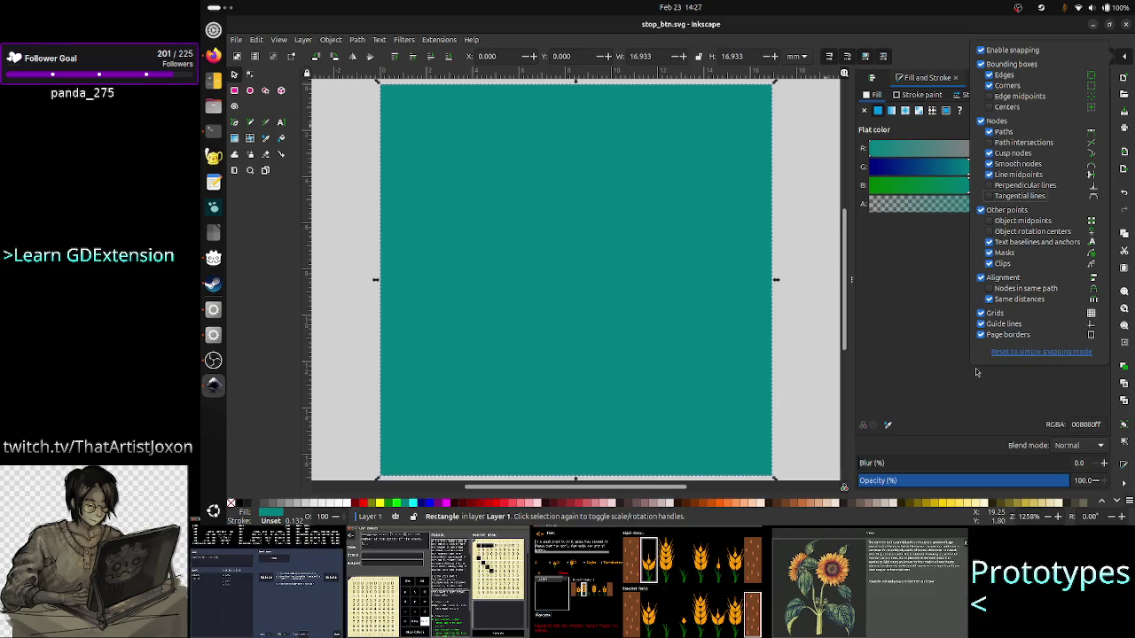
left_click(941, 349)
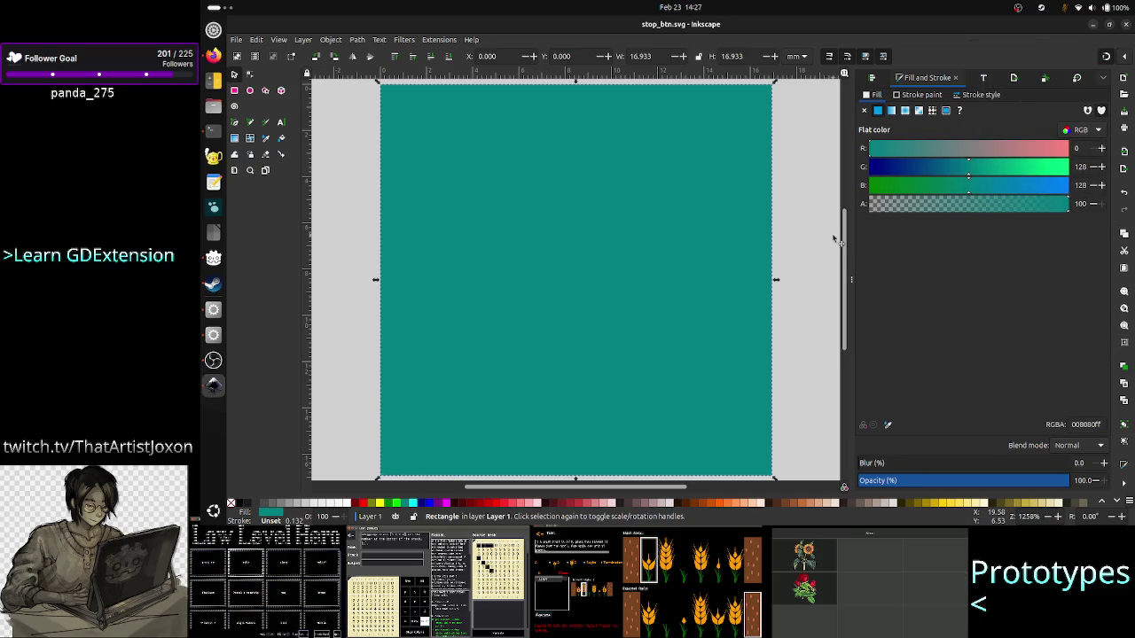
- Hide the Fill and Stroke panel and zoom to fit the whole drawing
left_click(847, 279)
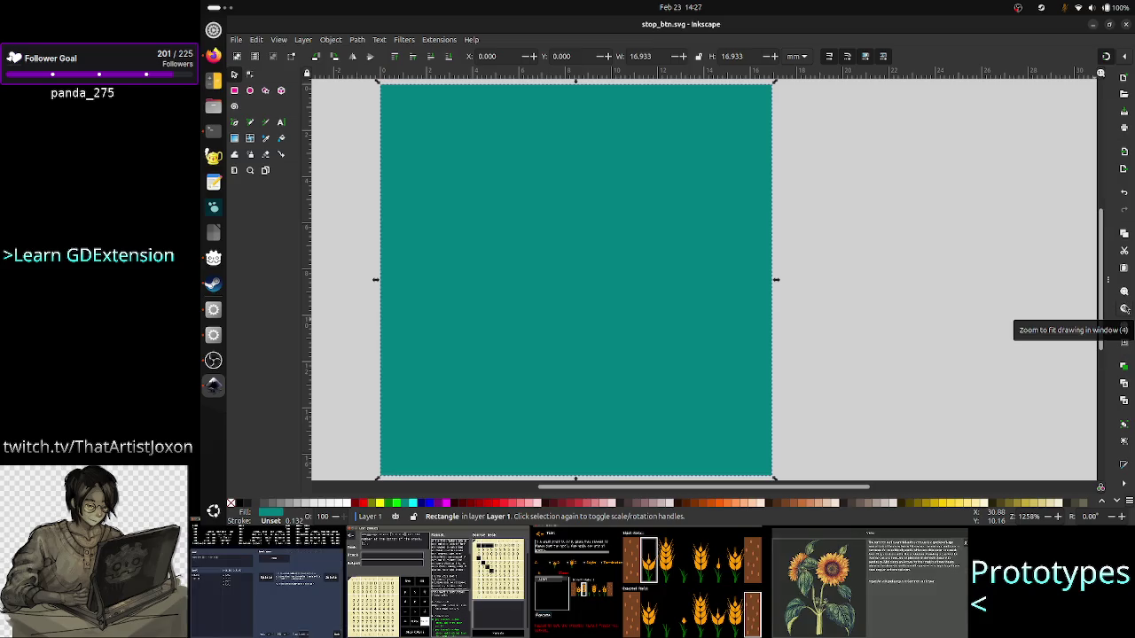
scroll(937, 284, "down", 10)
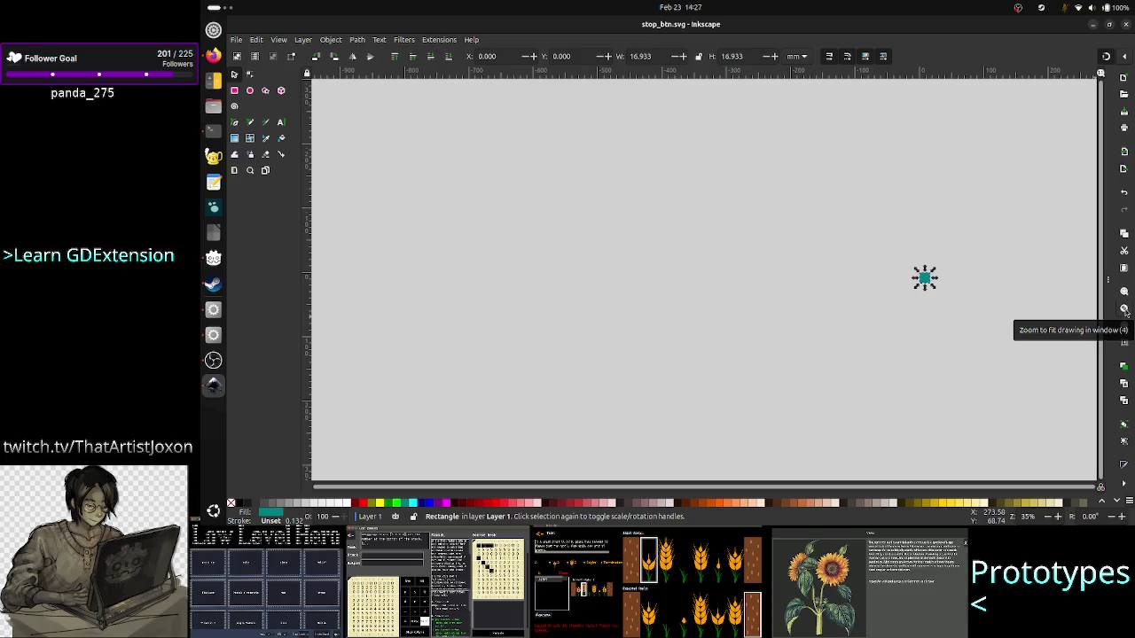
left_click(1124, 310)
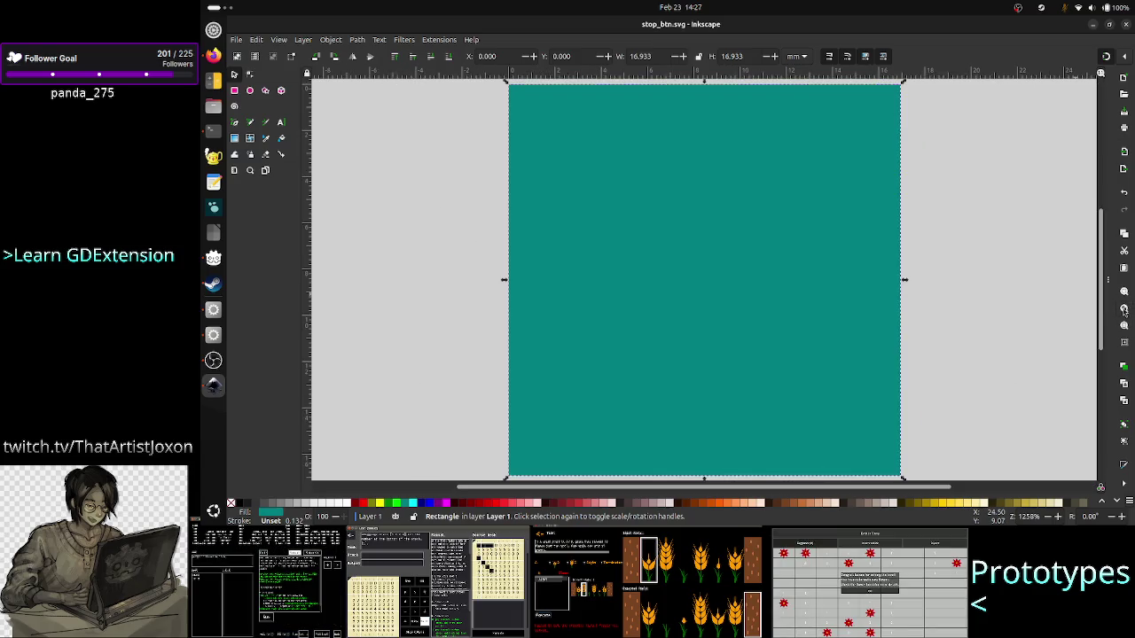
- Close the view-centering forum thread in Firefox and return to Godot Engine
key("alt+Tab")
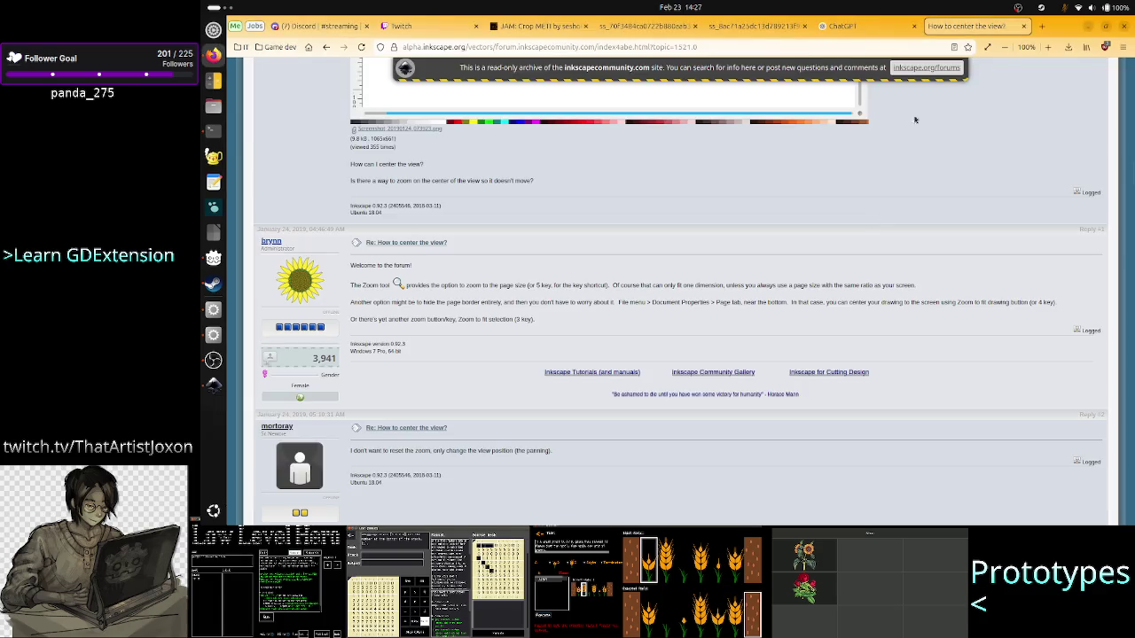
left_click(1022, 27)
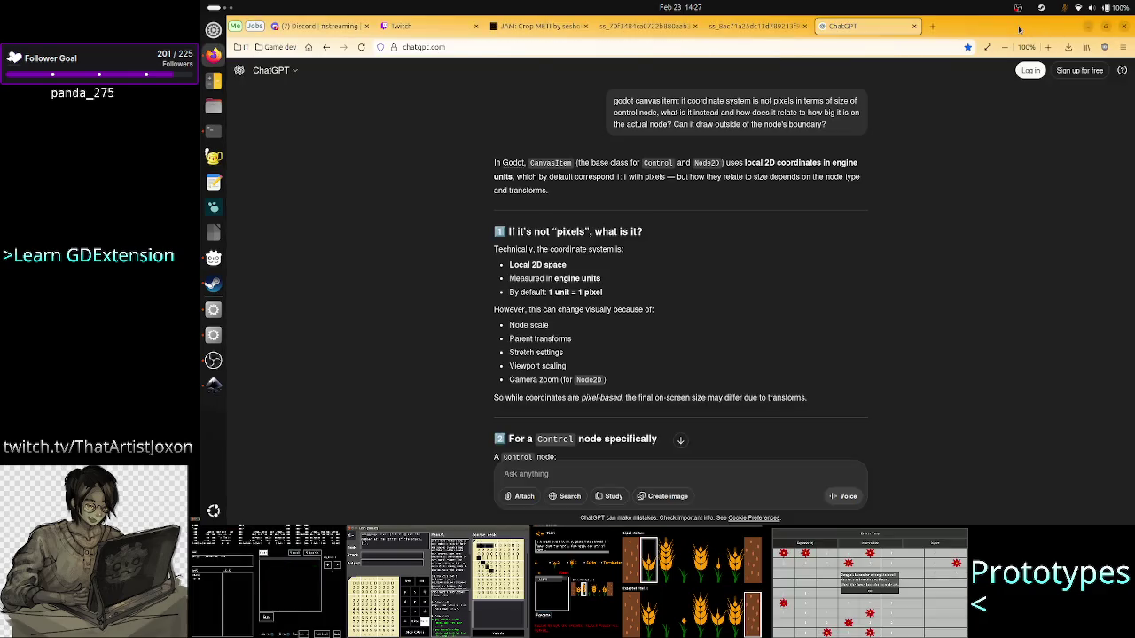
key("alt+Tab")
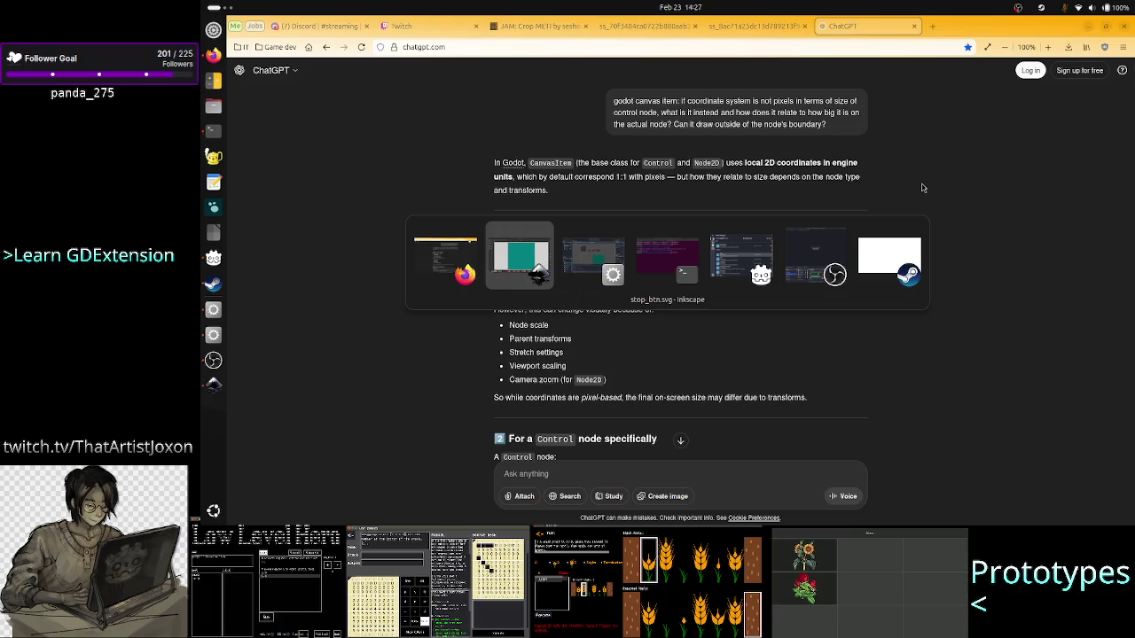
key("alt+Tab")
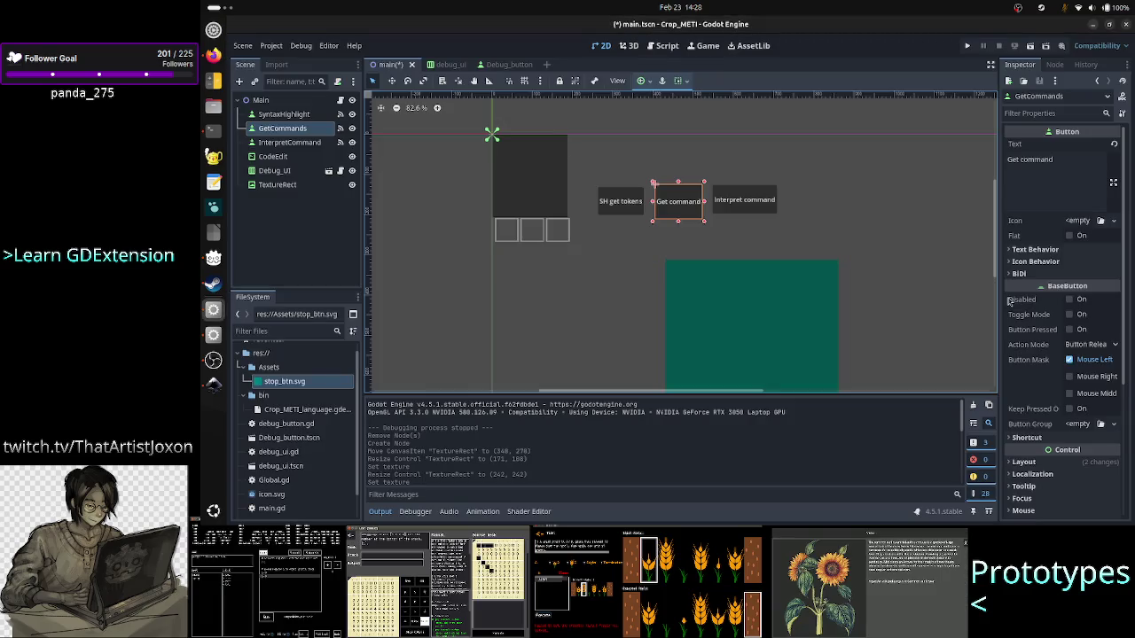
- Tint the main scene's TextureRect light blue (4cb8cd) via Self Modulate
left_click(792, 330)
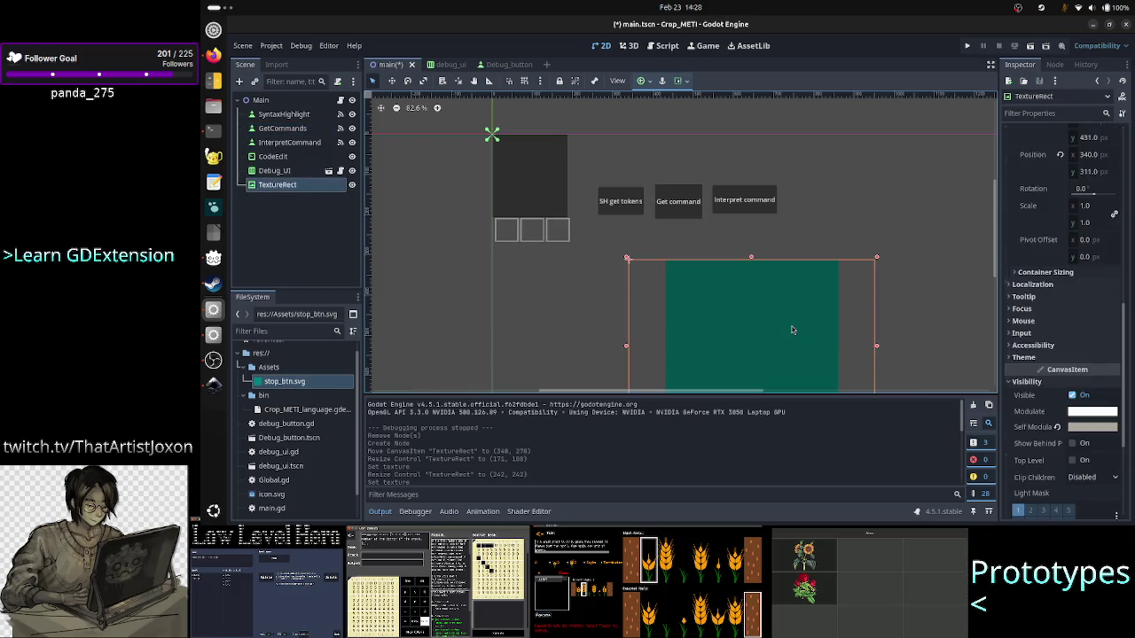
left_click(1090, 428)
mouse_move(1077, 202)
left_mouse_down()
mouse_move(1108, 218)
mouse_move(1013, 164)
left_mouse_up()
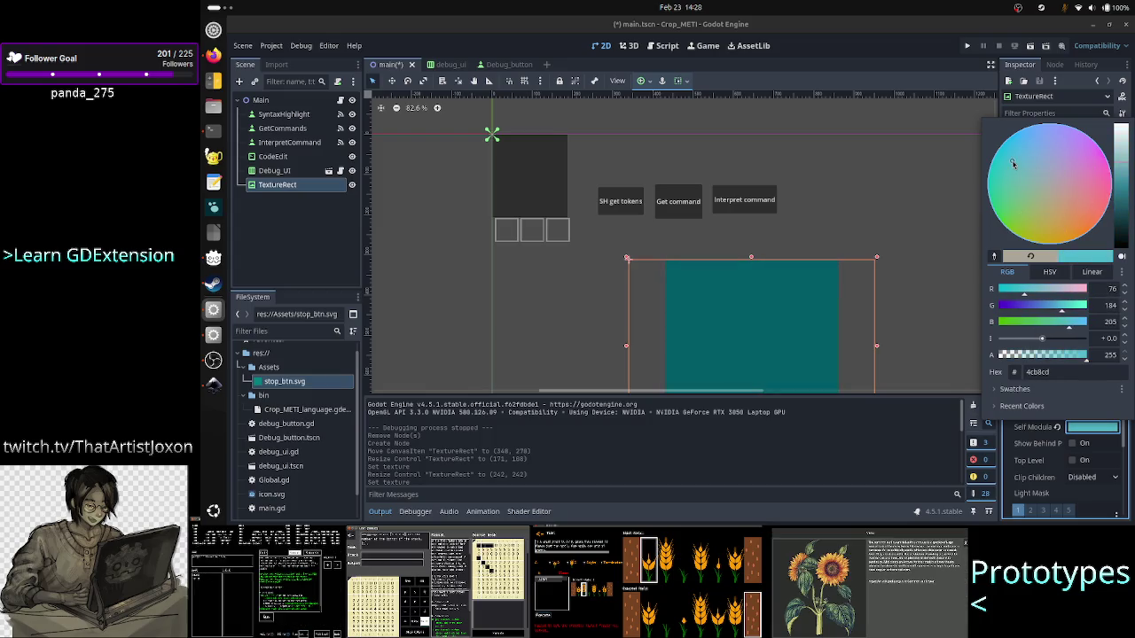
left_click(879, 187)
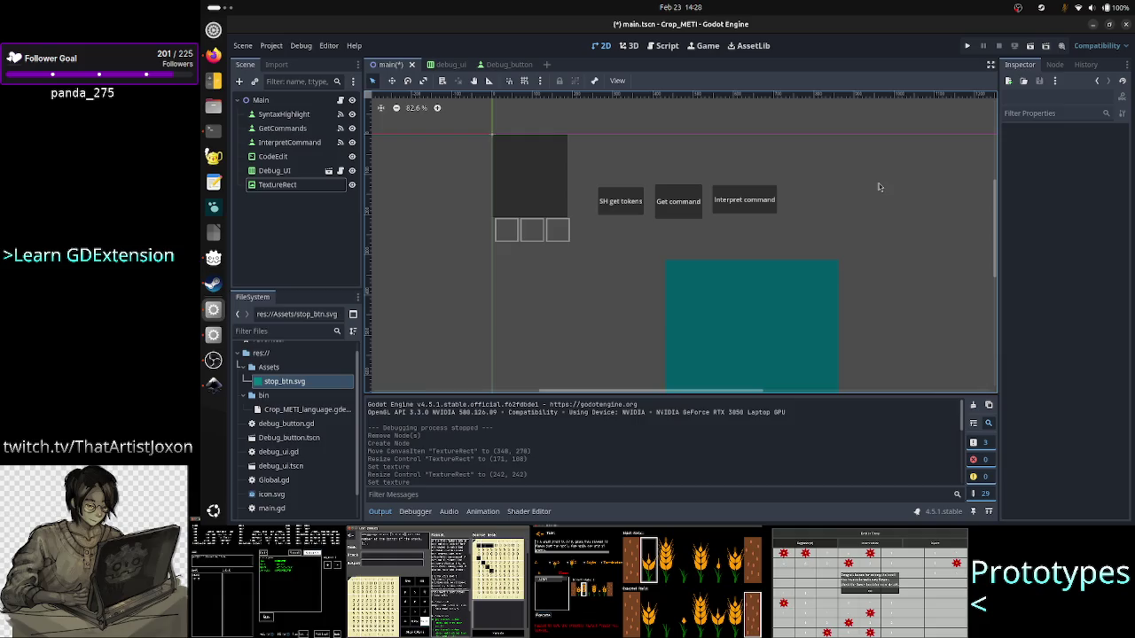
- Open the Debug_button script and select the polygon map dictionary on lines 12–17
left_click(498, 66)
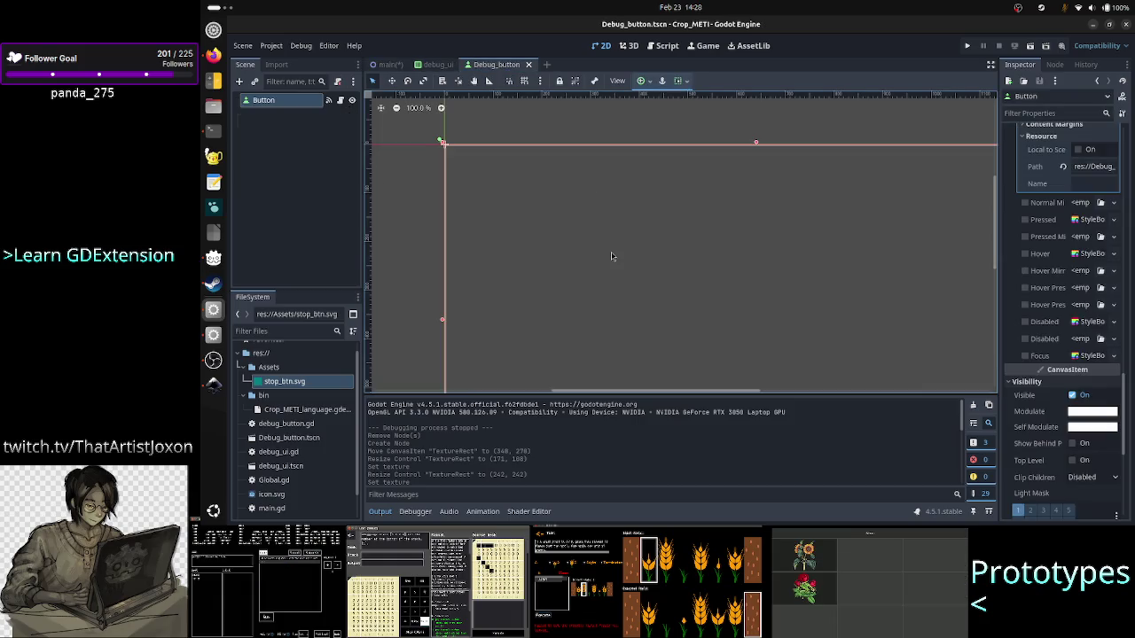
left_click(329, 100)
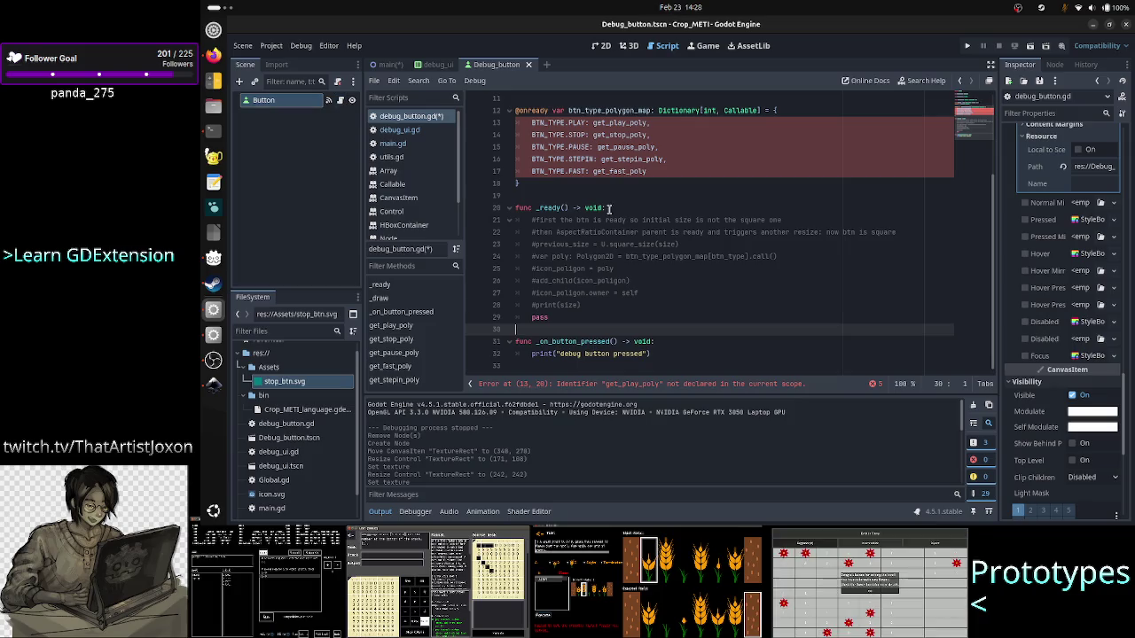
scroll(705, 192, "up", 2)
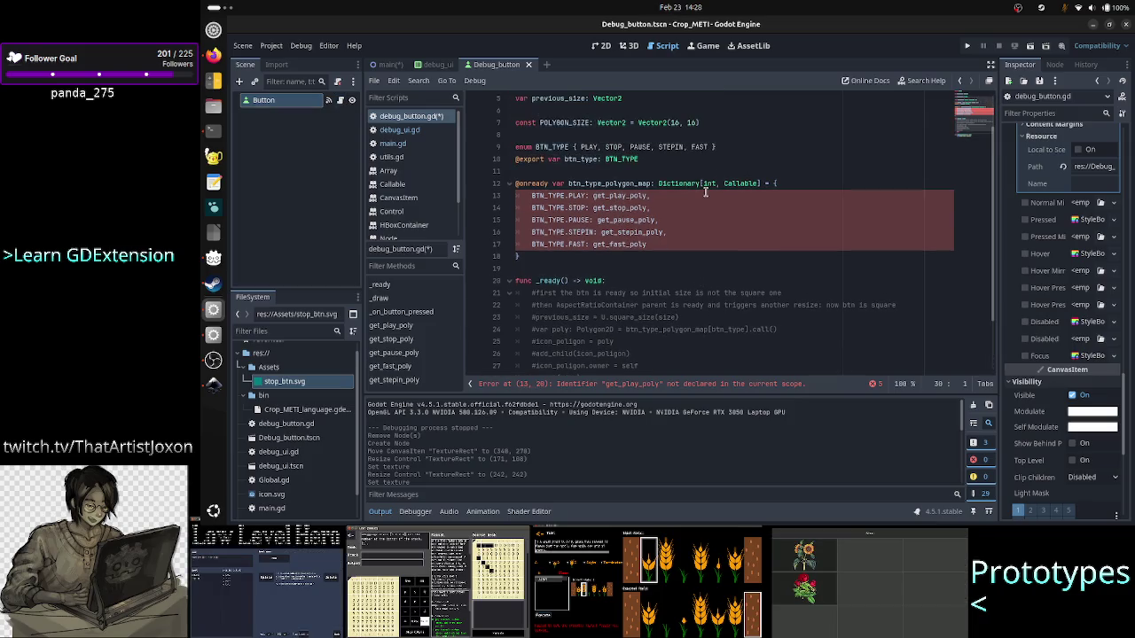
left_click(668, 173)
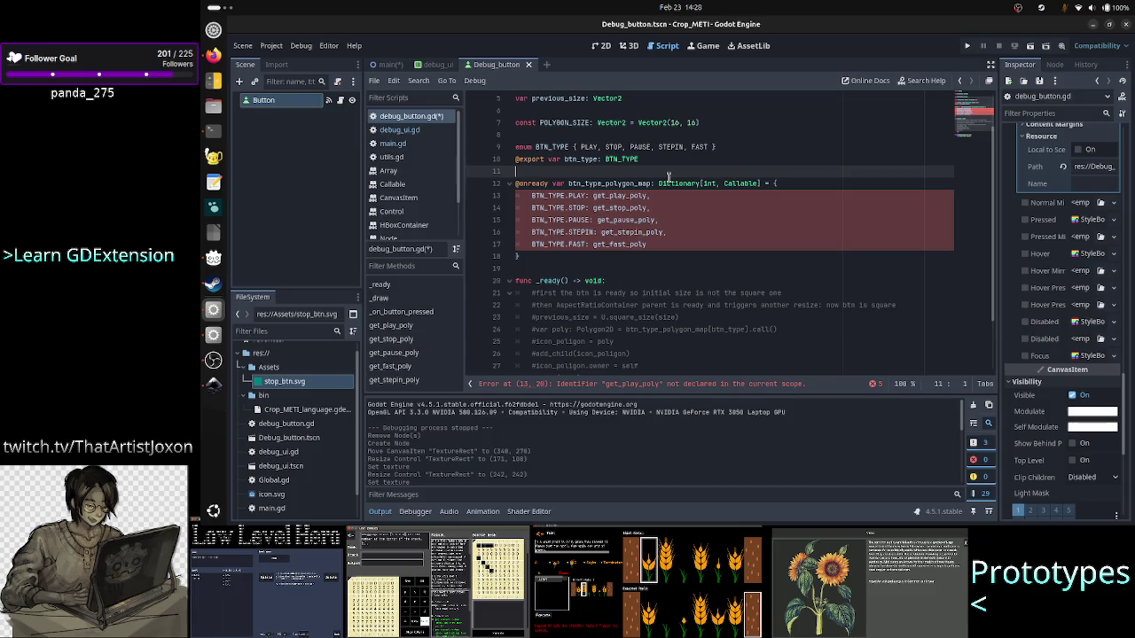
key("Down")
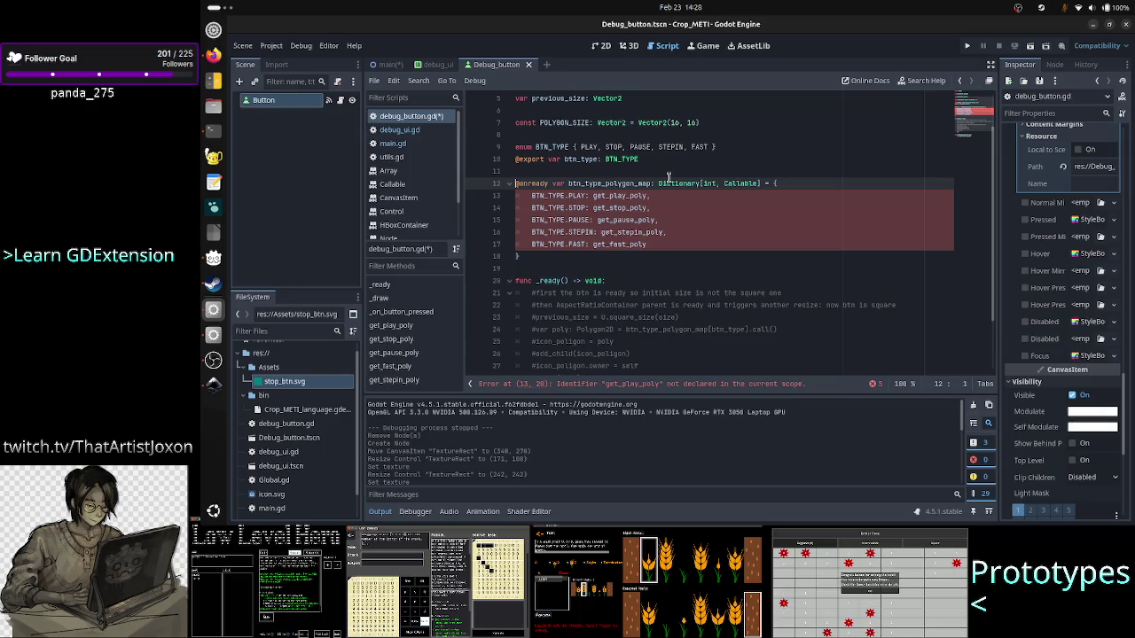
key("shift+Down")
key("shift+Down")
key("shift+Down")
key("shift+Down")
key("shift+Left")
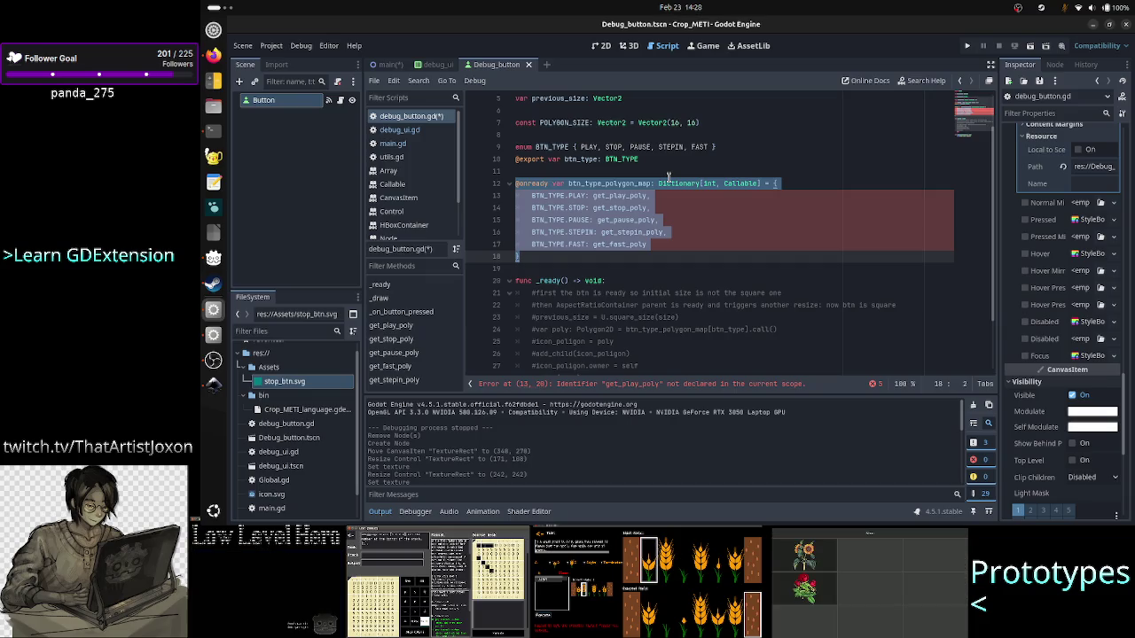
key("Home")
key("shift+Up")
key("shift+Up")
key("shift+Up")
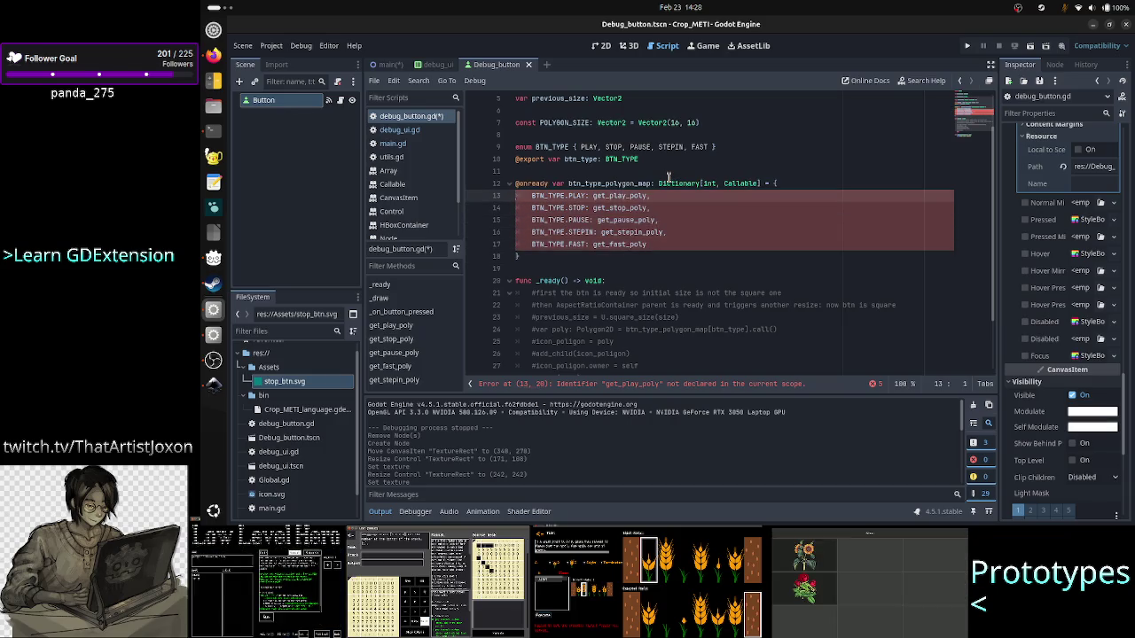
key("End")
- Back in 2D view, add a TextureRect found by searching 'texture' under the Button
left_click(601, 45)
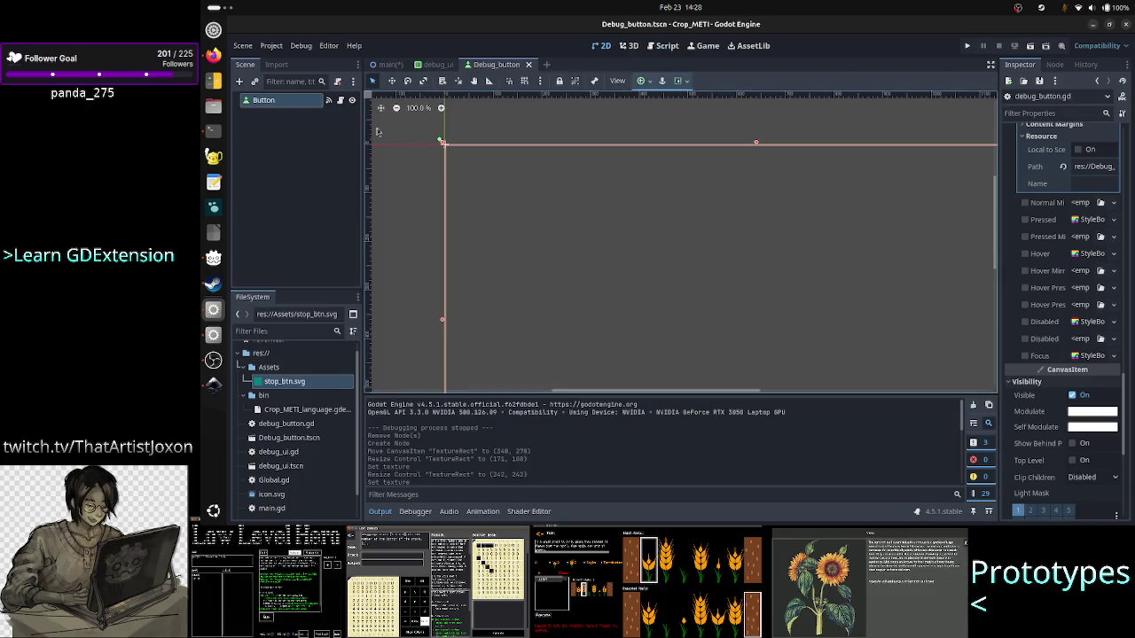
left_click(239, 81)
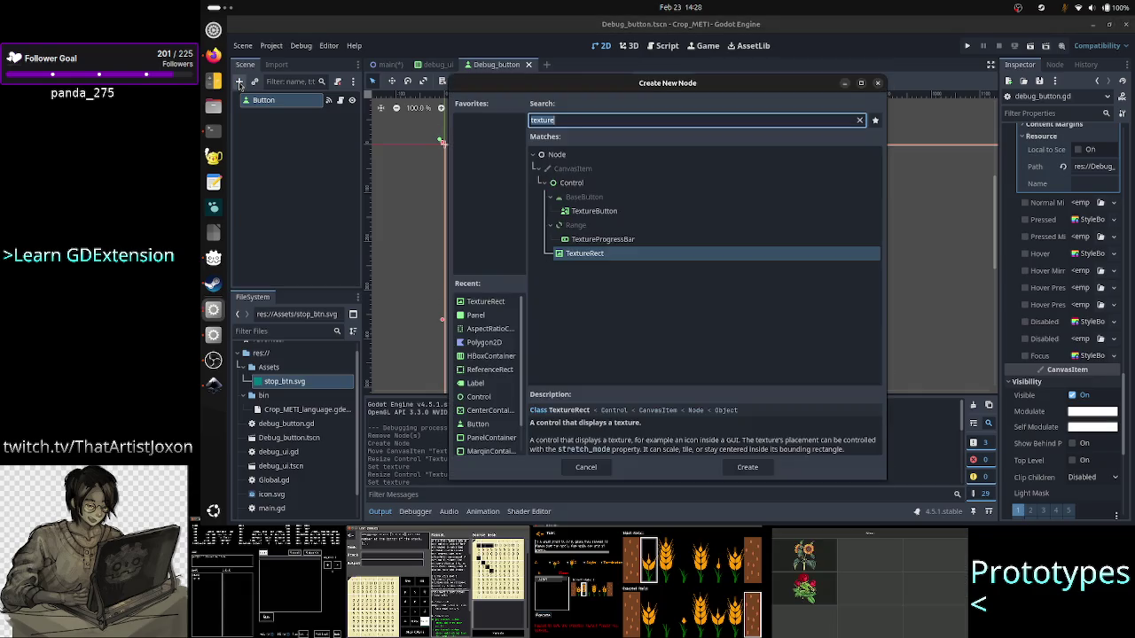
type("texture")
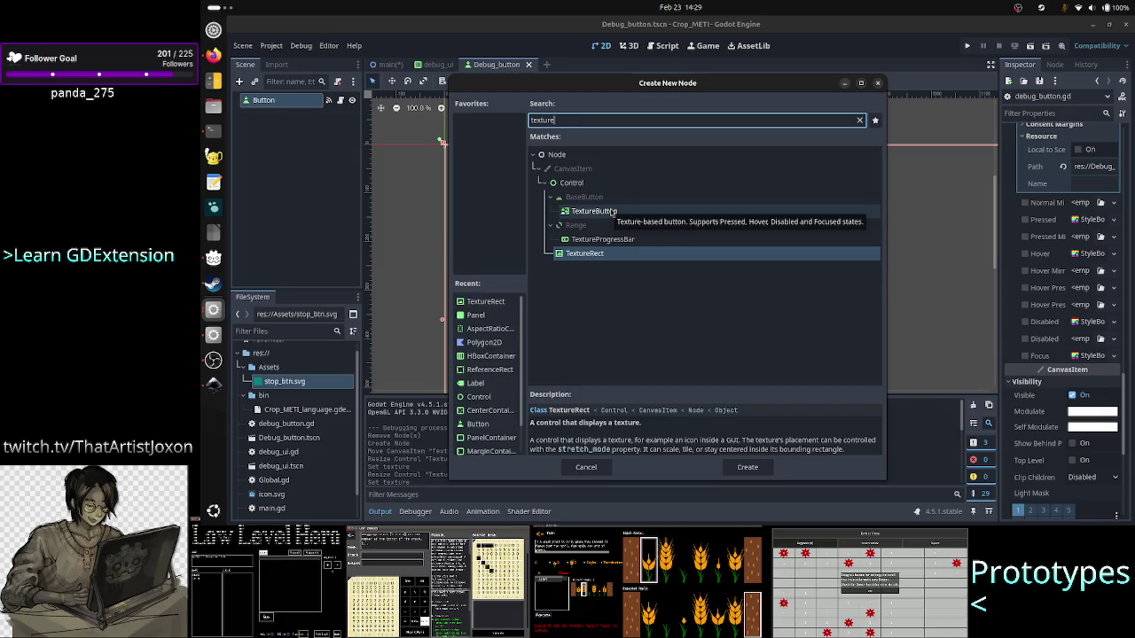
double_click(594, 254)
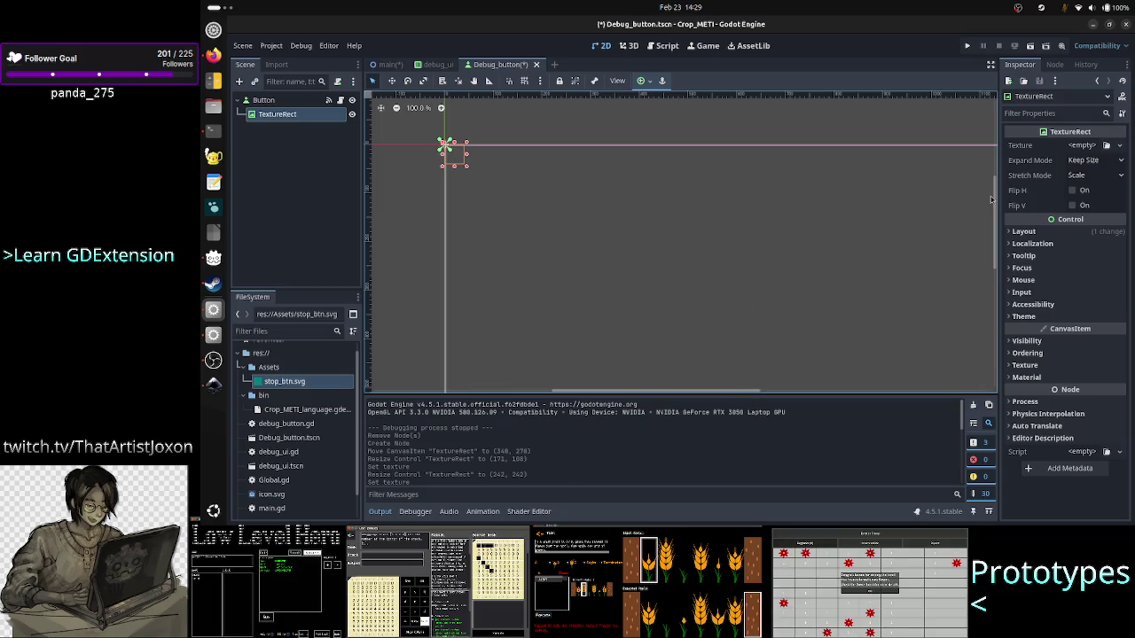
left_click(257, 100)
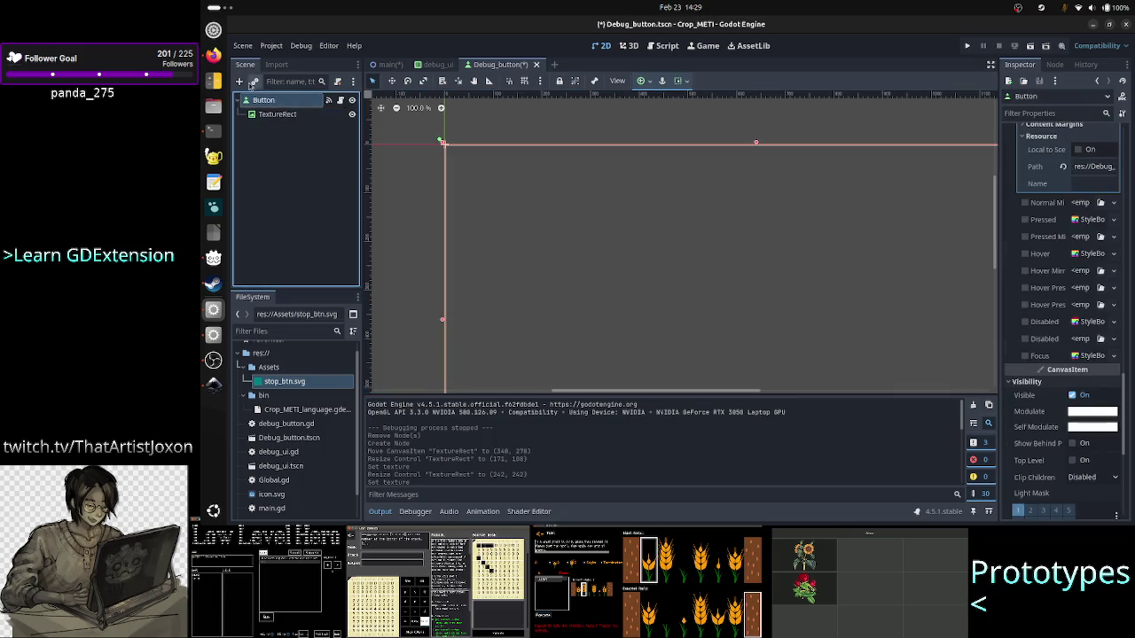
- Add a CenterContainer under the Button and move the TextureRect inside it
left_click(239, 82)
type("cen")
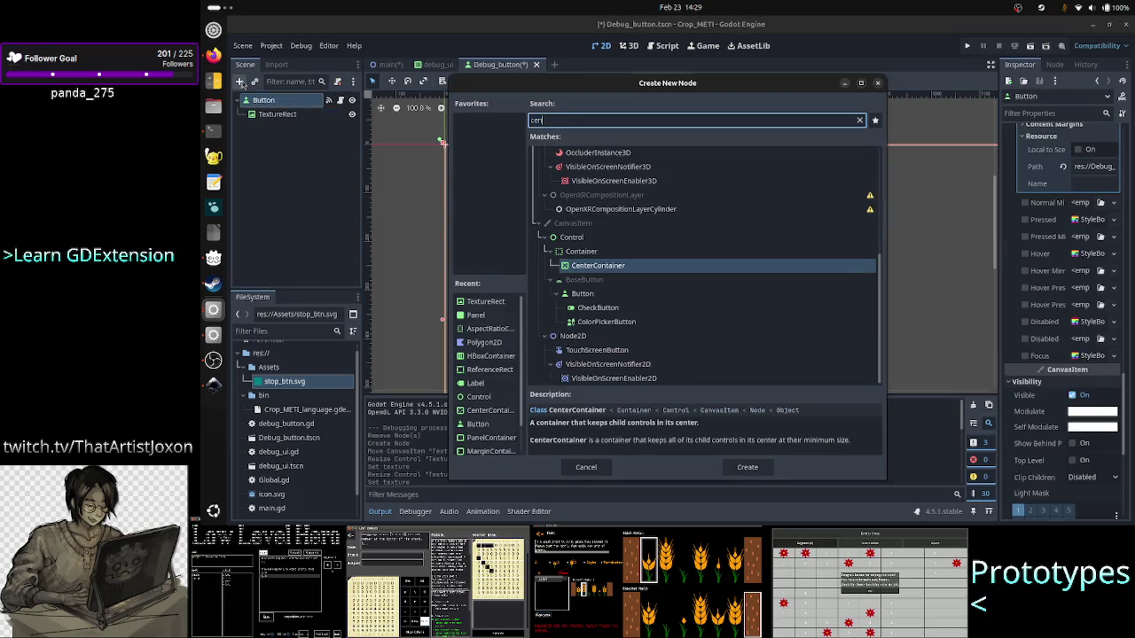
type("ter")
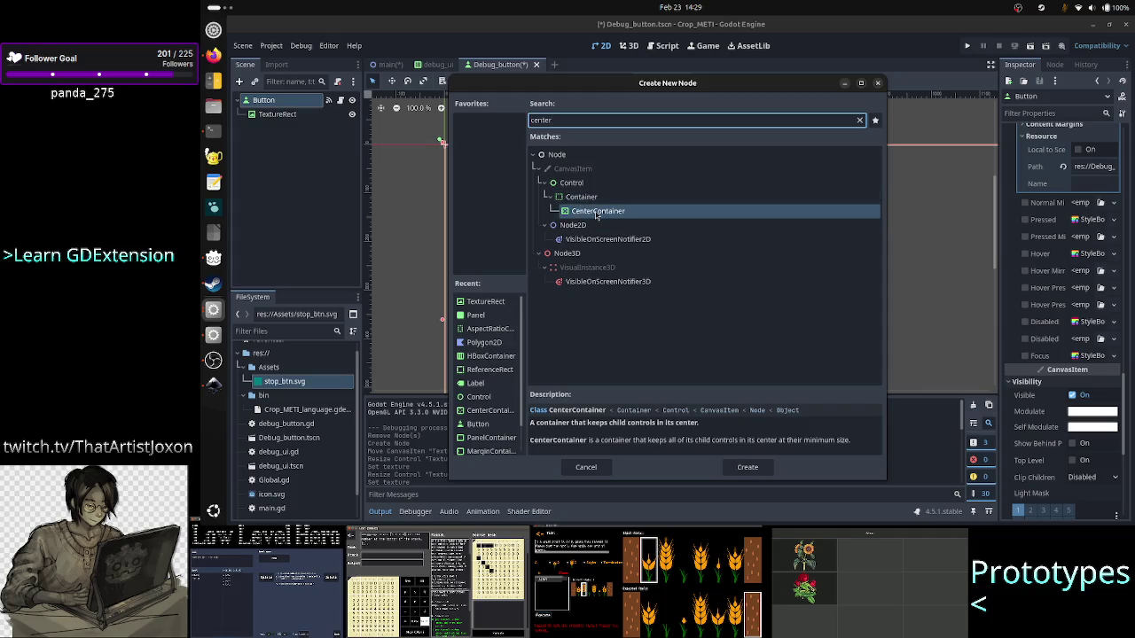
double_click(596, 211)
left_click_drag(286, 116, 288, 129)
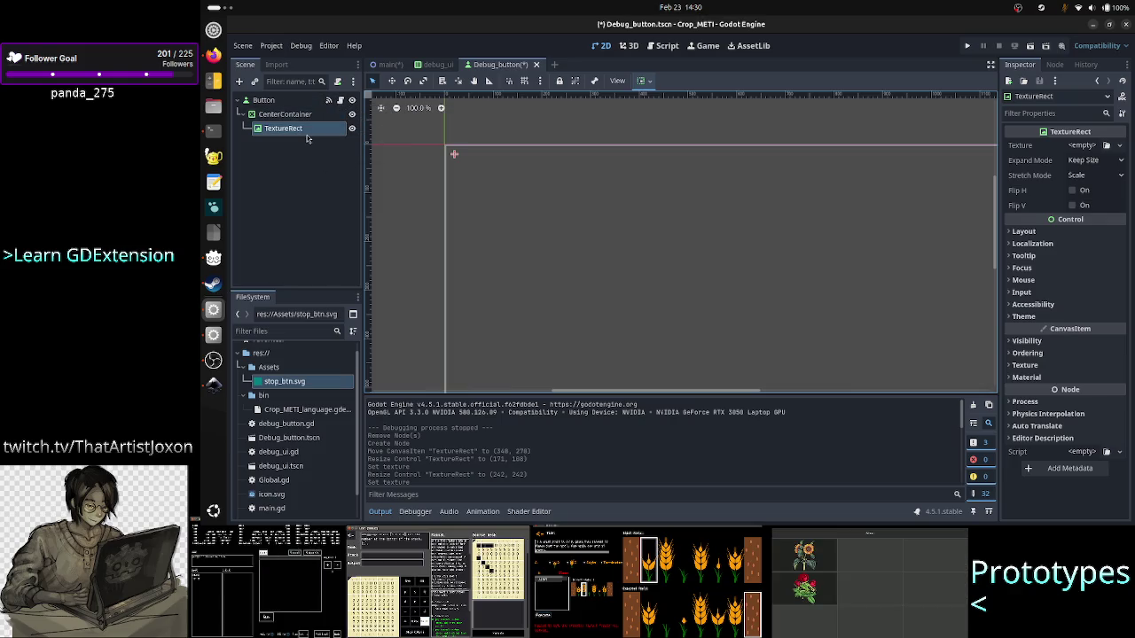
- Rename the TextureRect node to 'Icon'
double_click(307, 131)
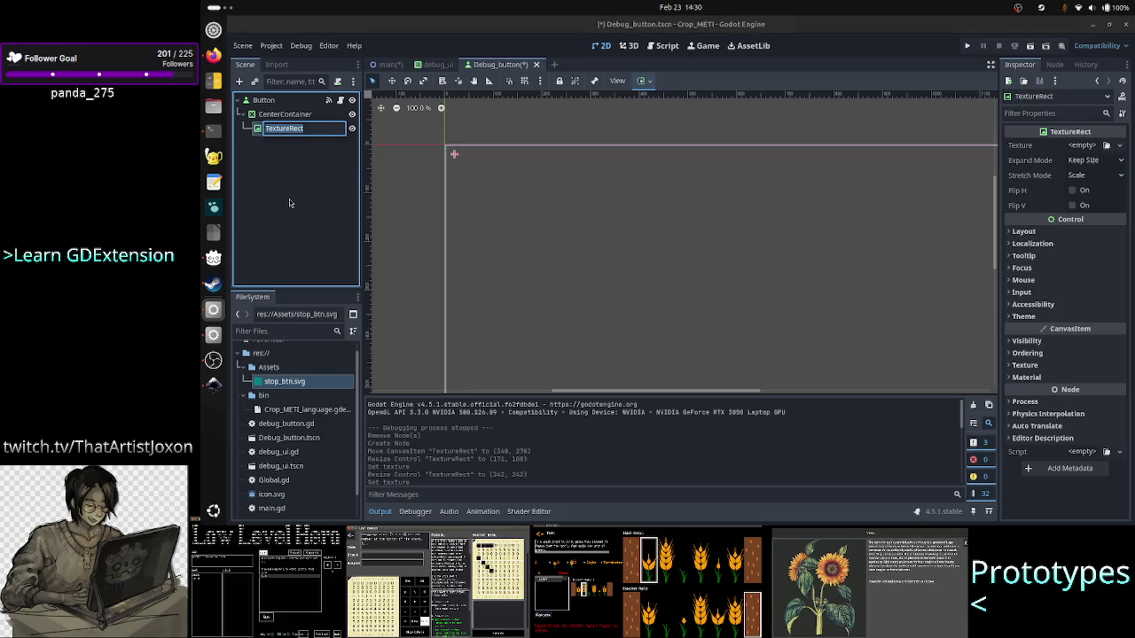
type("Icon")
key("Return")
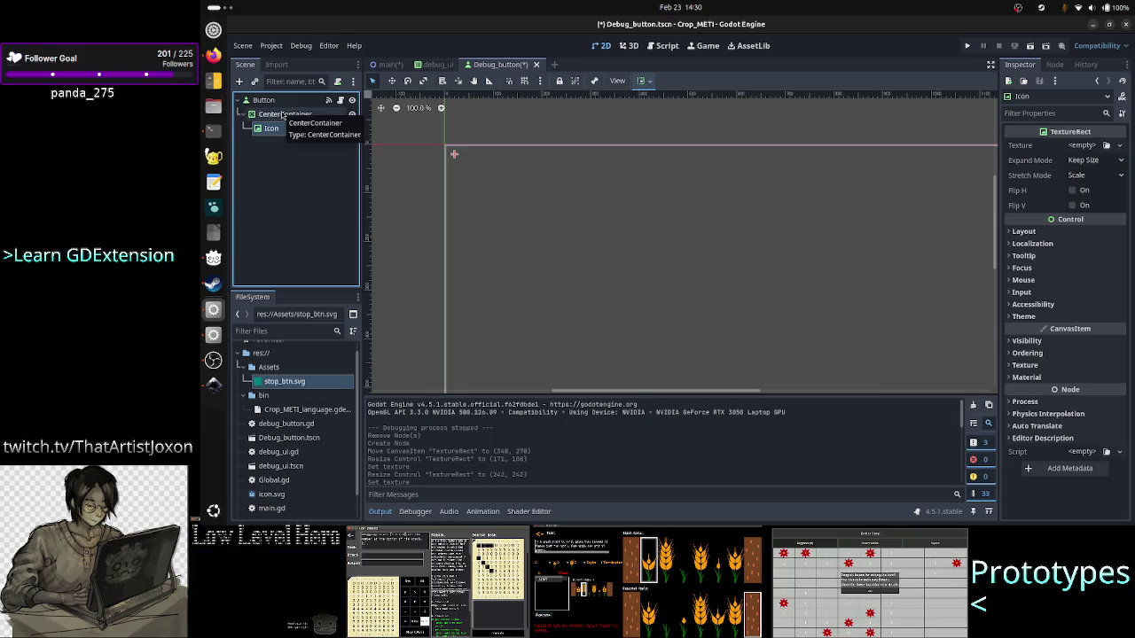
- Assign stop_btn.svg as the Icon's texture and set Stretch Mode to Keep Aspect
mouse_move(311, 384)
left_mouse_down()
mouse_move(785, 201)
mouse_move(1083, 147)
left_mouse_up()
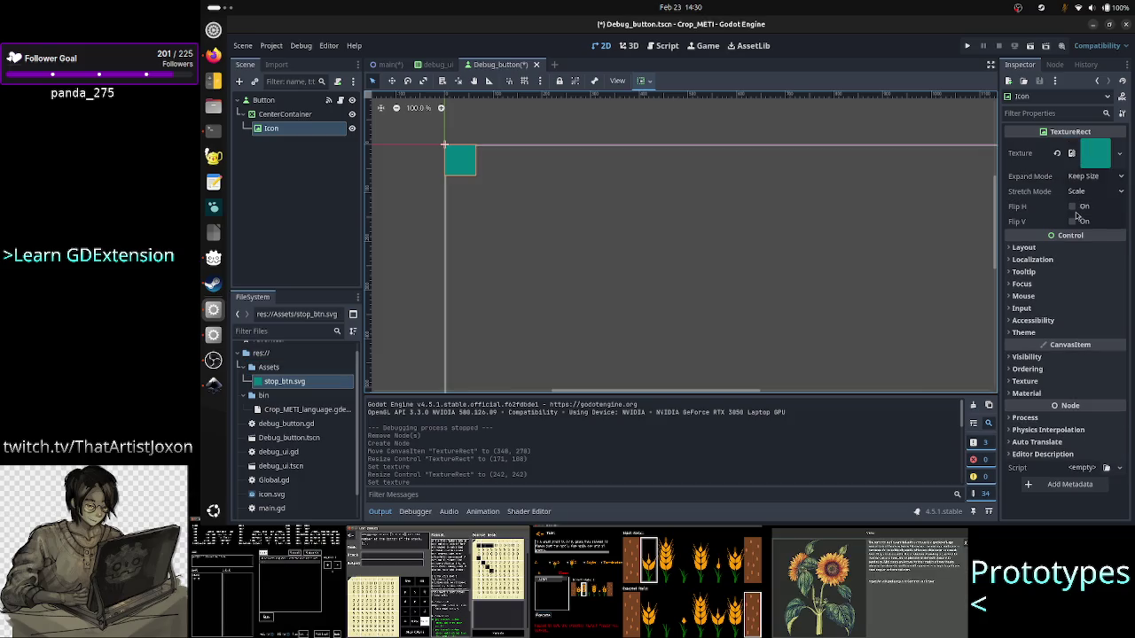
left_click(1091, 160)
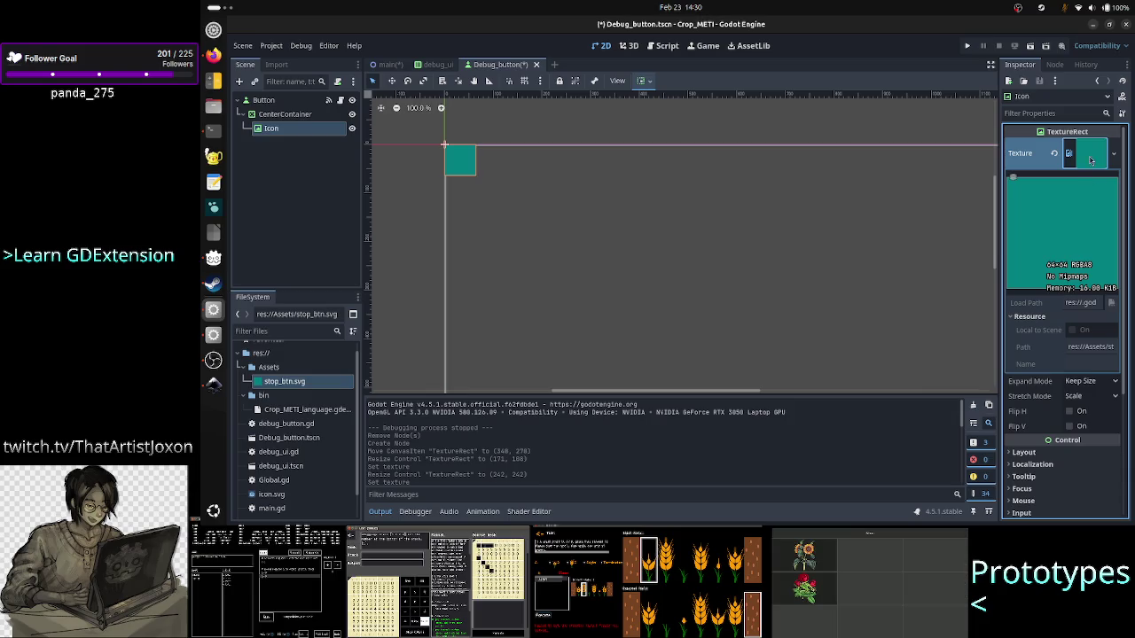
left_click(1085, 383)
left_click(1086, 383)
left_click(1080, 402)
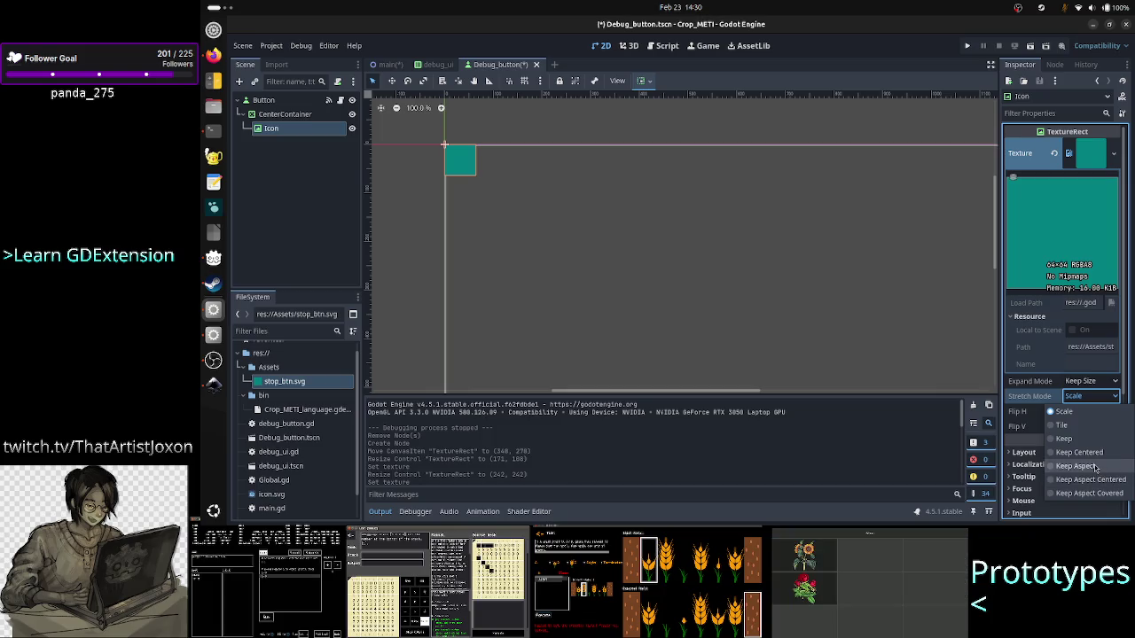
left_click(1095, 467)
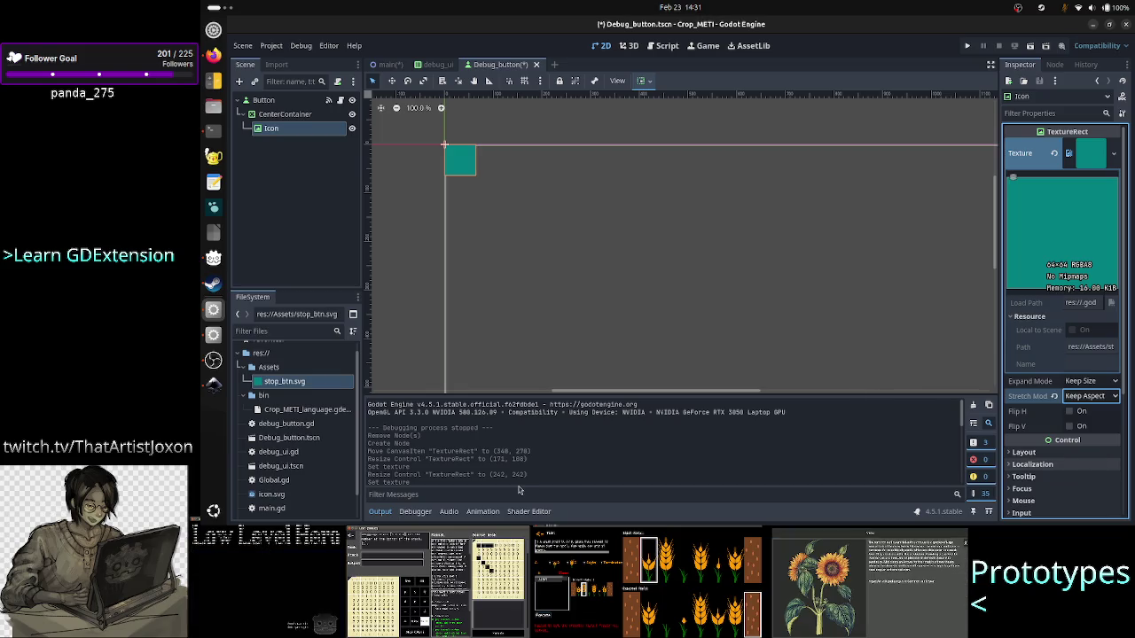
- Hide the output log and expand the Icon's Layout properties
left_click(381, 512)
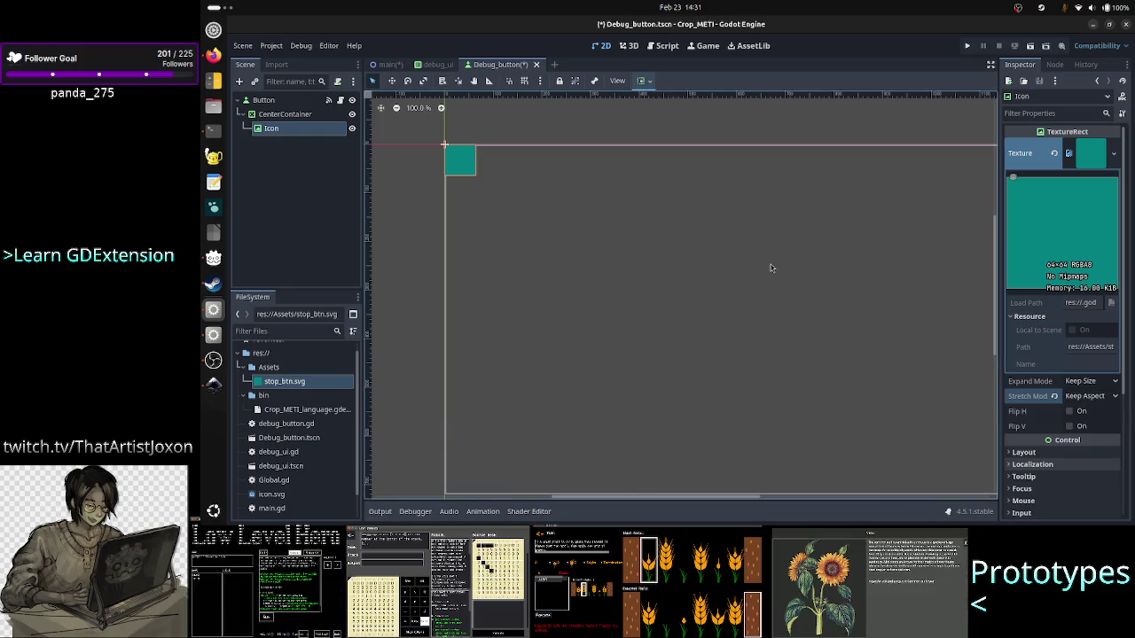
left_click(1057, 454)
scroll(1059, 452, "down", 3)
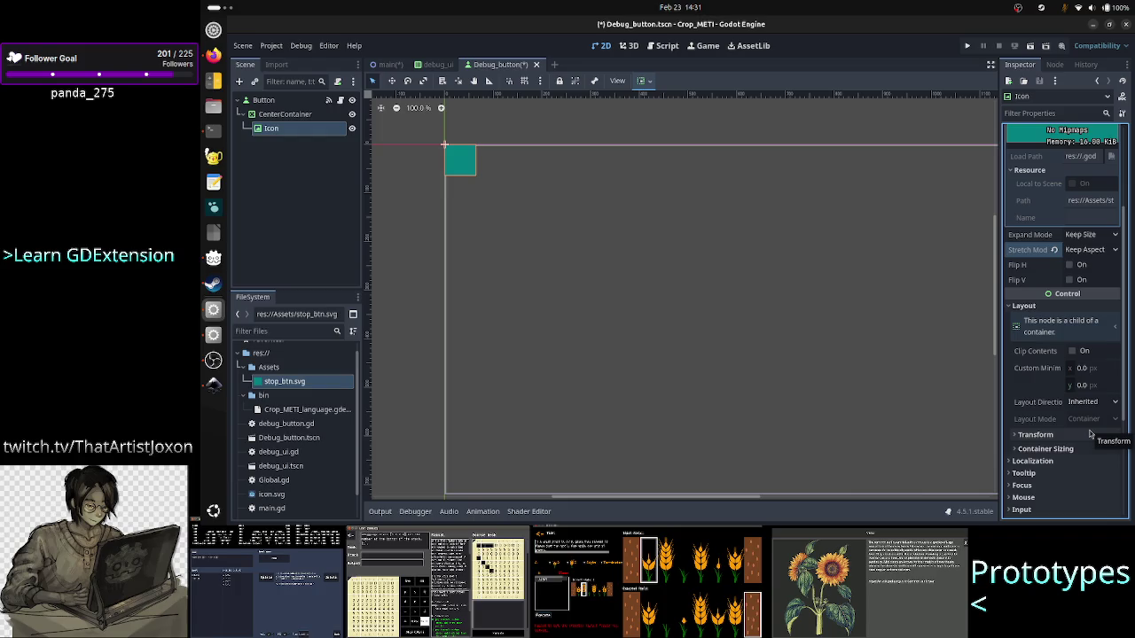
- Inspect the Icon's sizing and transform fields, trying stretch ratio 5.62 then resetting to 1.0
left_click(1068, 448)
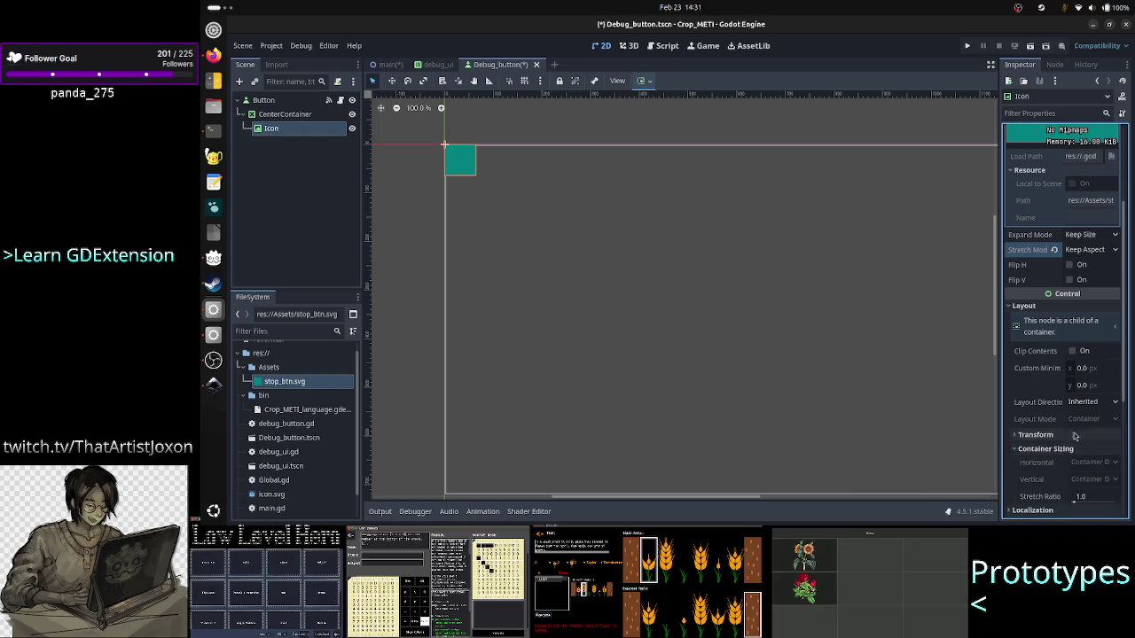
scroll(1076, 430, "down", 4)
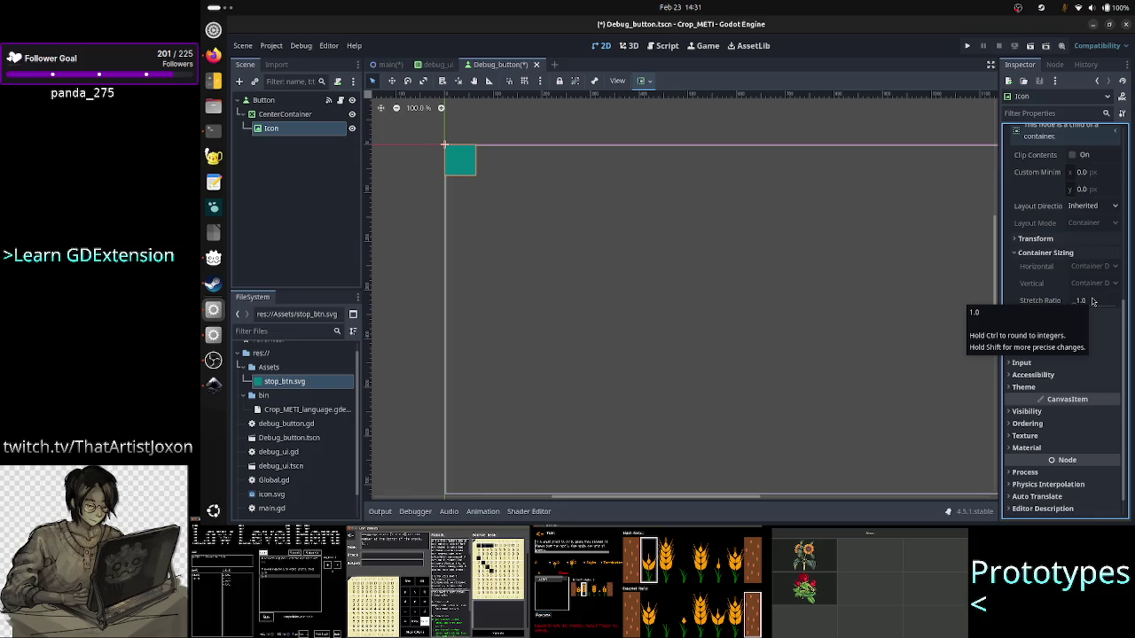
left_click(1084, 240)
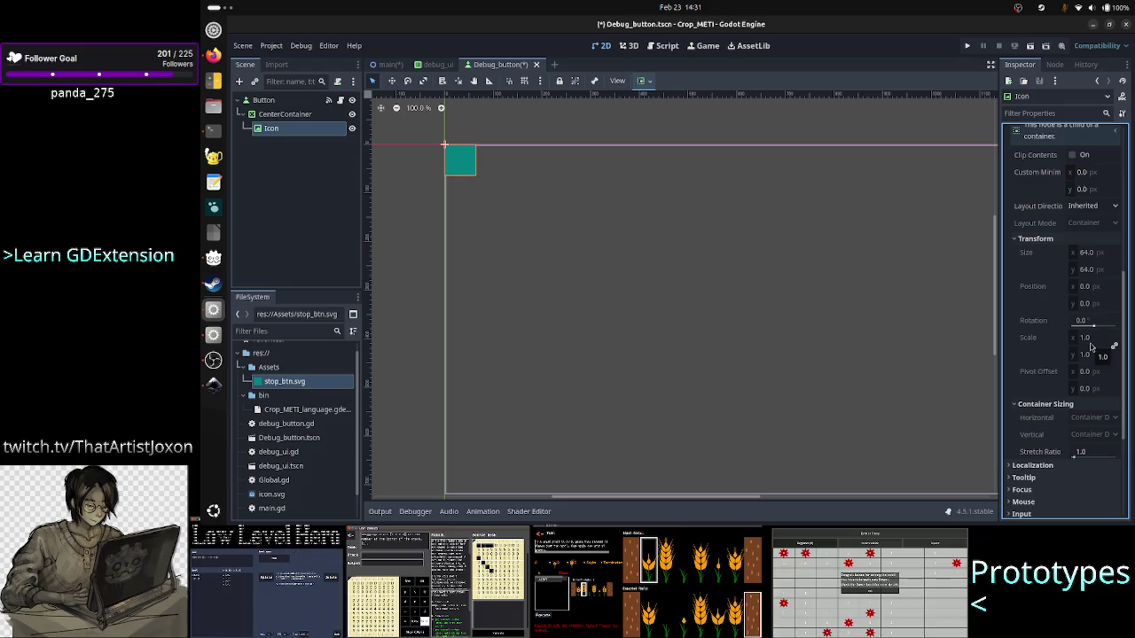
left_click_drag(1074, 456, 1085, 459)
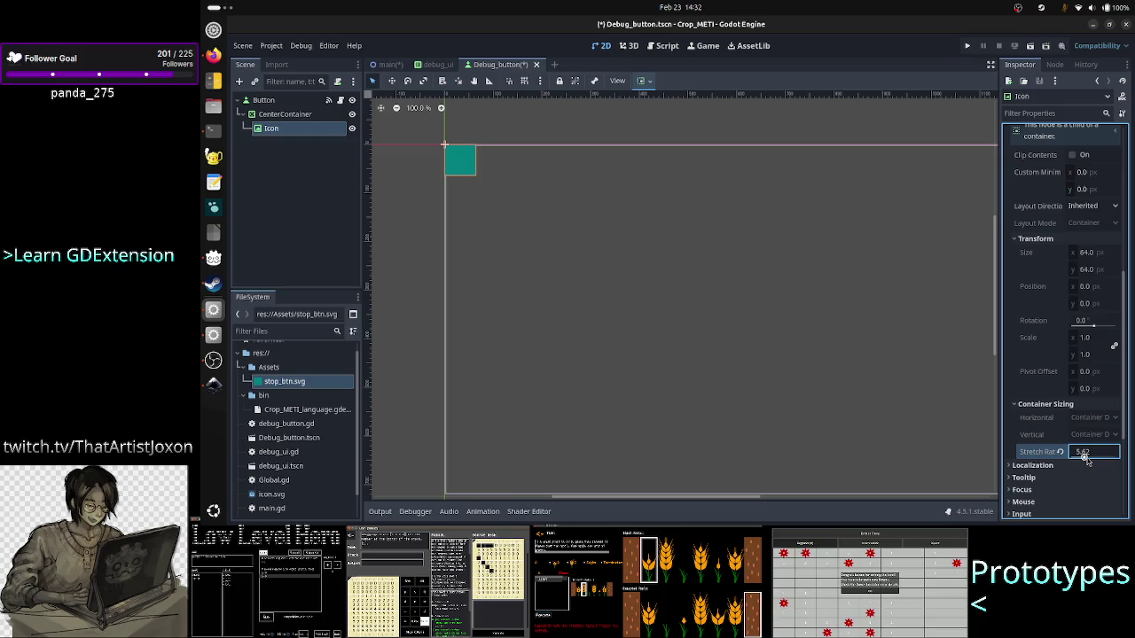
mouse_move(1050, 456)
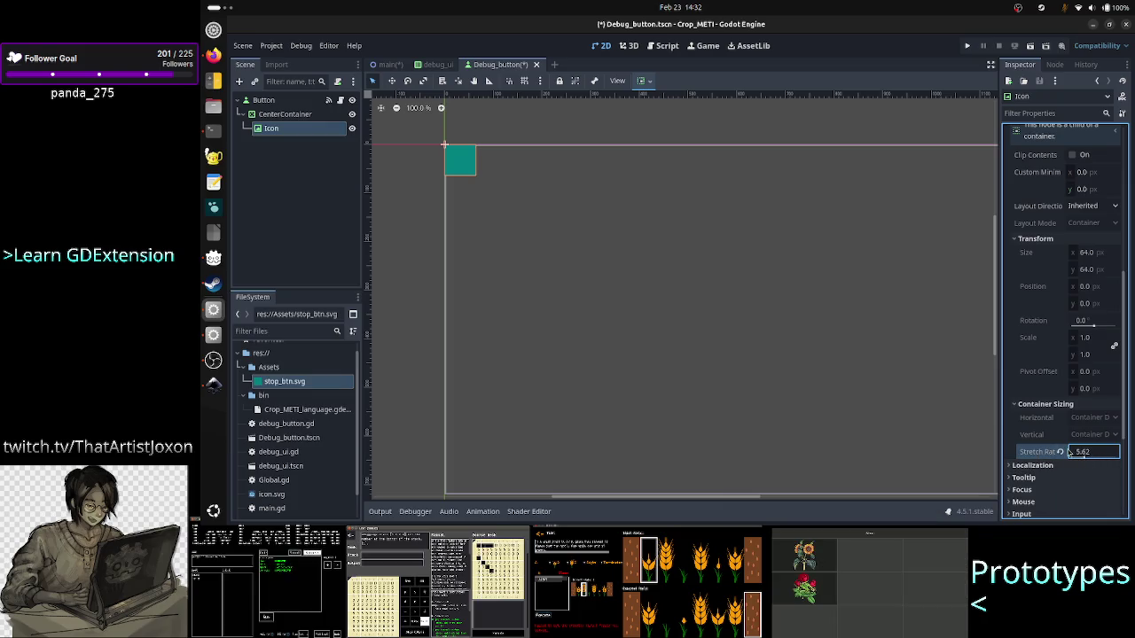
left_click(1060, 454)
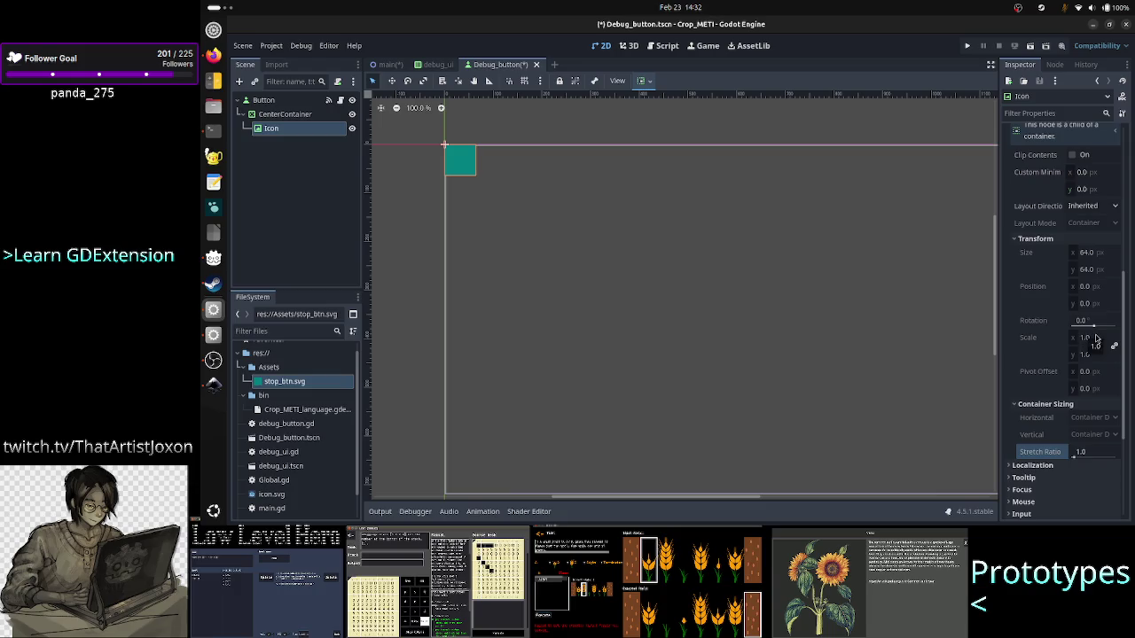
left_click(1096, 339)
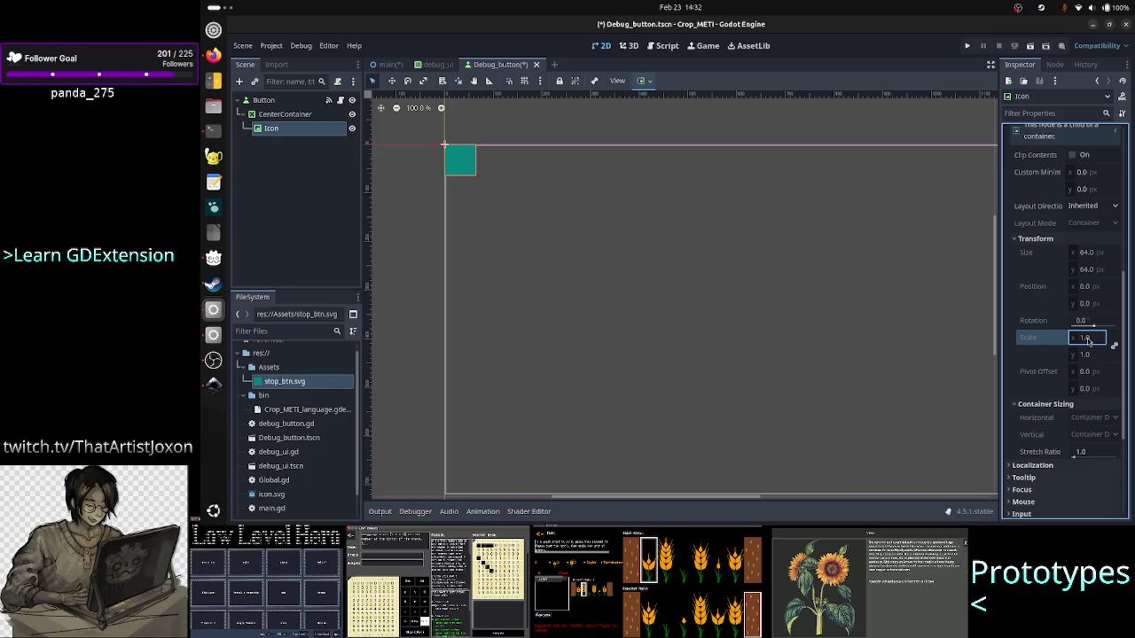
left_click(1091, 270)
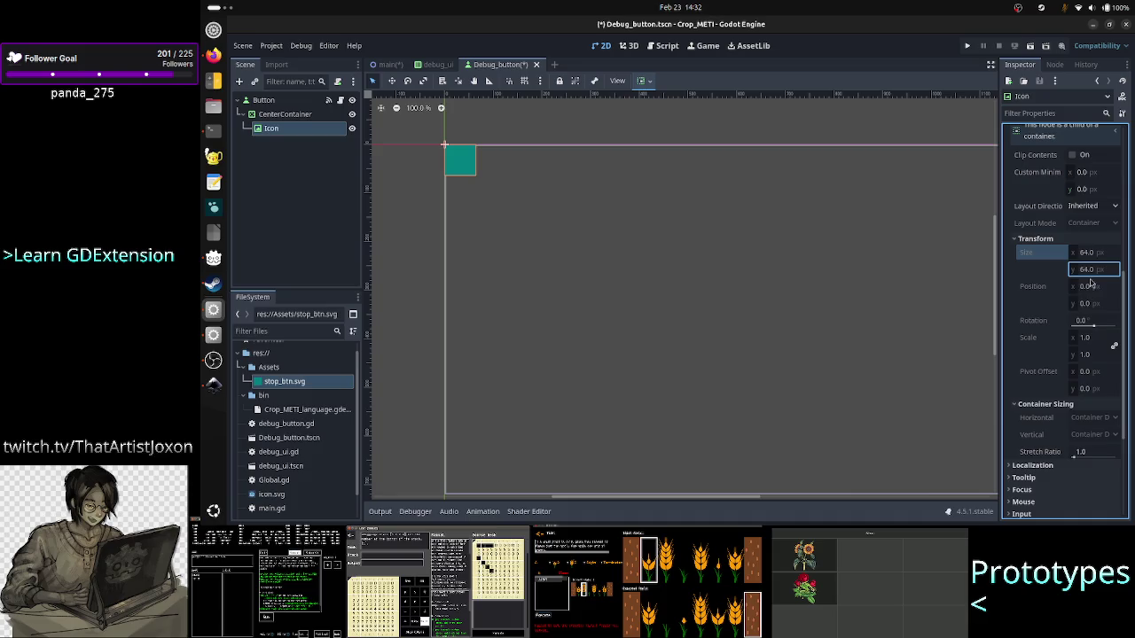
left_click(1026, 240)
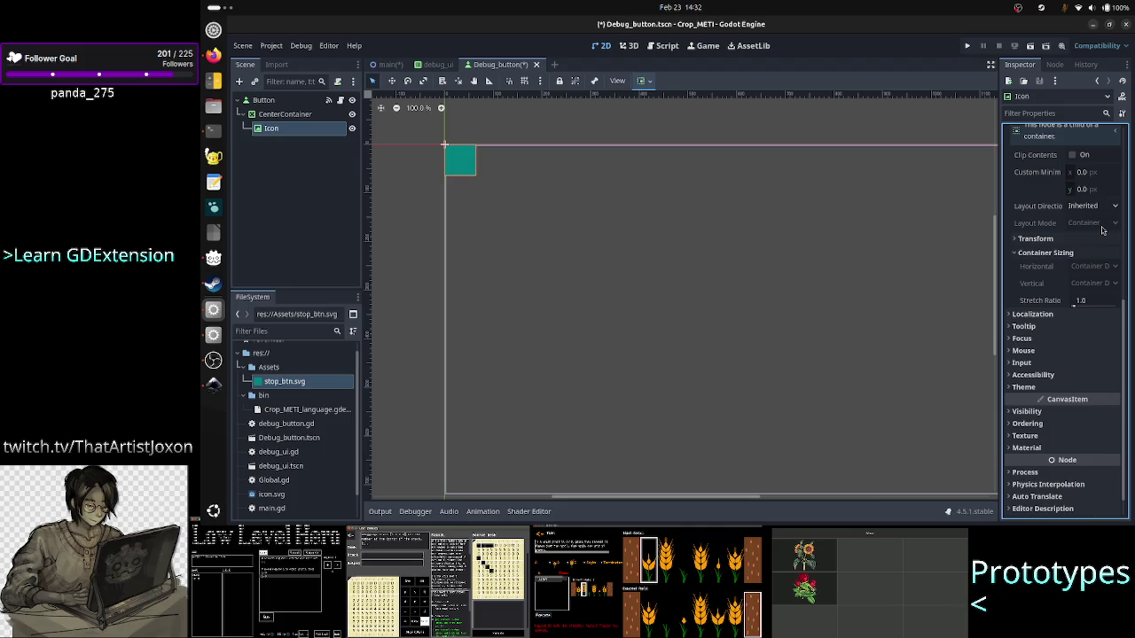
scroll(1094, 230, "up", 1)
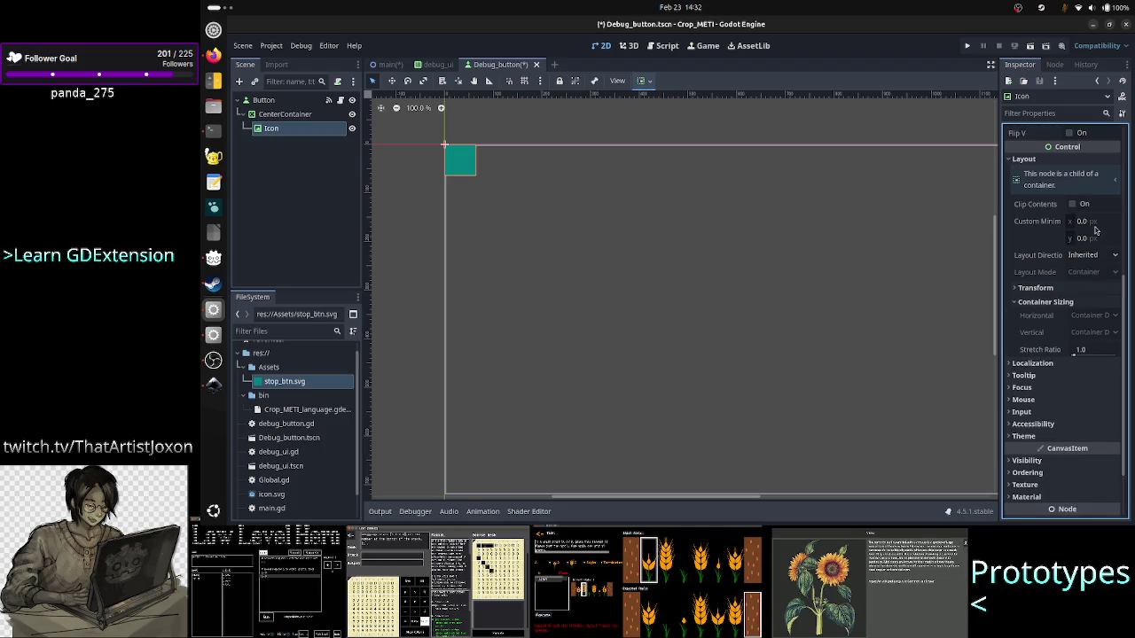
left_click(1093, 223)
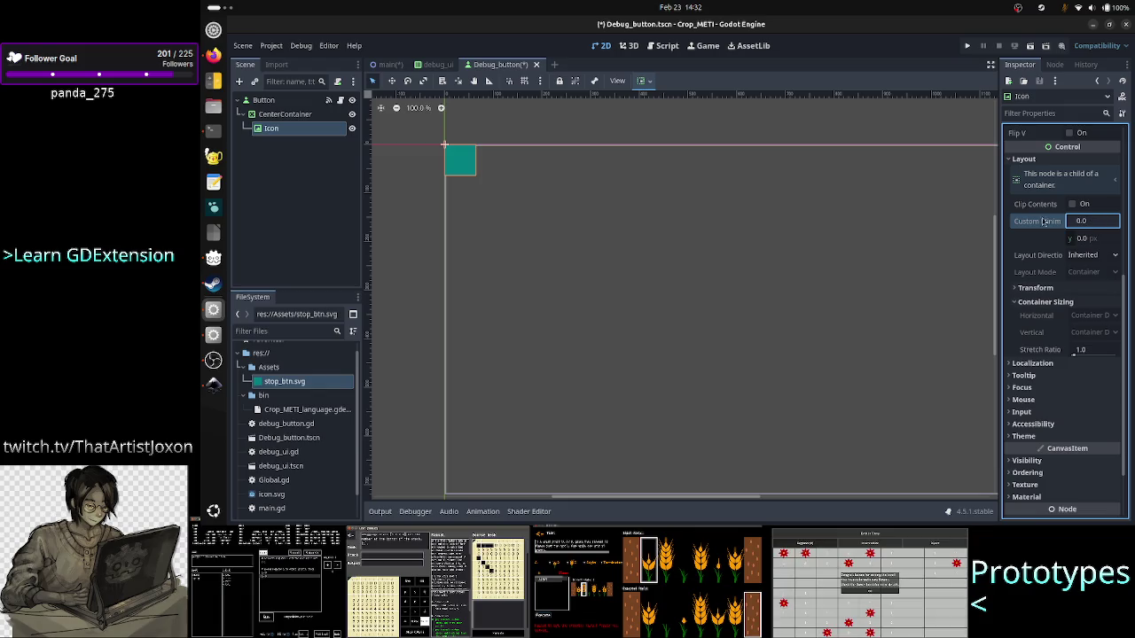
- Anchor the CenterContainer to Full Rect, then drag the Icon out above it
left_click(317, 116)
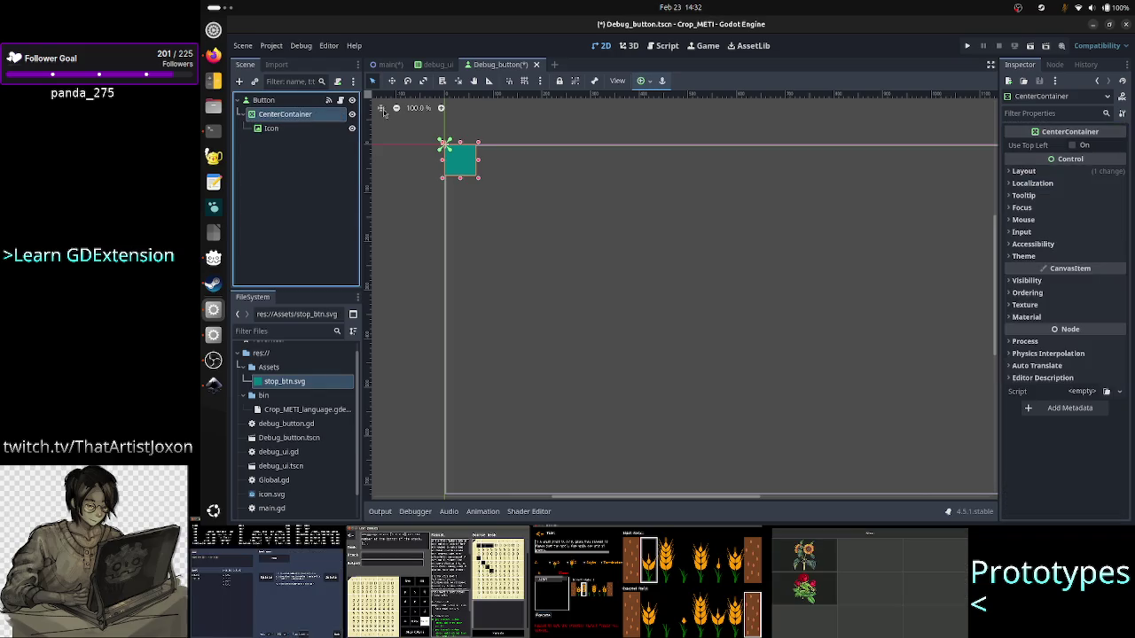
left_click(643, 81)
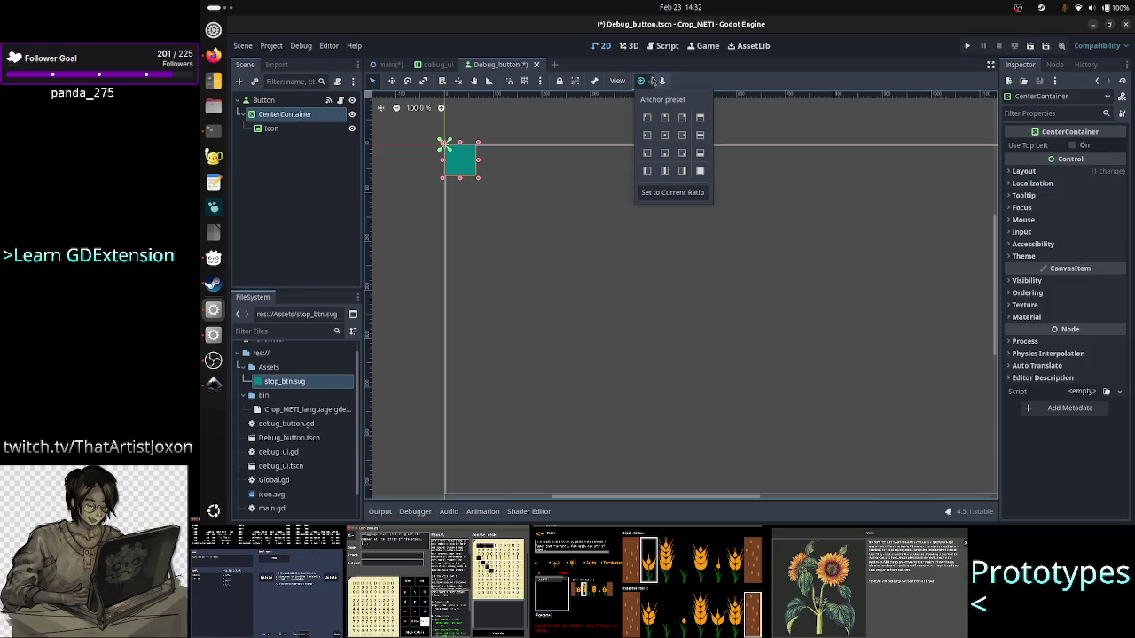
left_click(700, 170)
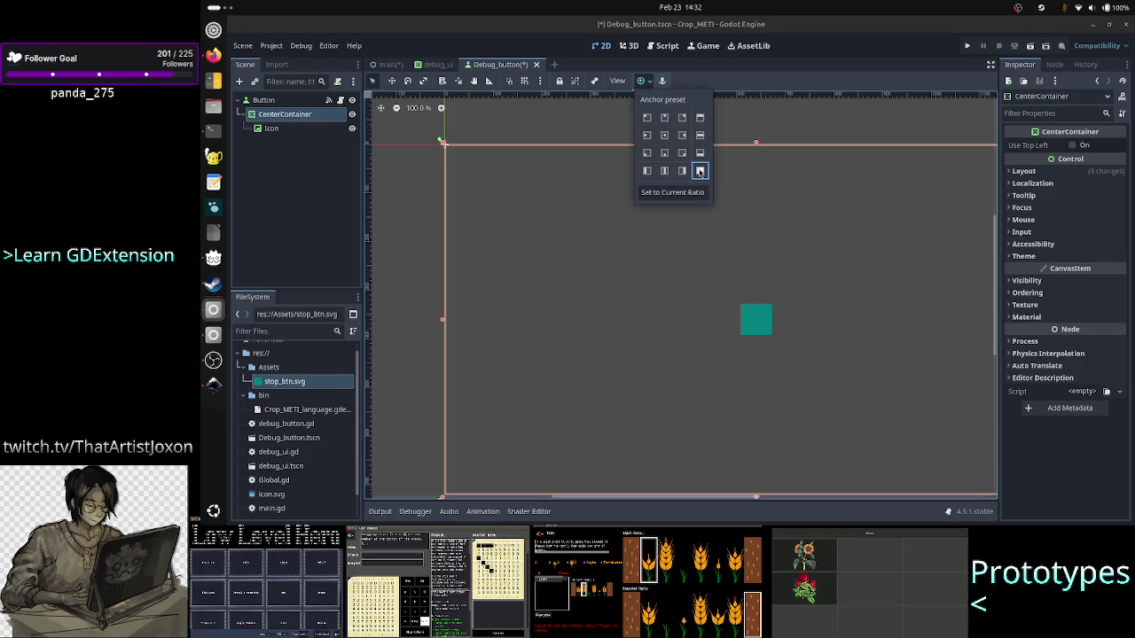
left_click(314, 178)
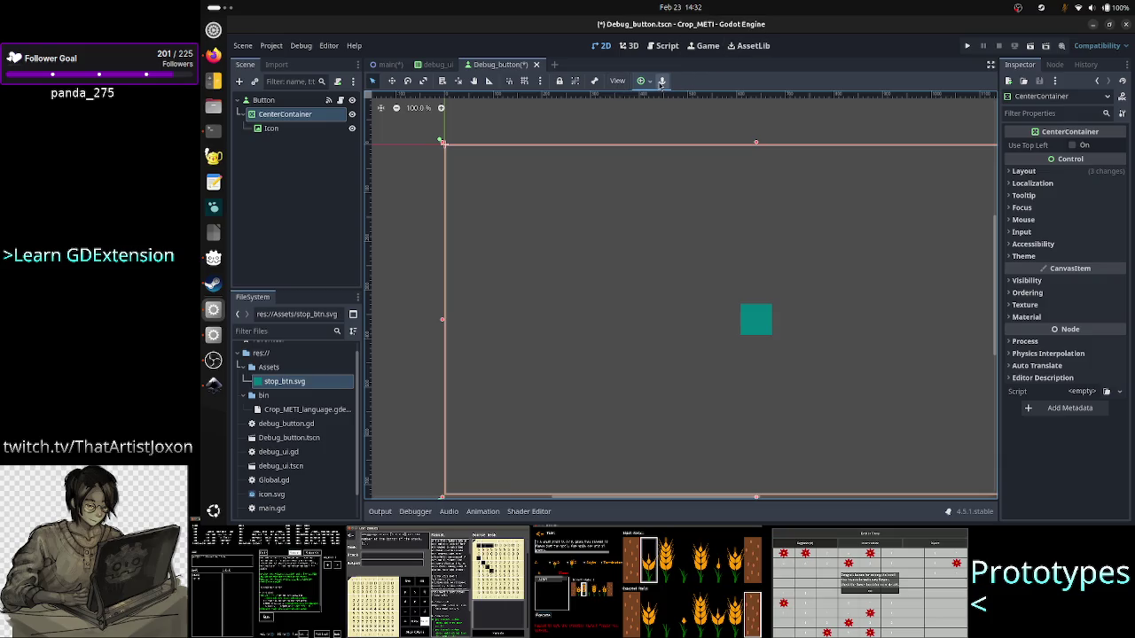
left_click(651, 82)
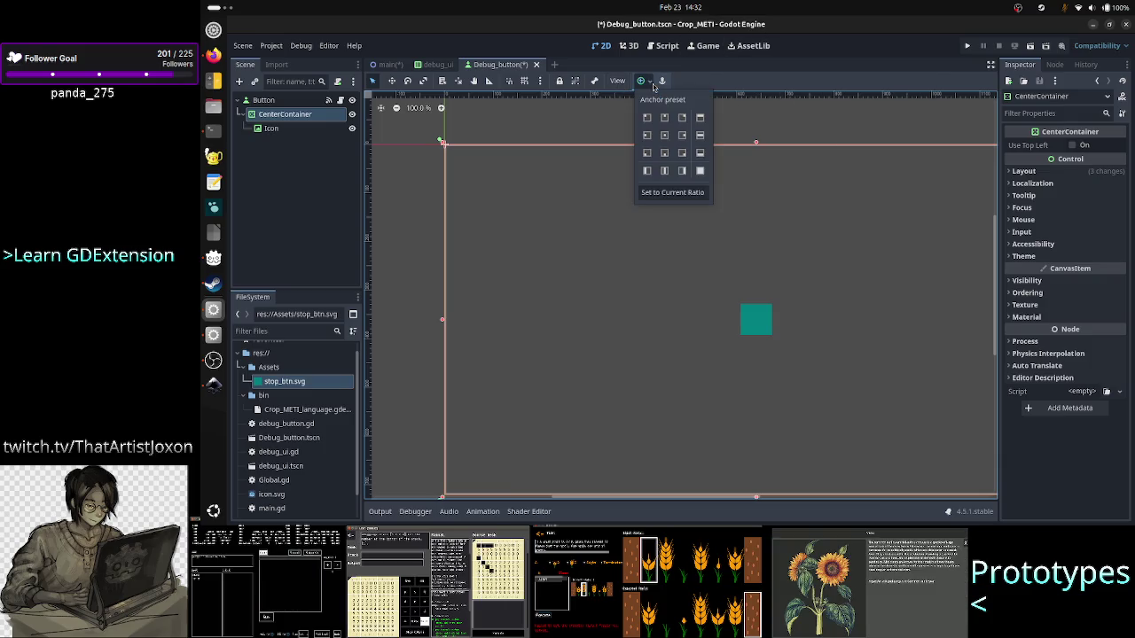
left_click(653, 85)
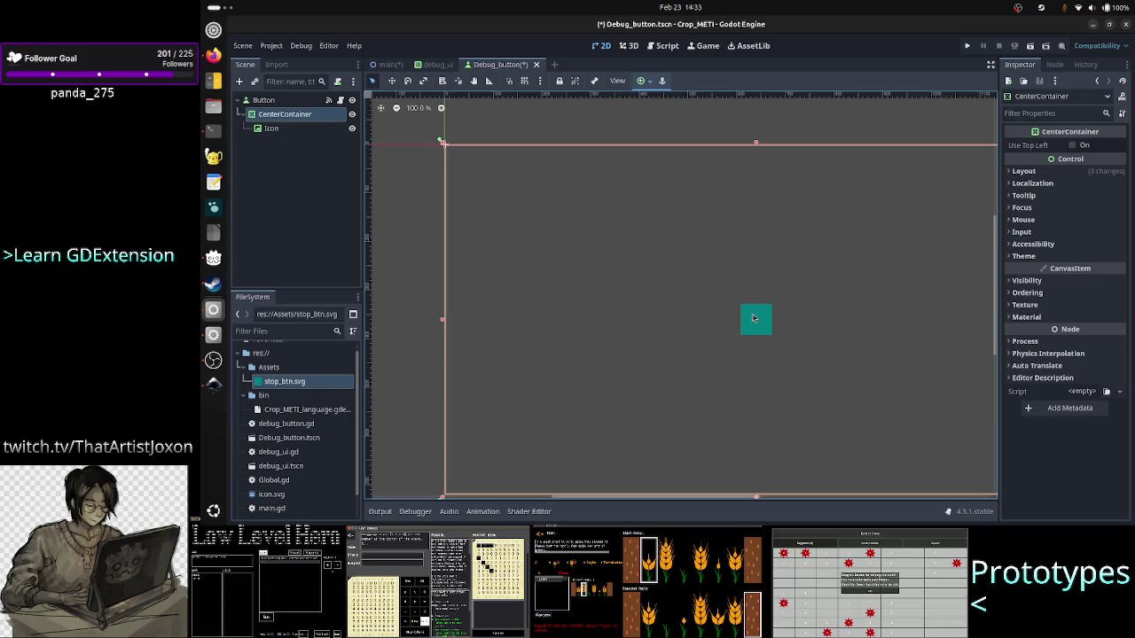
left_click_drag(270, 129, 284, 109)
- Delete the CenterContainer, add a VBoxContainer under Button, and drag Icon into it
left_click(287, 129)
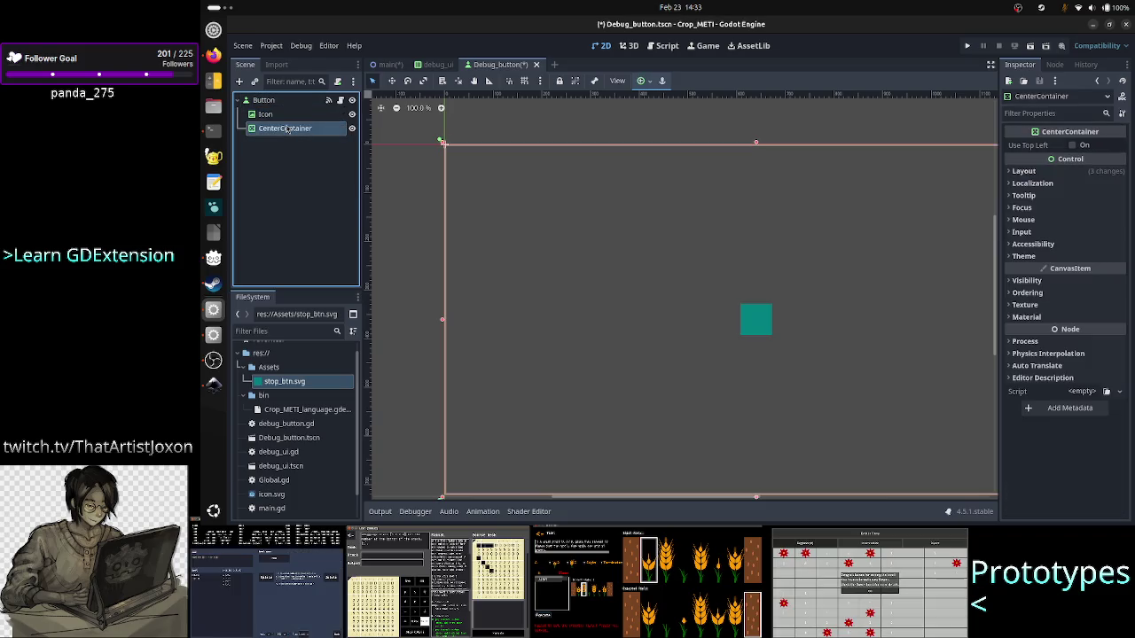
key("Delete")
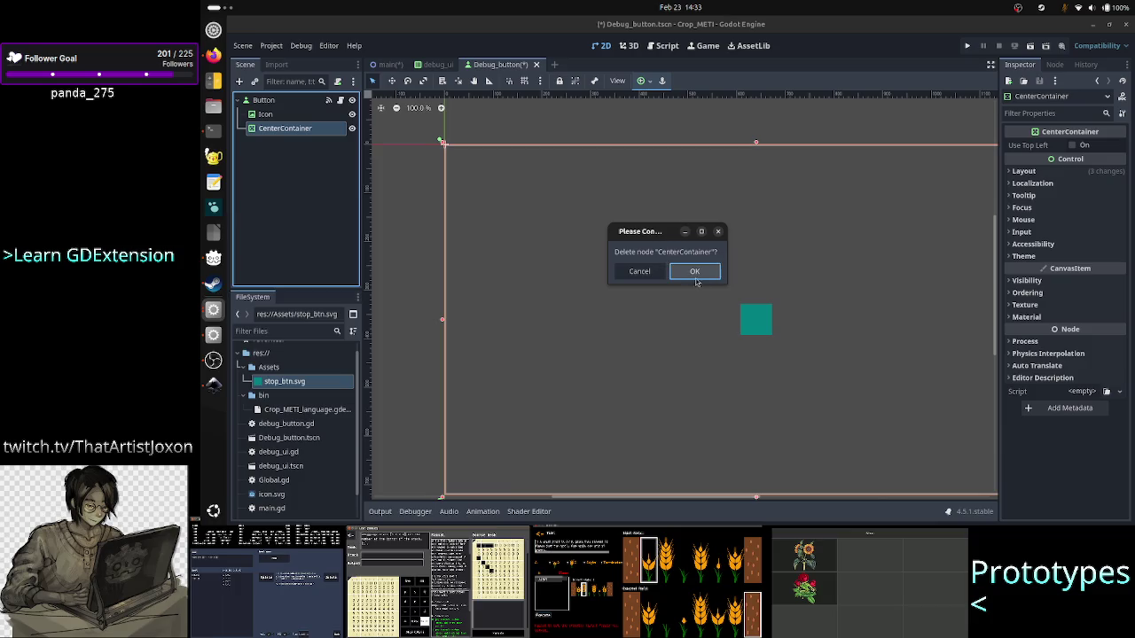
left_click(694, 271)
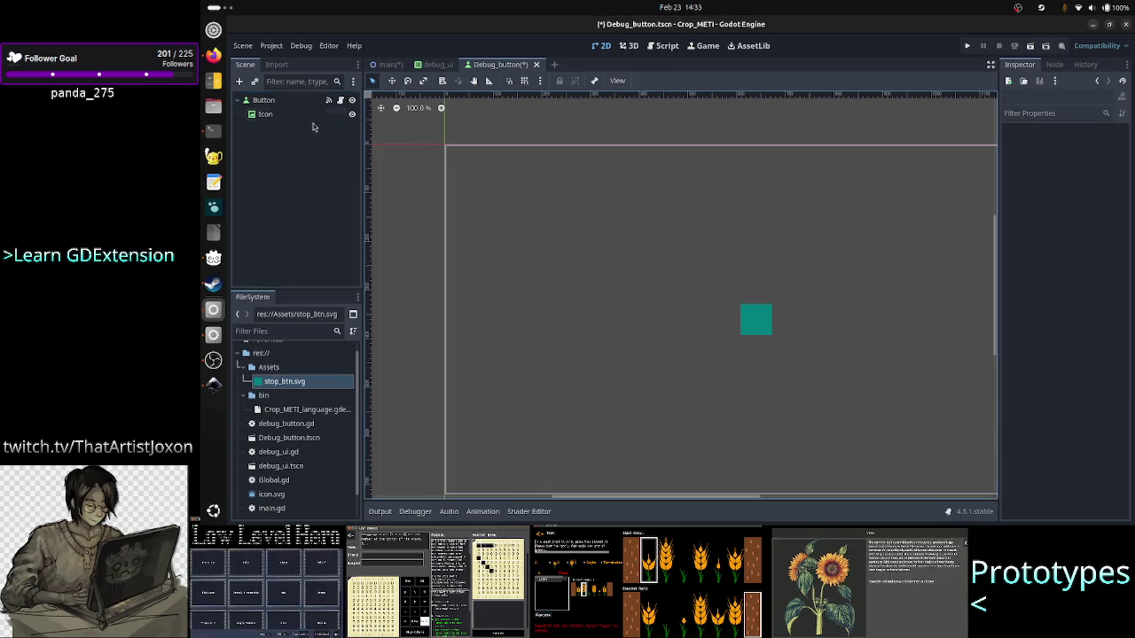
left_click(264, 100)
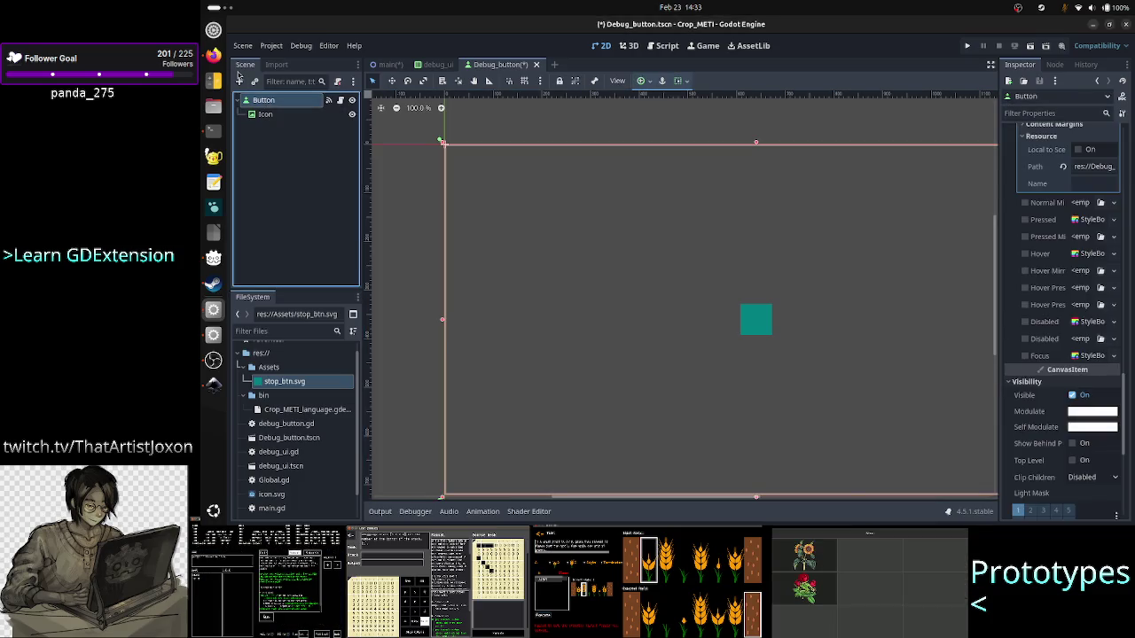
left_click(239, 80)
type("vbox")
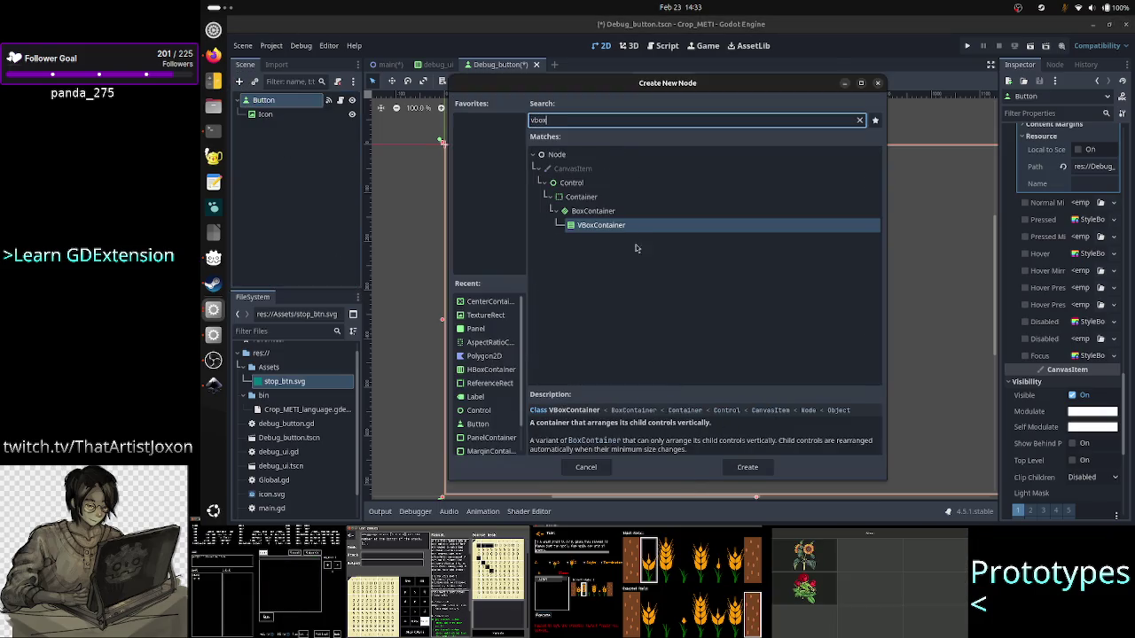
key("Return")
mouse_move(280, 133)
left_mouse_down()
mouse_move(278, 114)
mouse_move(287, 118)
left_mouse_up()
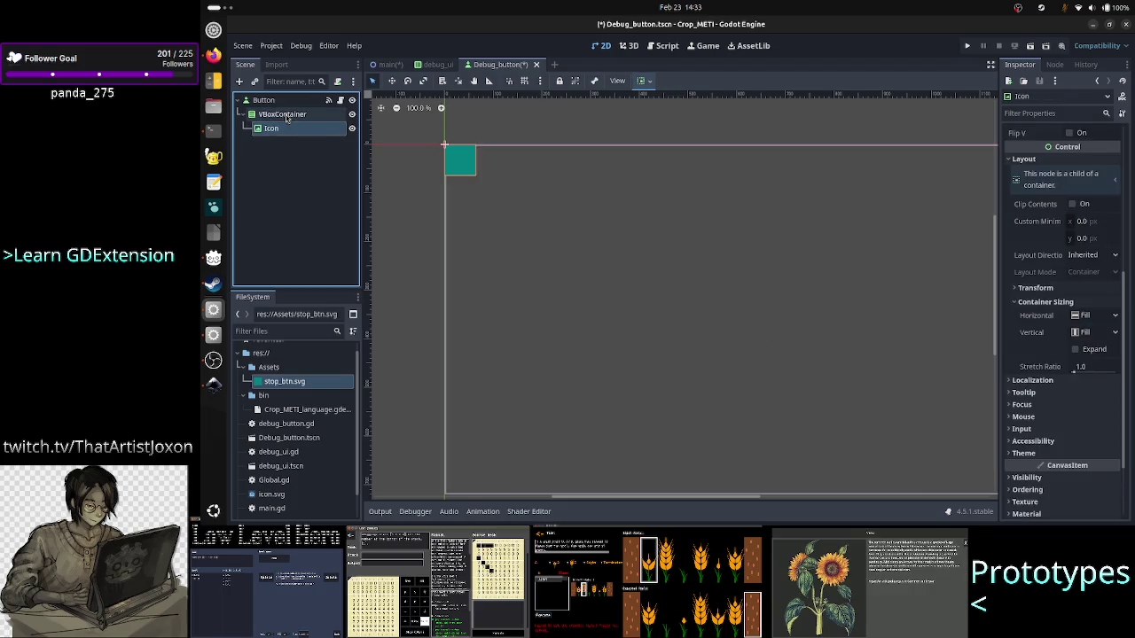
left_click(275, 116)
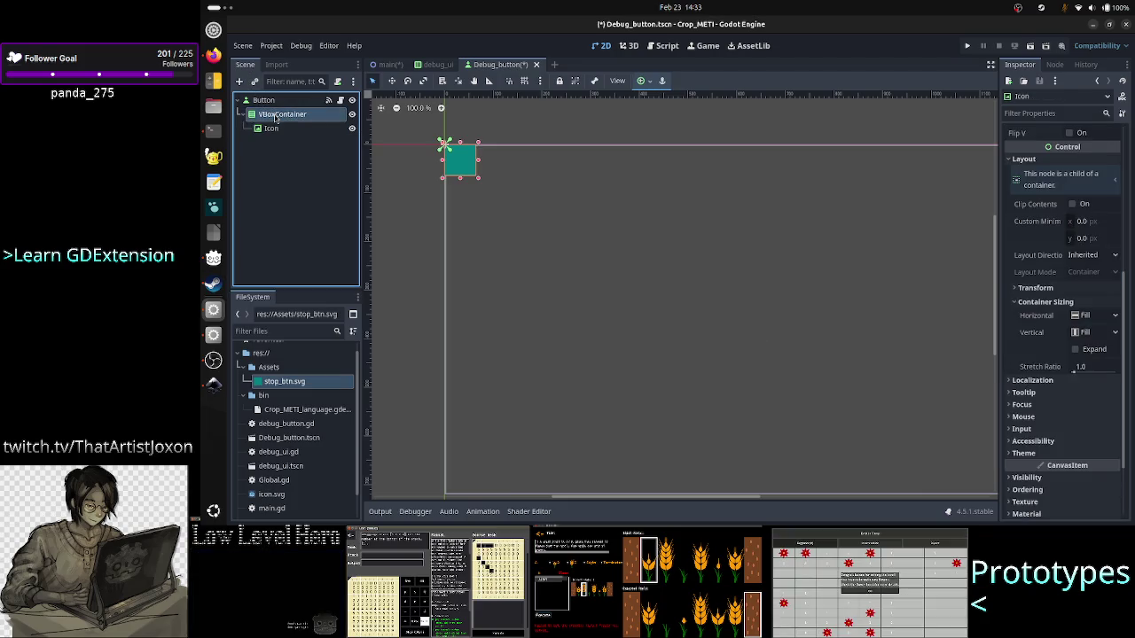
- Add a Label under the VBoxContainer below Icon and set its text to 'Stop'
left_click(242, 83)
type("lab")
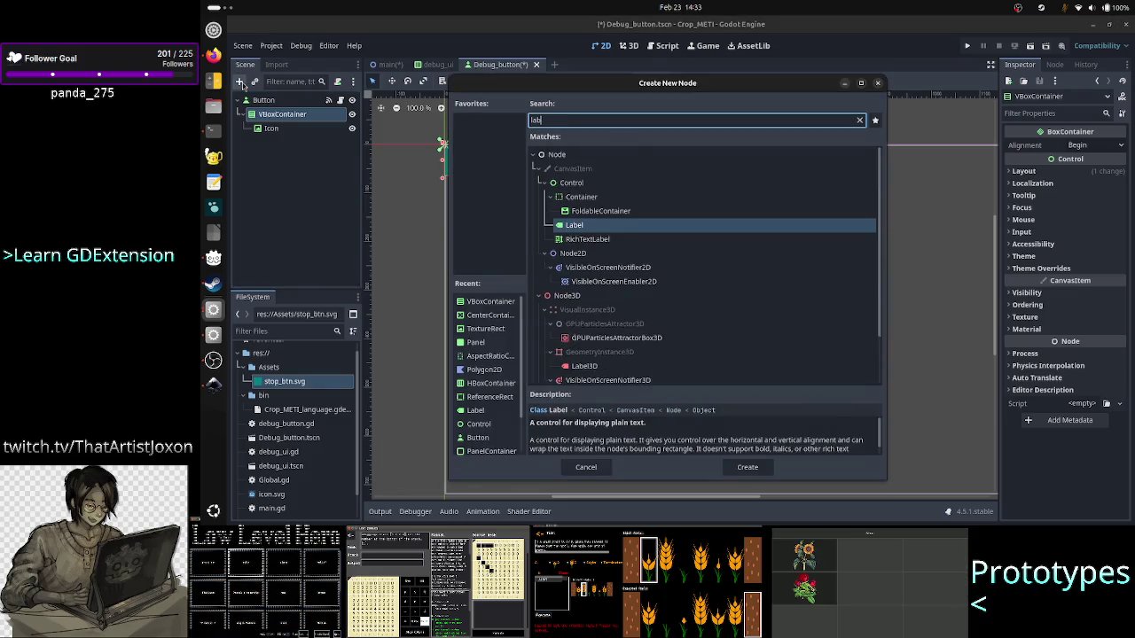
type("el")
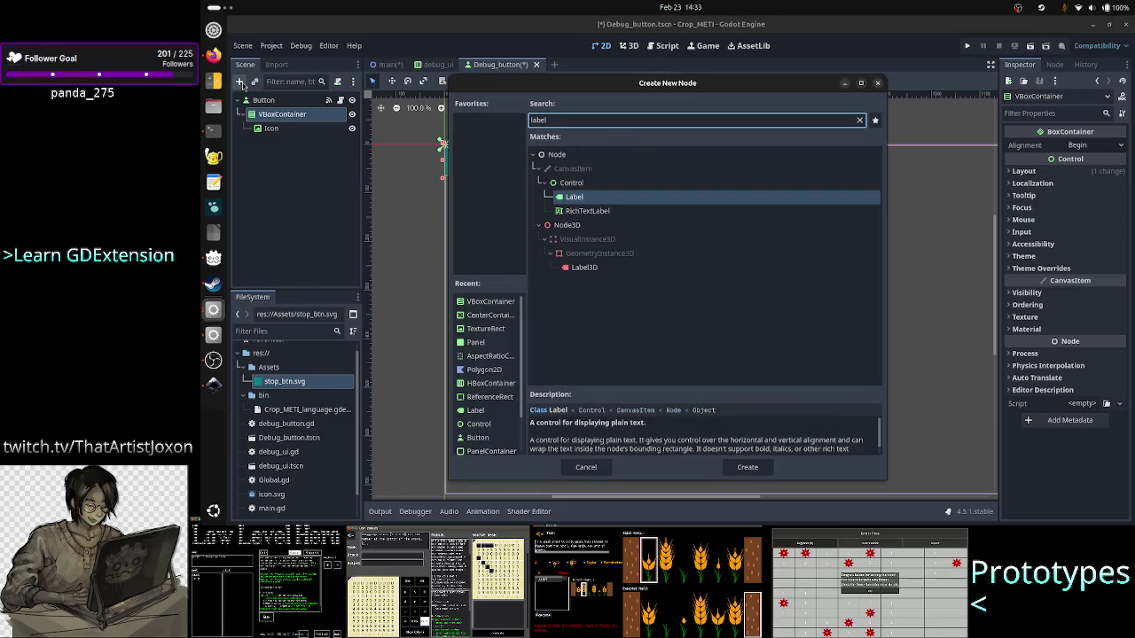
left_click(624, 199)
double_click(624, 198)
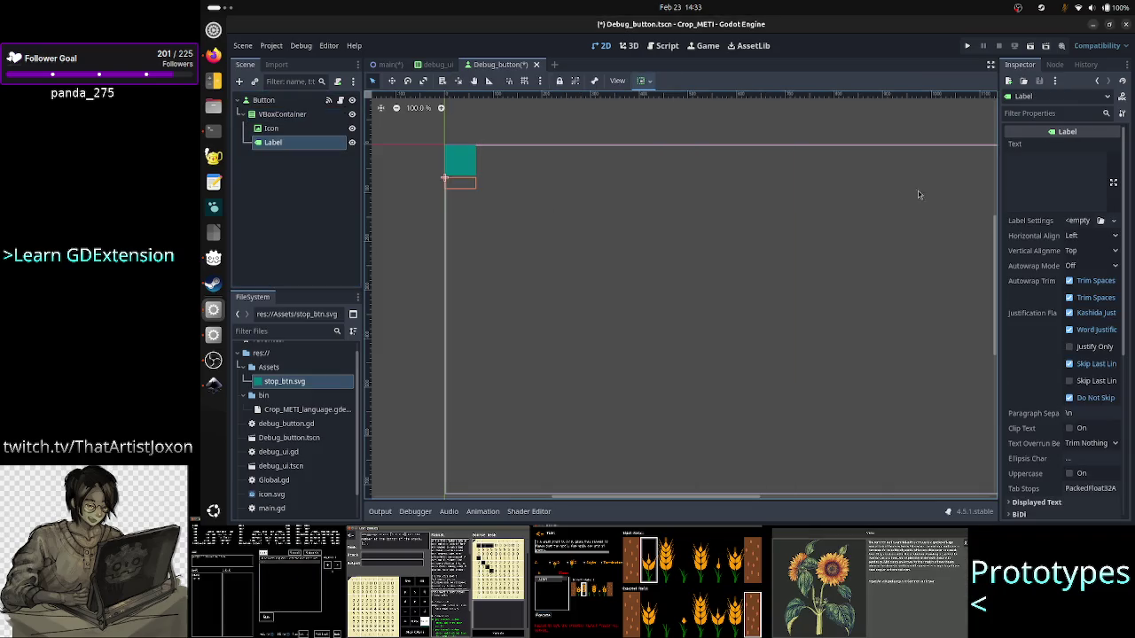
left_click(1040, 180)
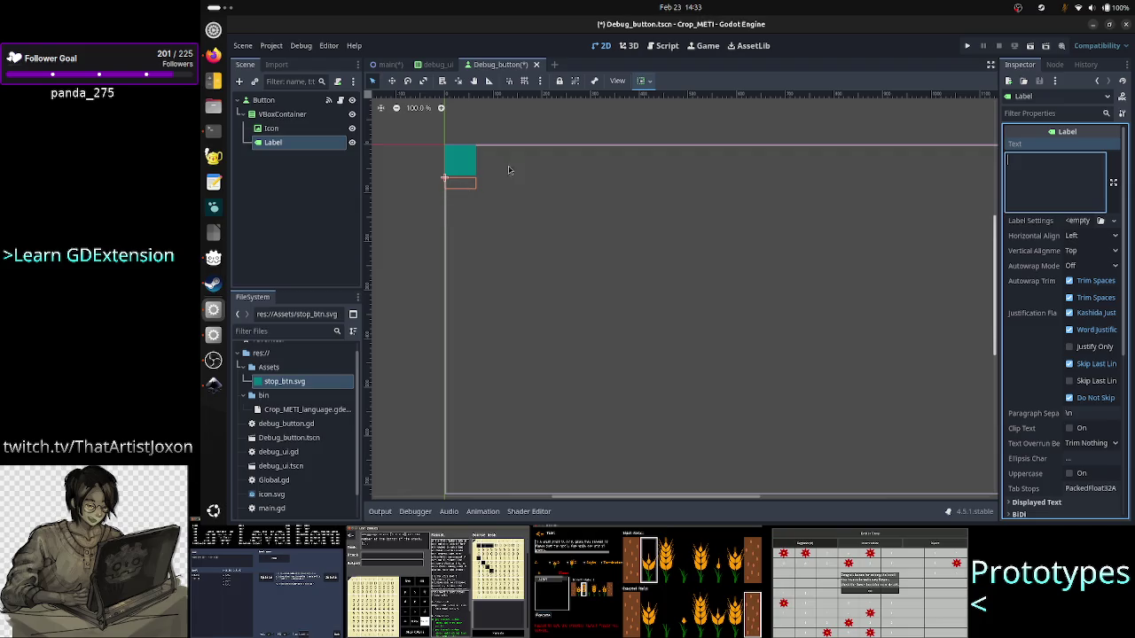
left_click(312, 163)
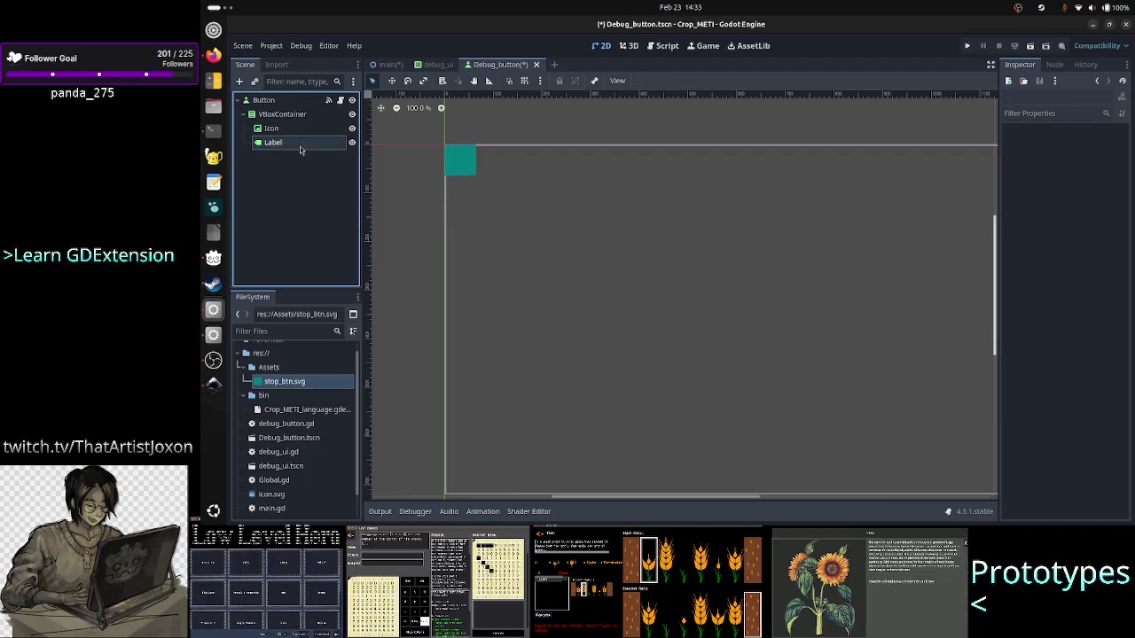
left_click(301, 143)
left_click(1086, 177)
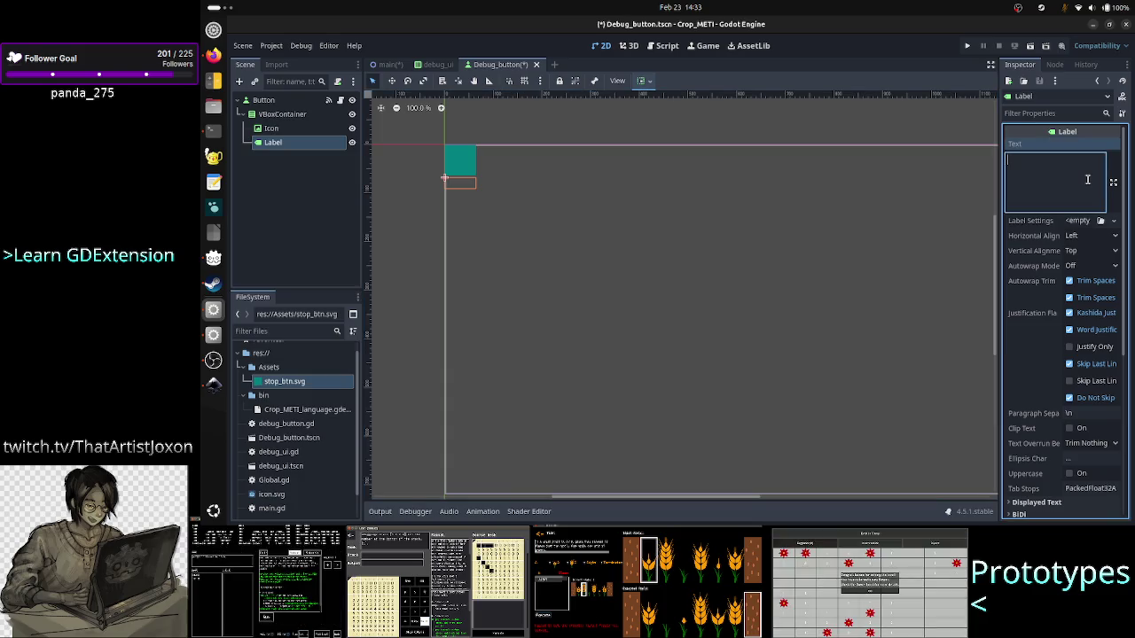
type("Stop")
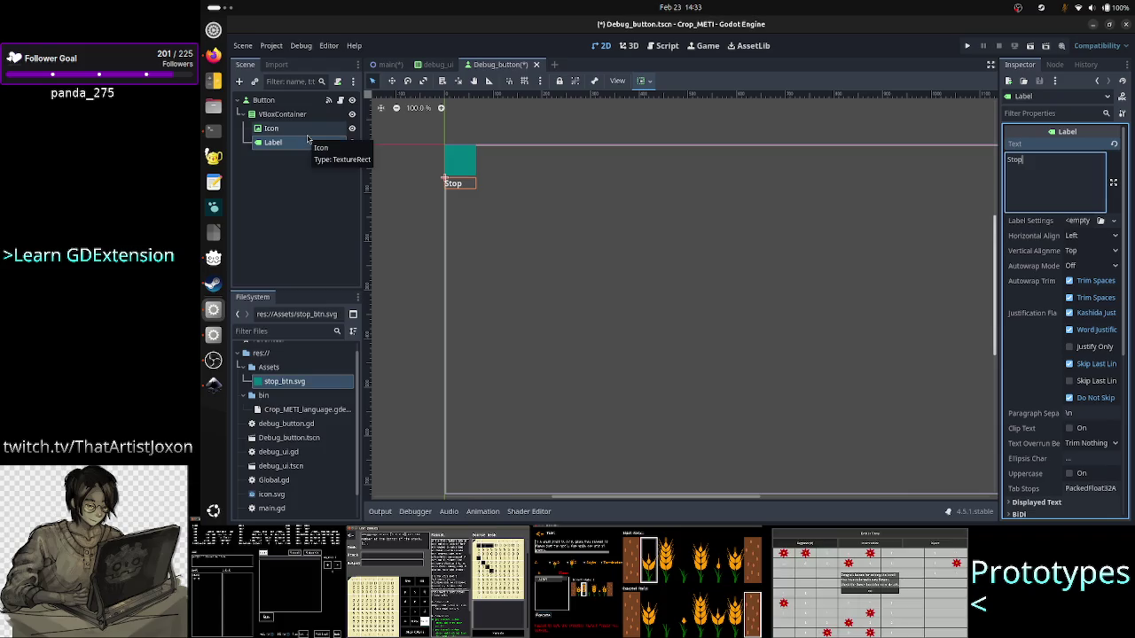
left_click(307, 118)
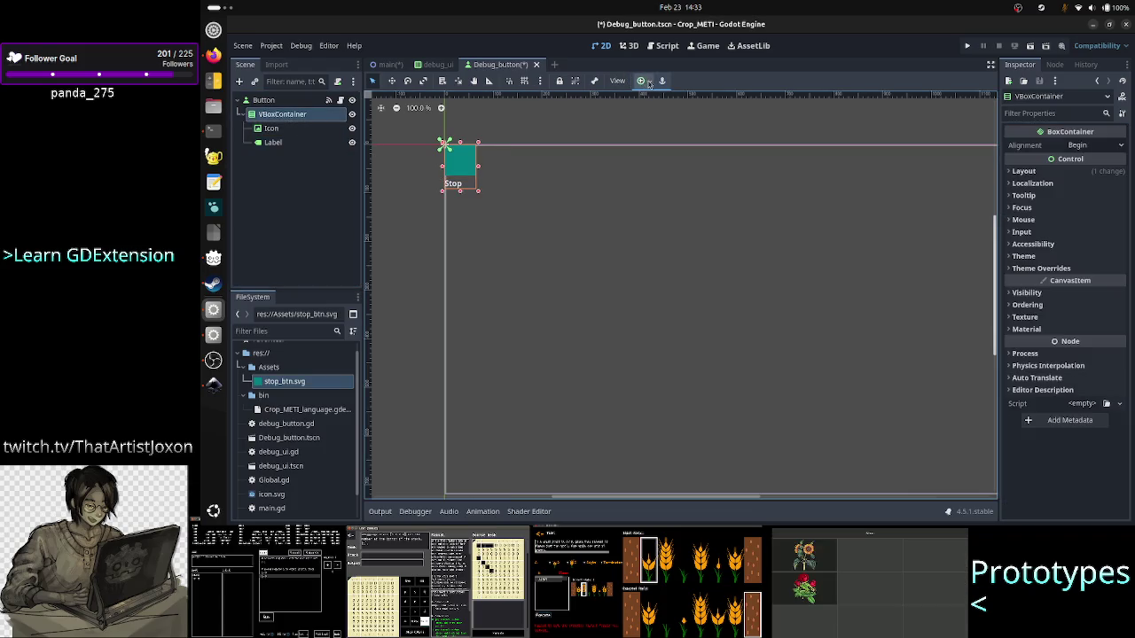
- Anchor the VBoxContainer to Full Rect and enable vertical Expand on the Icon
left_click(643, 80)
left_click(700, 171)
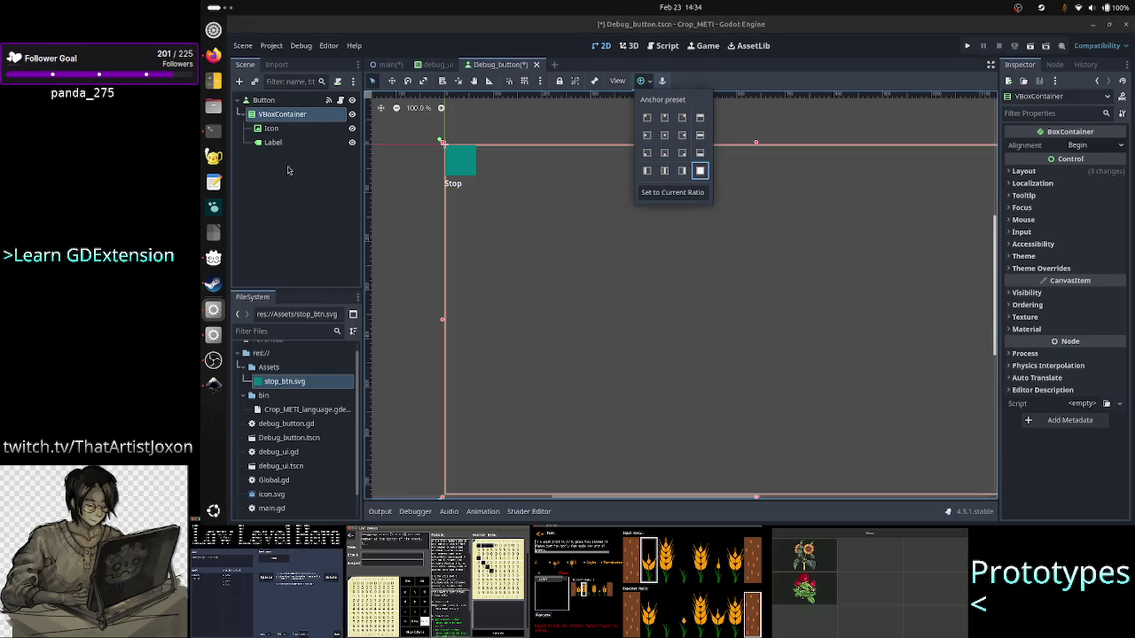
left_click(276, 132)
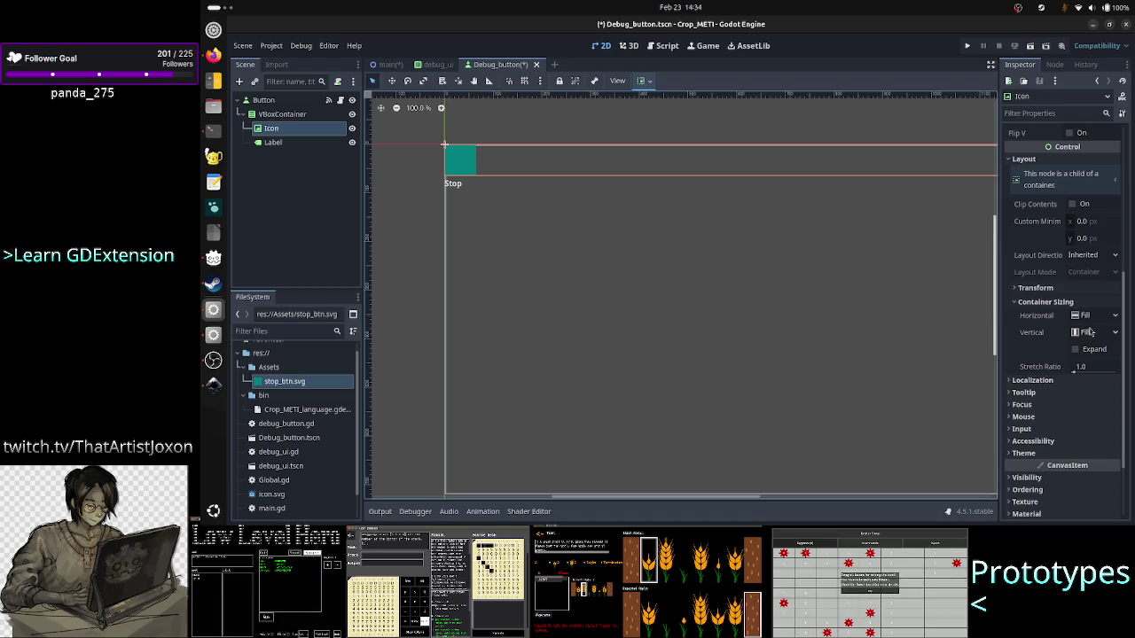
left_click(1075, 349)
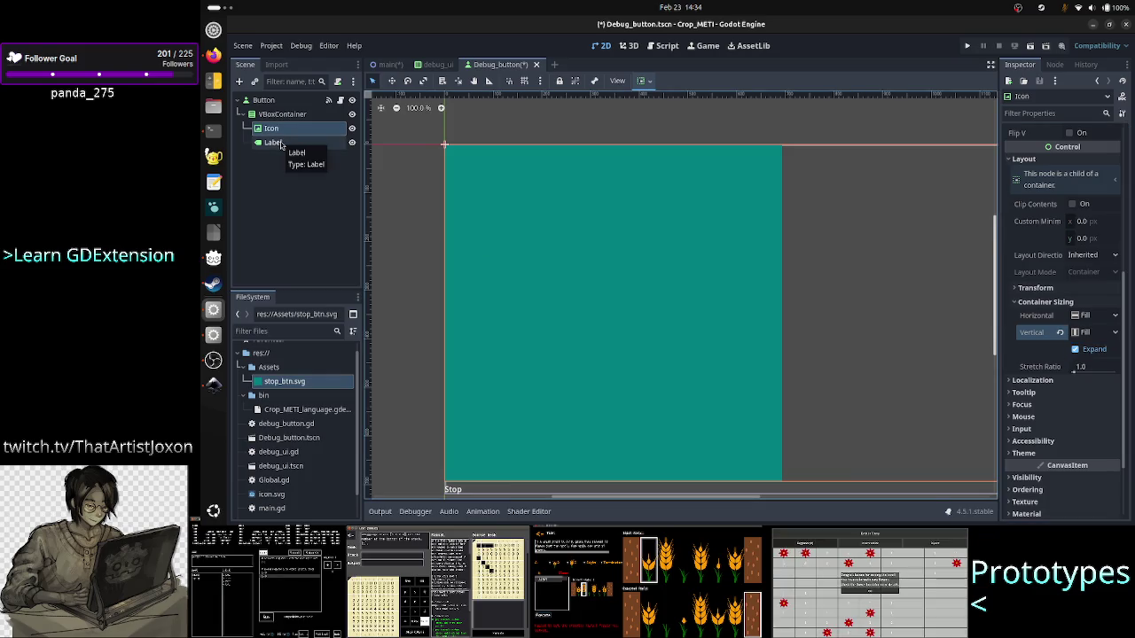
- Enable vertical Expand in the Label's Container Sizing as well
left_click(275, 143)
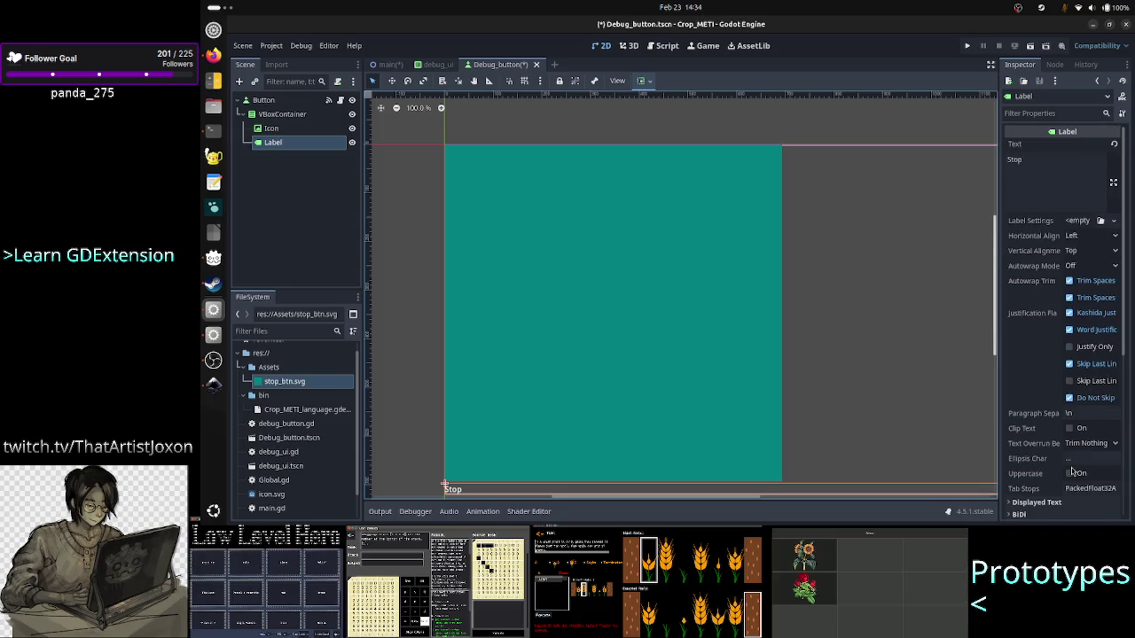
scroll(1068, 443, "down", 5)
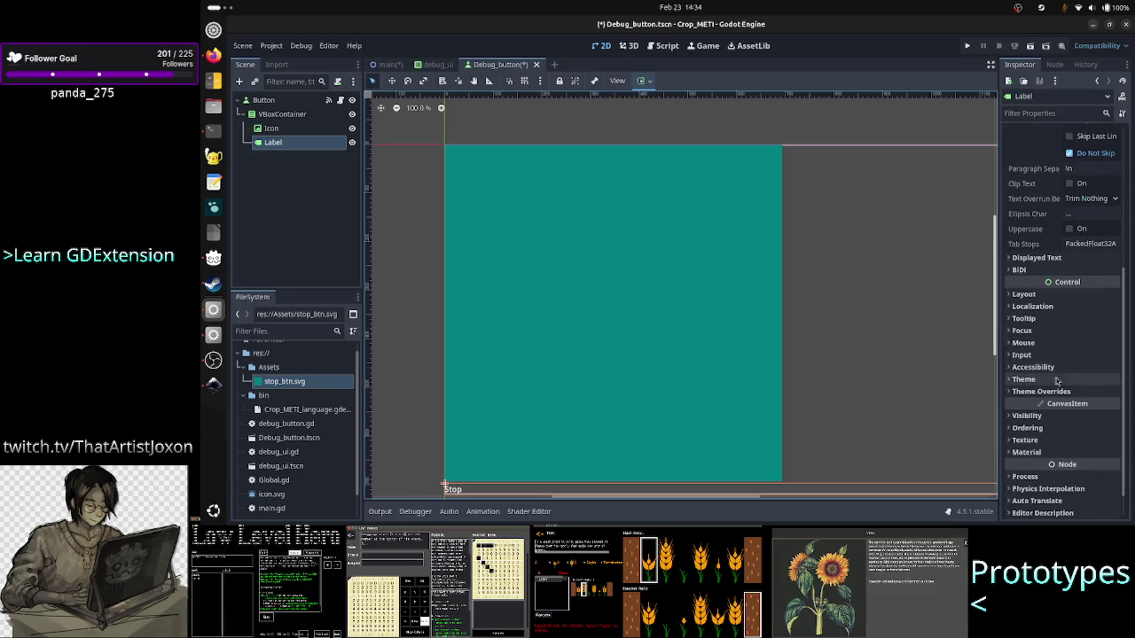
left_click(1061, 302)
left_click(1051, 437)
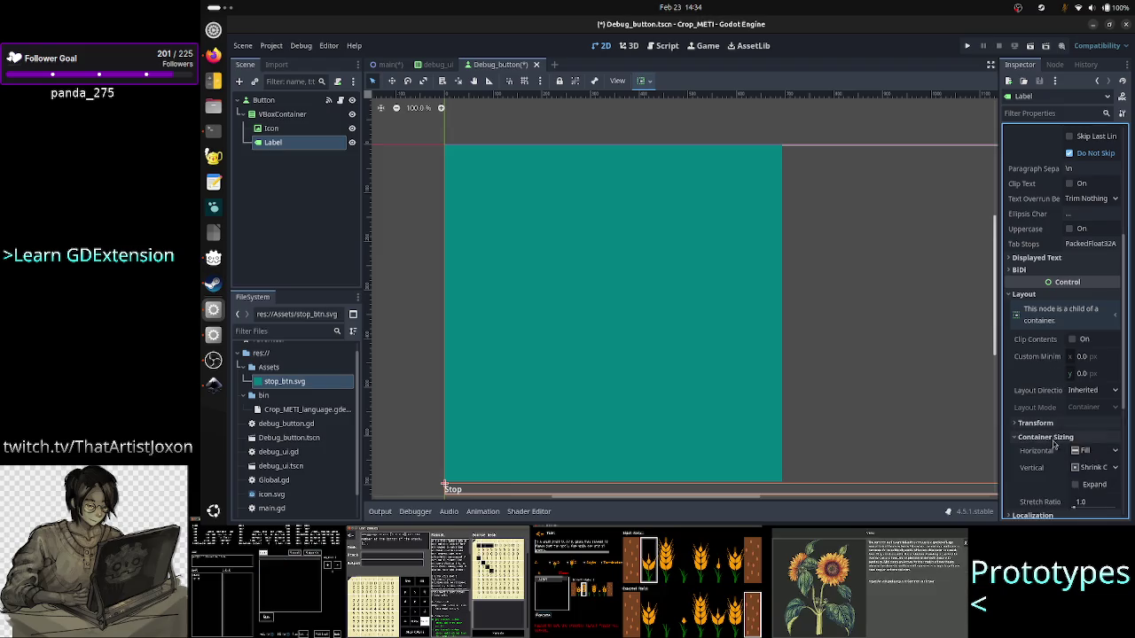
scroll(1054, 439, "down", 2)
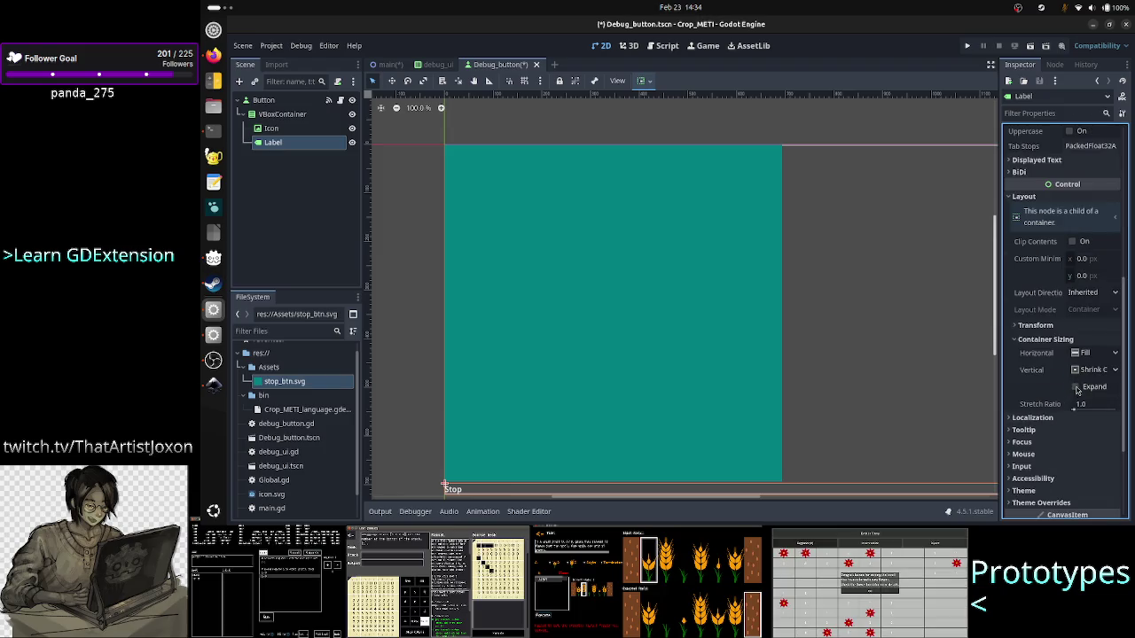
left_click(1076, 388)
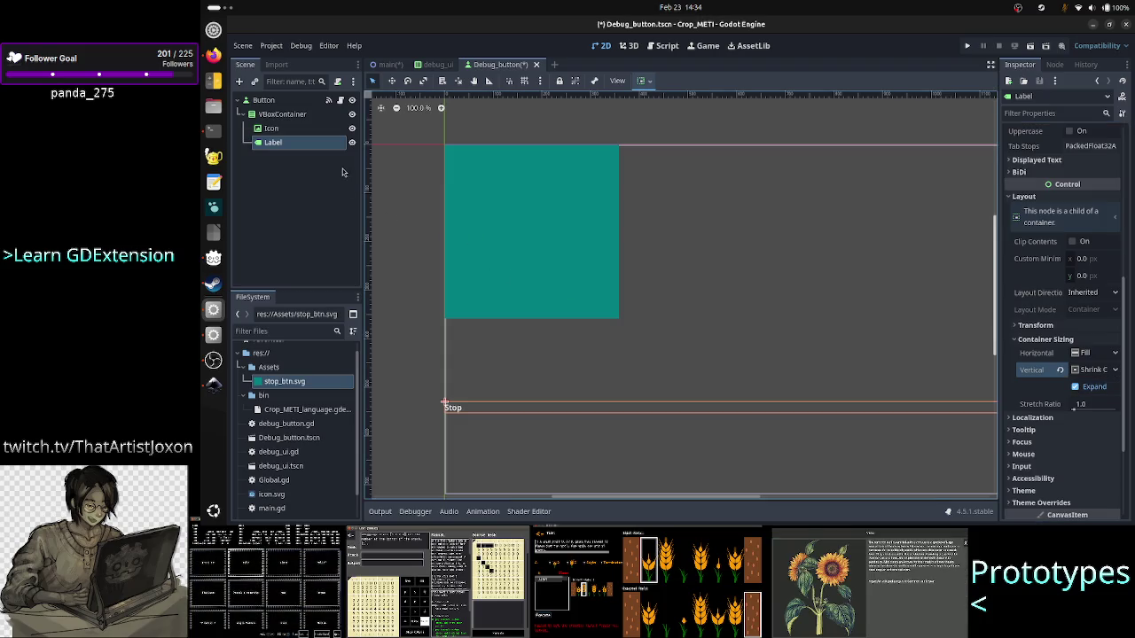
left_click(293, 132)
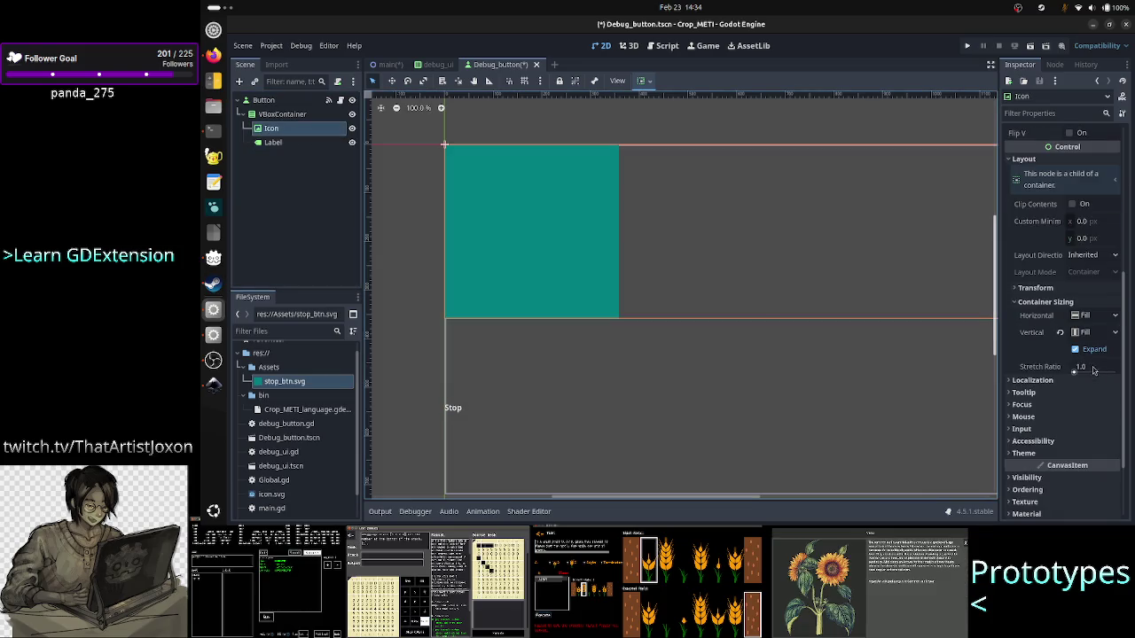
- Set the Icon's Container Sizing stretch ratio to 4.0
left_click(1102, 369)
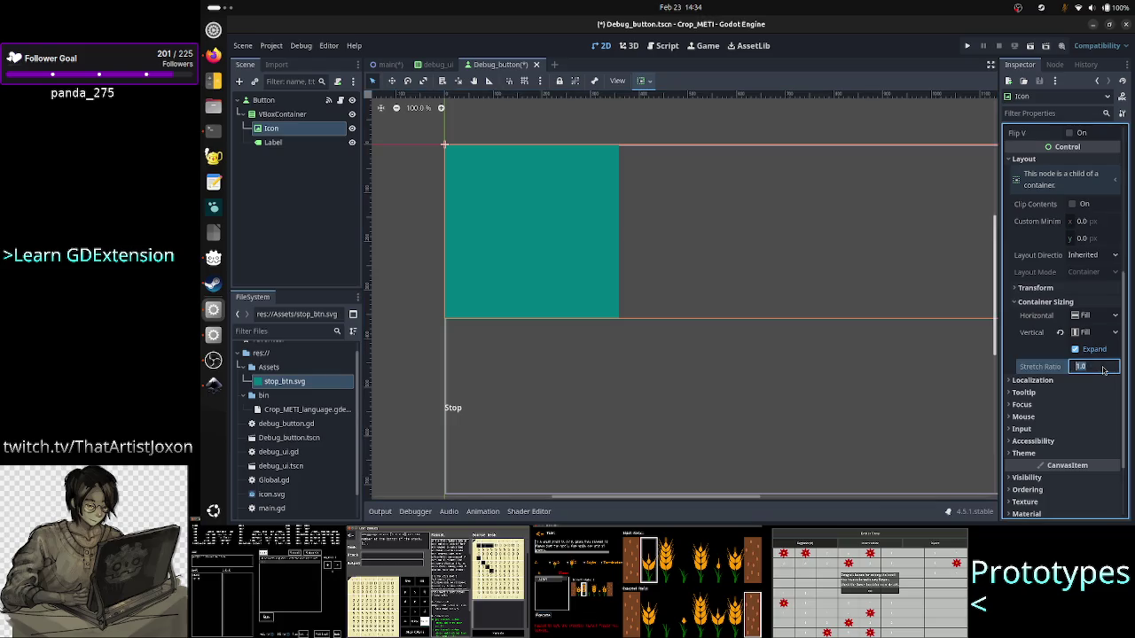
type("5")
key("Return")
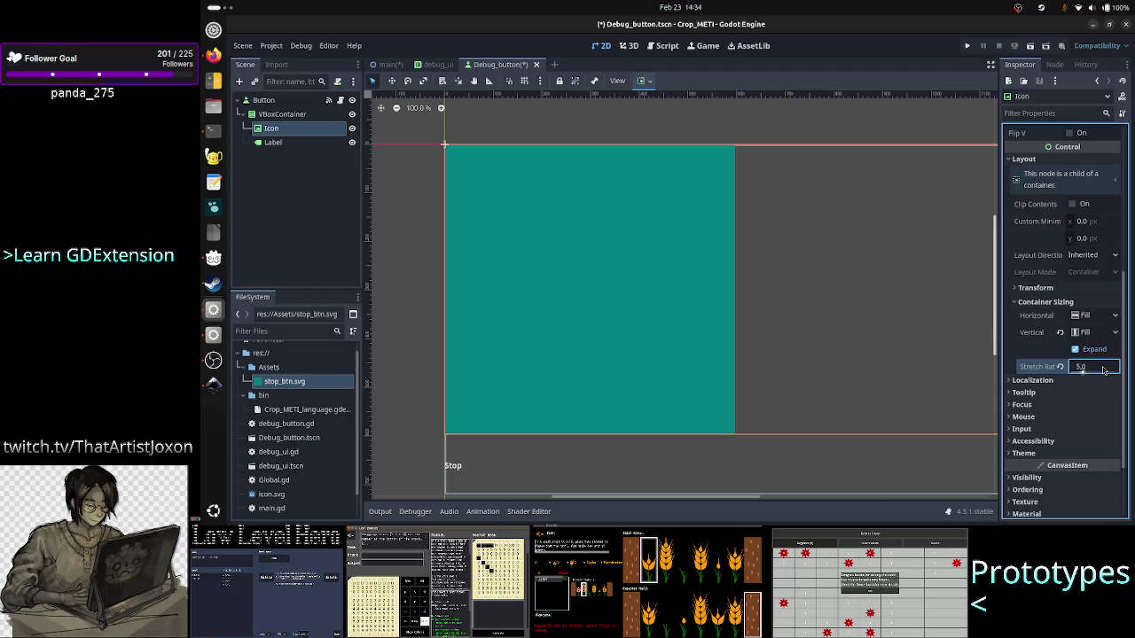
type("4")
key("Return")
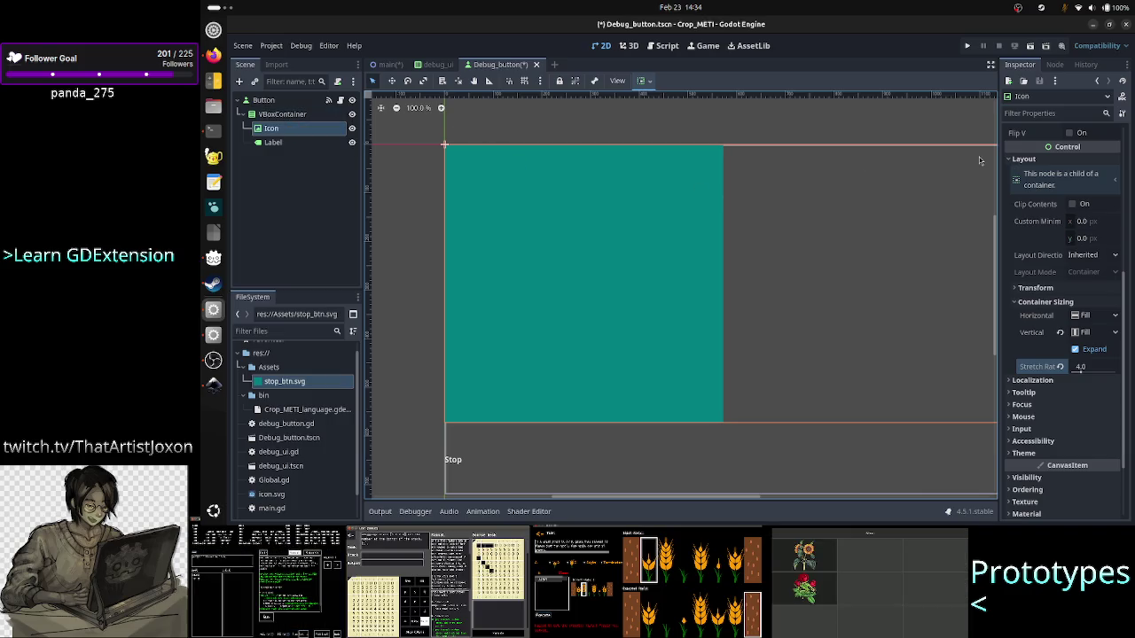
- Keep expand mode at Keep Size and set the Icon's Stretch Mode to Keep Aspect Centered
scroll(1039, 275, "up", 5)
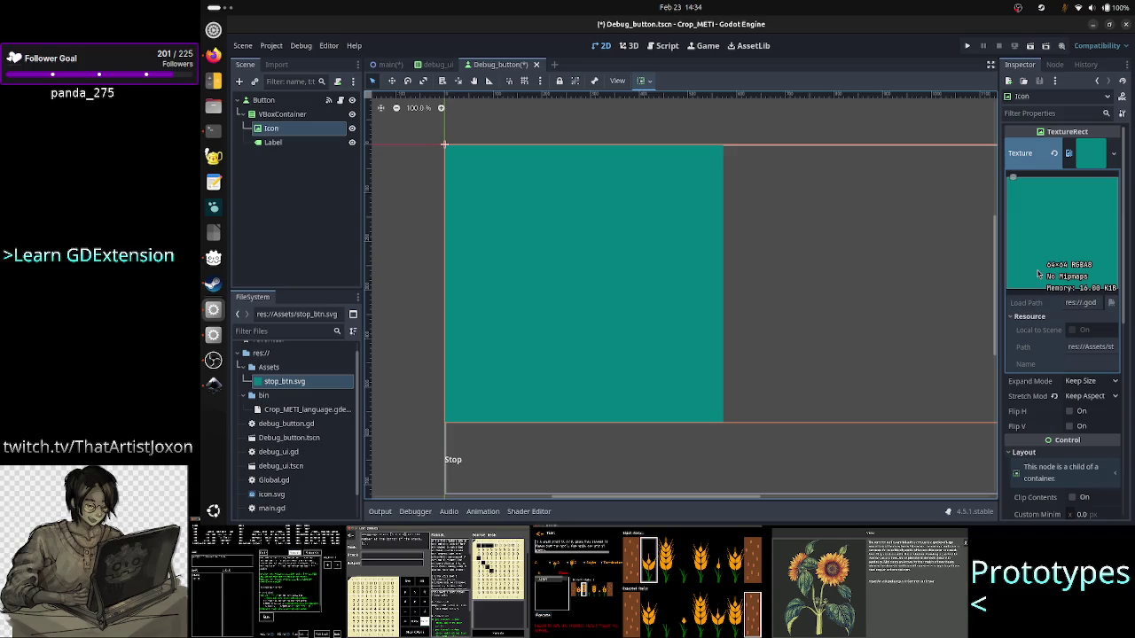
left_click(1097, 383)
left_click(1099, 397)
left_click(1099, 396)
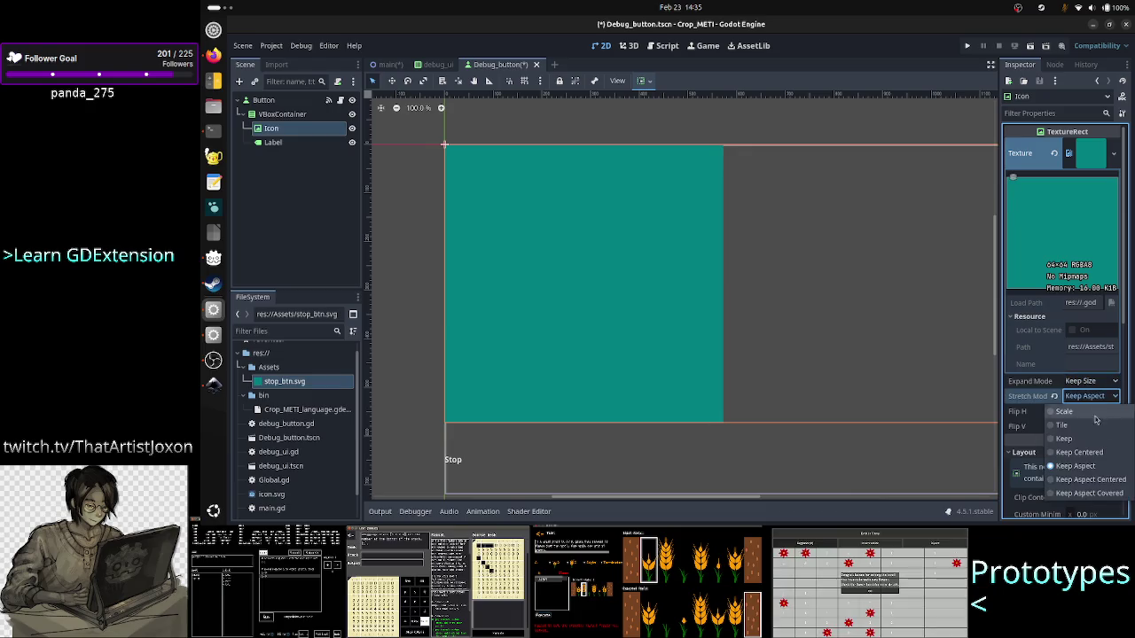
left_click(1101, 479)
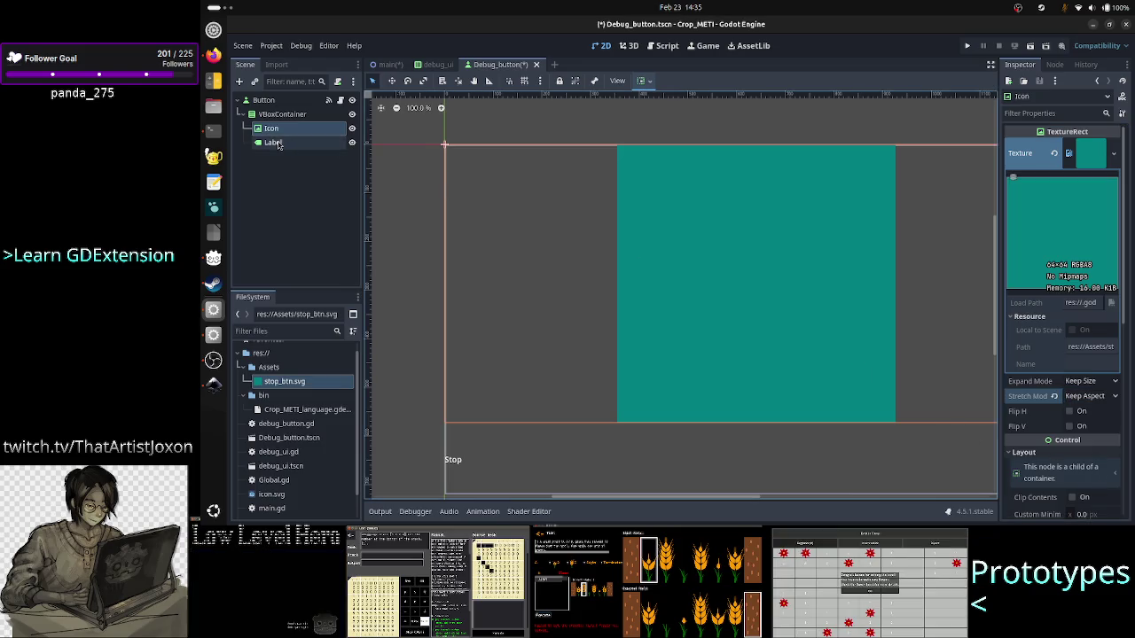
left_click(274, 142)
scroll(1058, 310, "up", 5)
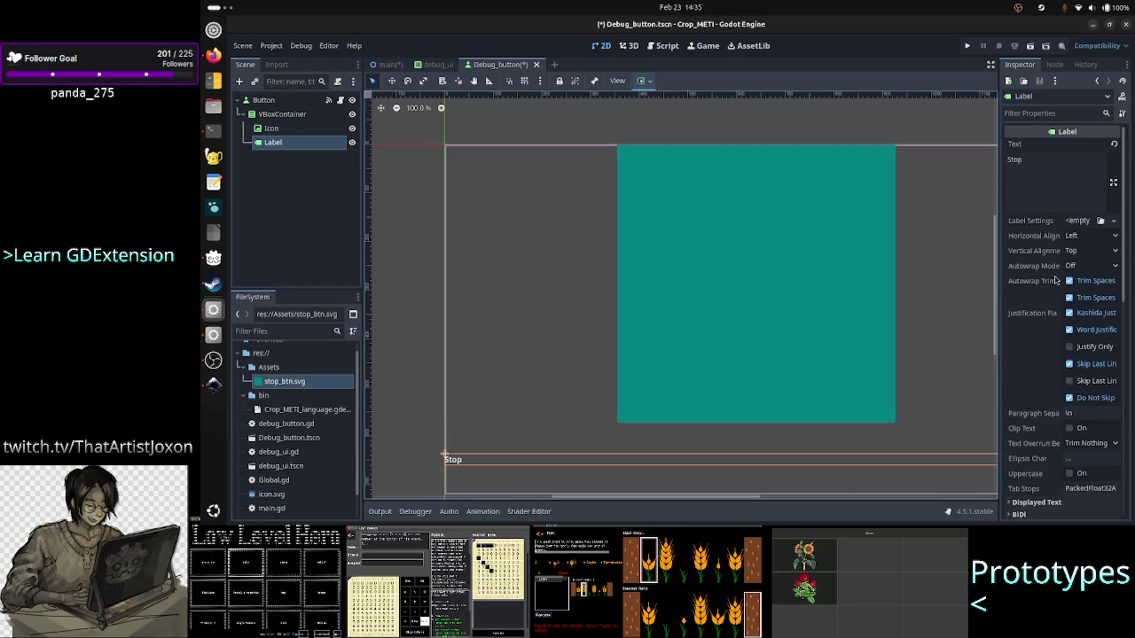
- Set the Stop label's Horizontal and Vertical Alignment both to Center
left_click(1086, 237)
left_click(1086, 264)
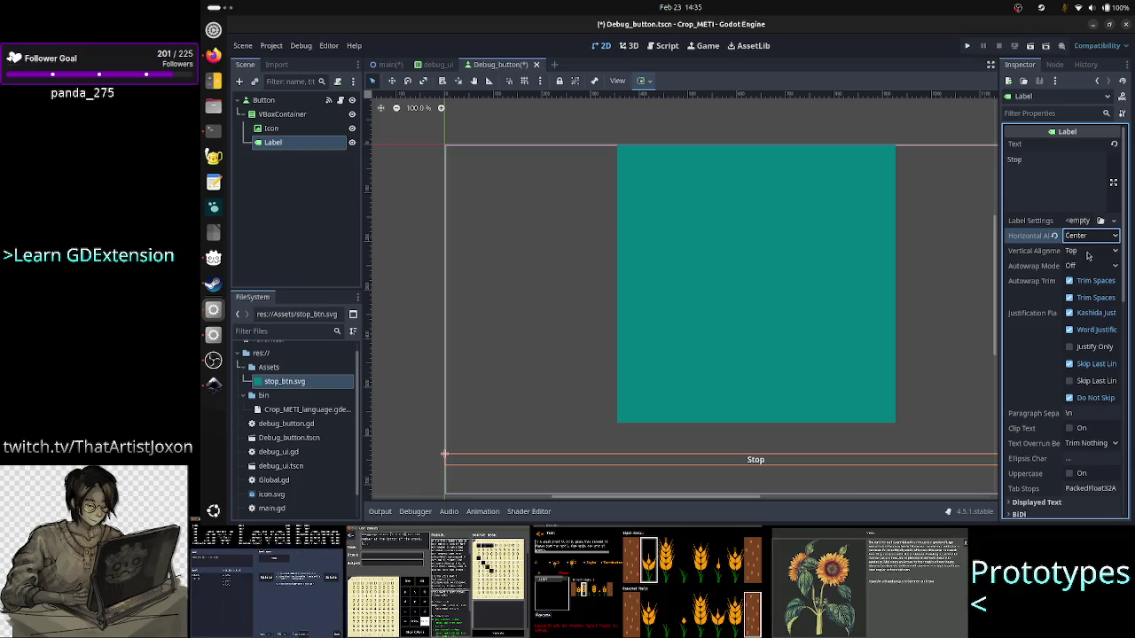
left_click(1088, 253)
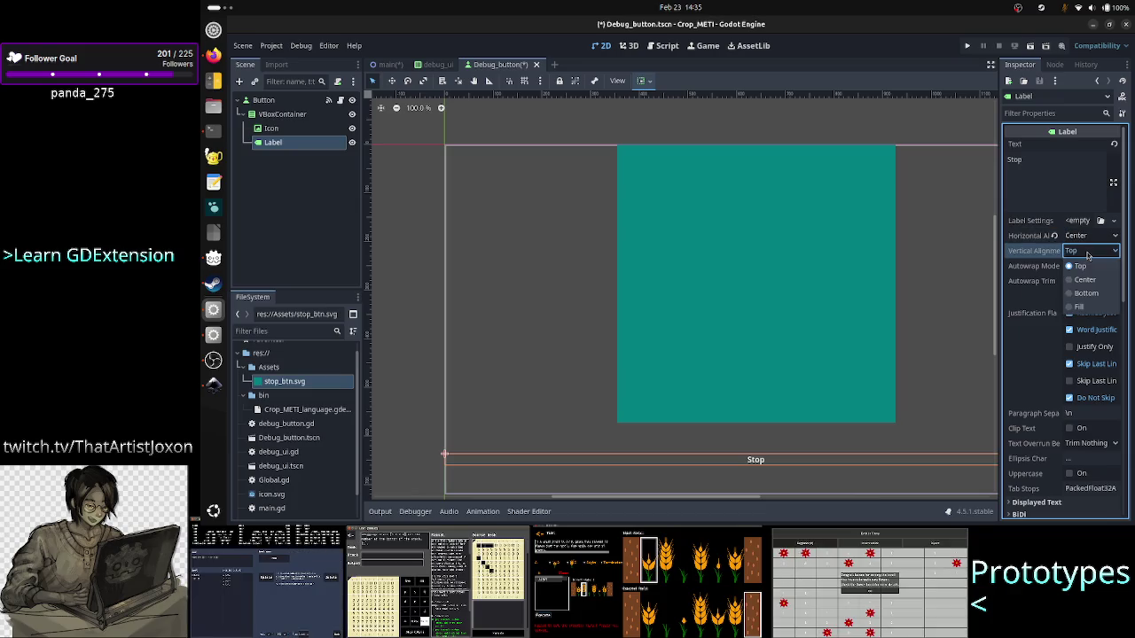
left_click(1089, 280)
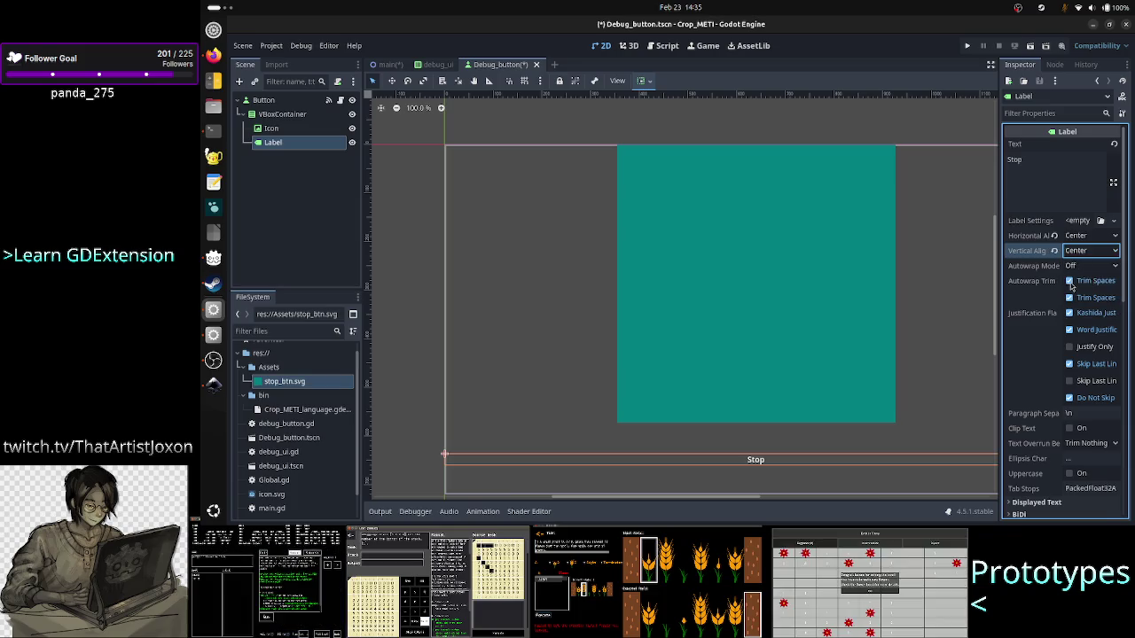
- Open the debug_button.gd script attached to the Button node
mouse_move(1040, 272)
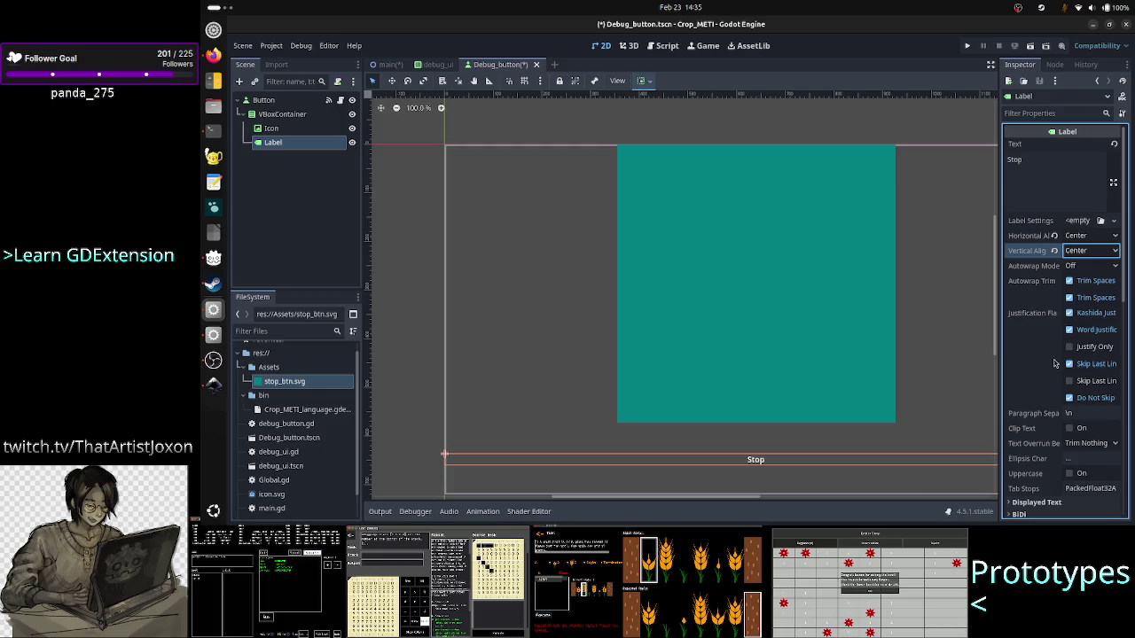
scroll(1055, 405, "down", 1)
scroll(1055, 406, "down", 1)
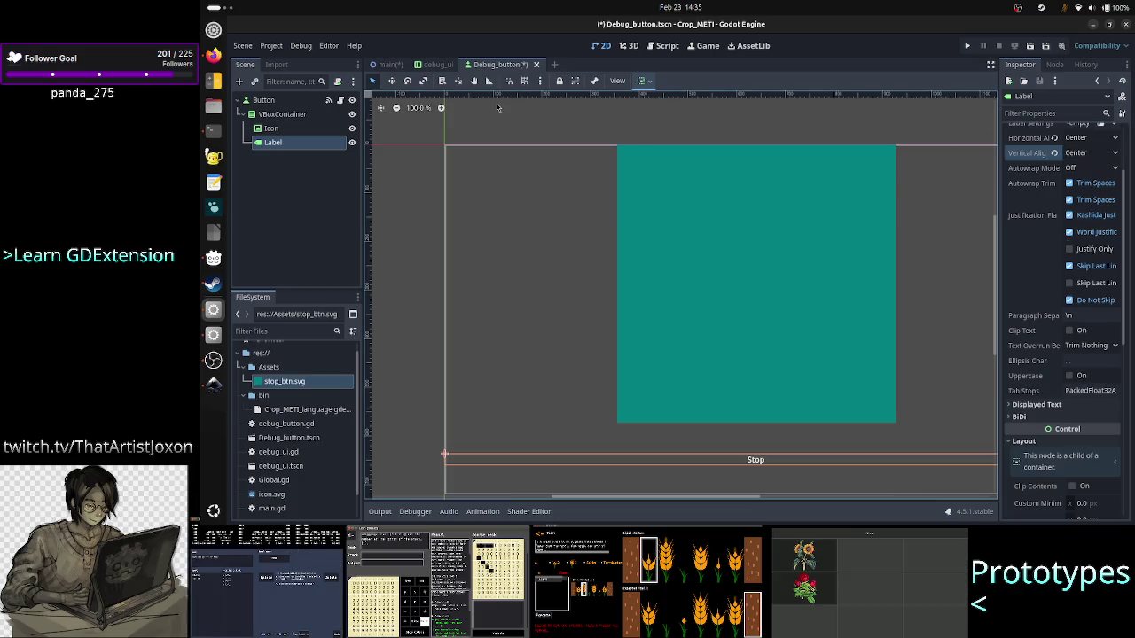
left_click(341, 99)
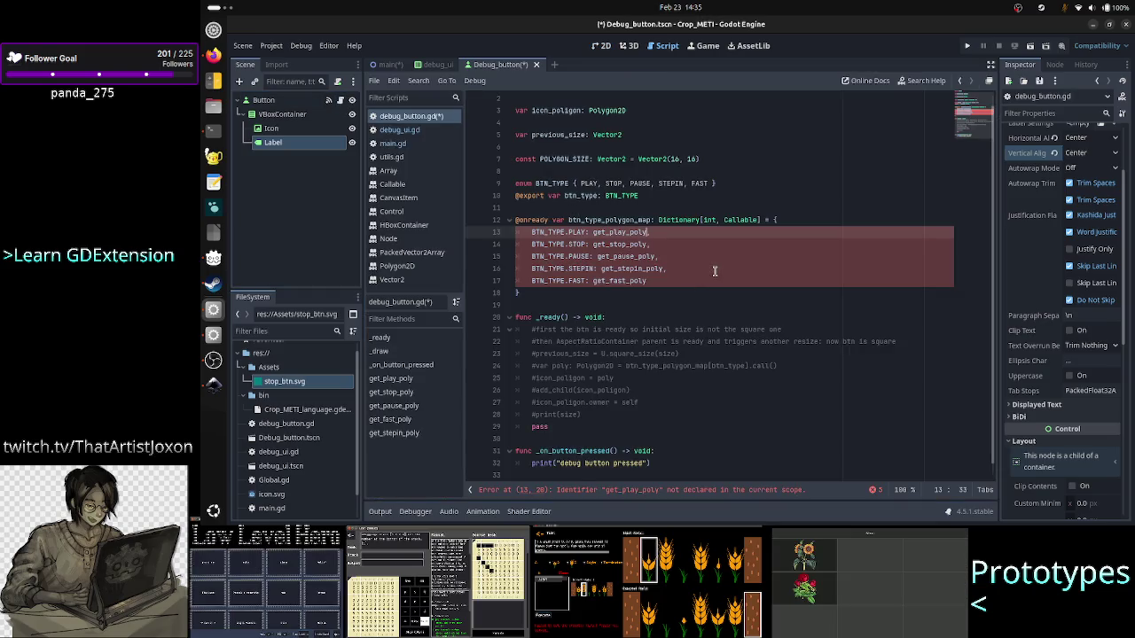